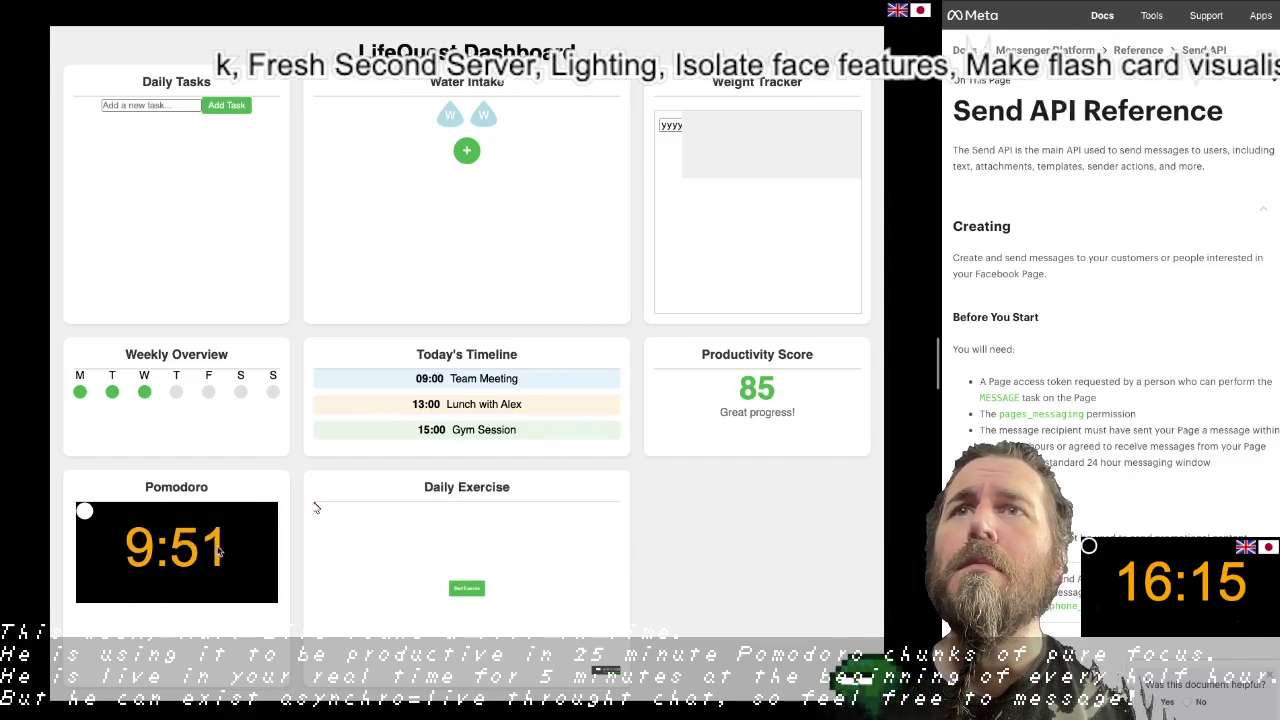
Step: Add 'Exercise' as a daily task and open its empty Enter subtask prompt
left_click(152, 106)
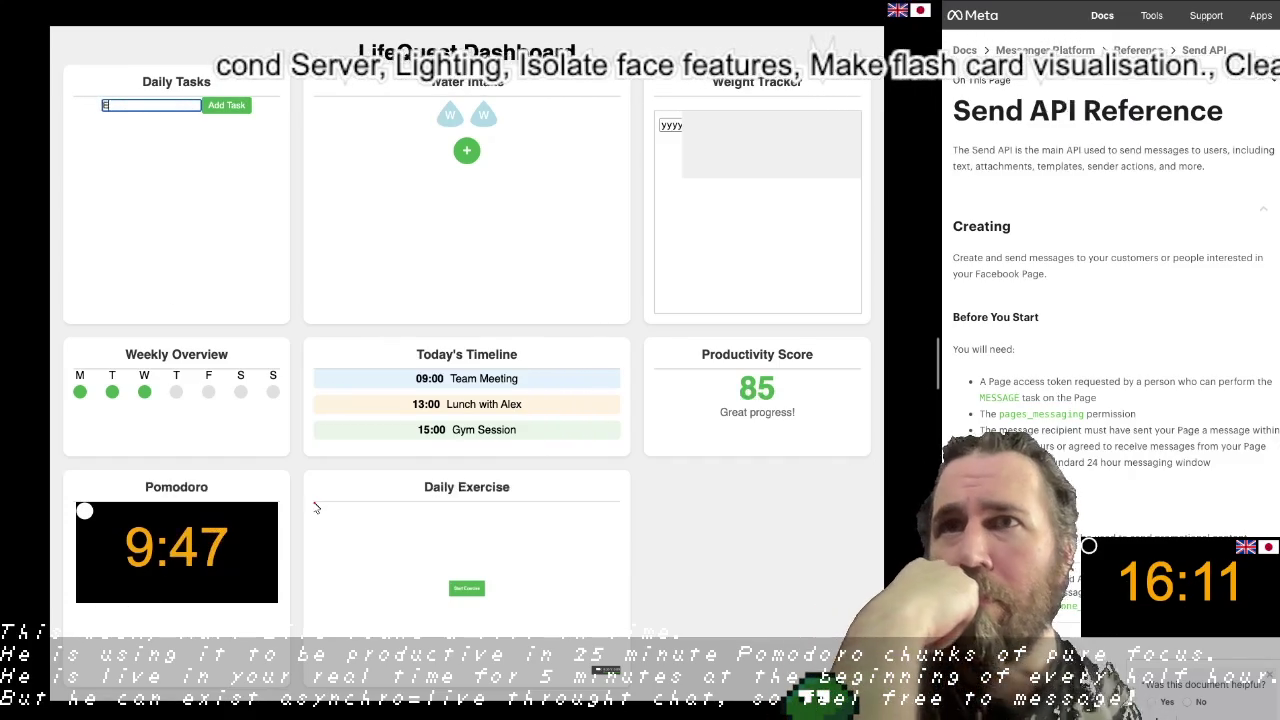
type("Exercise")
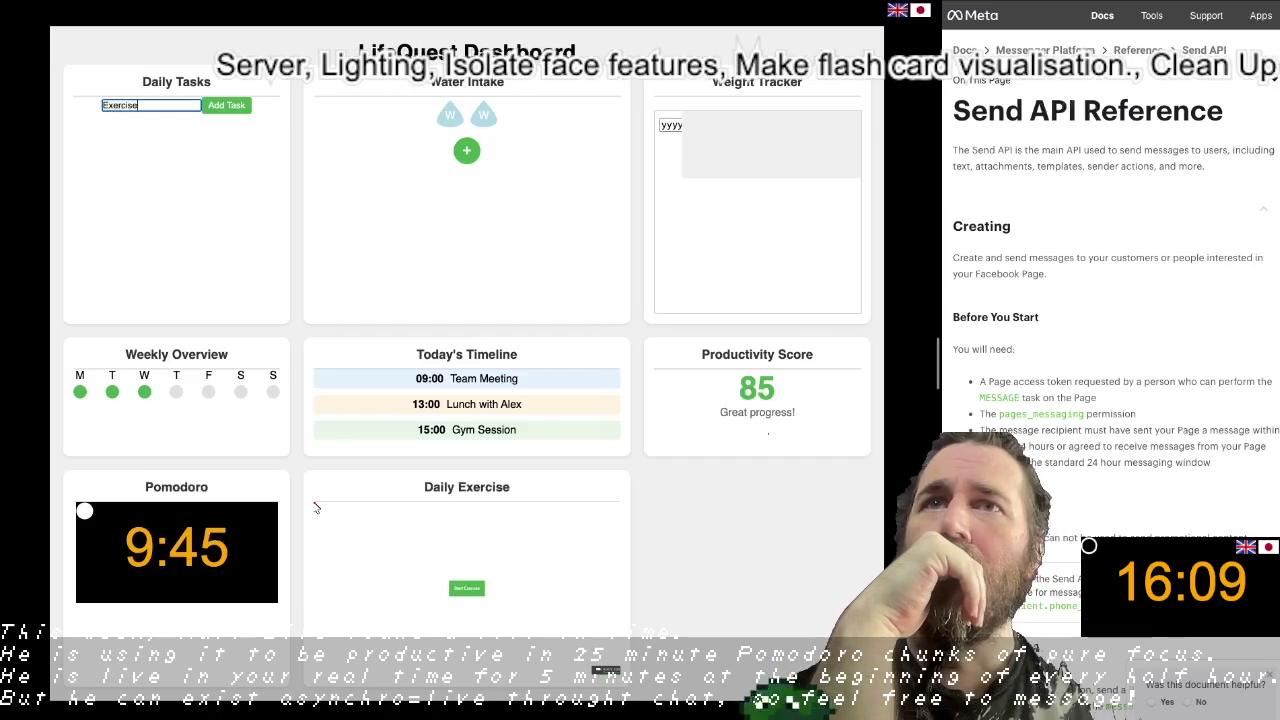
left_click(210, 106)
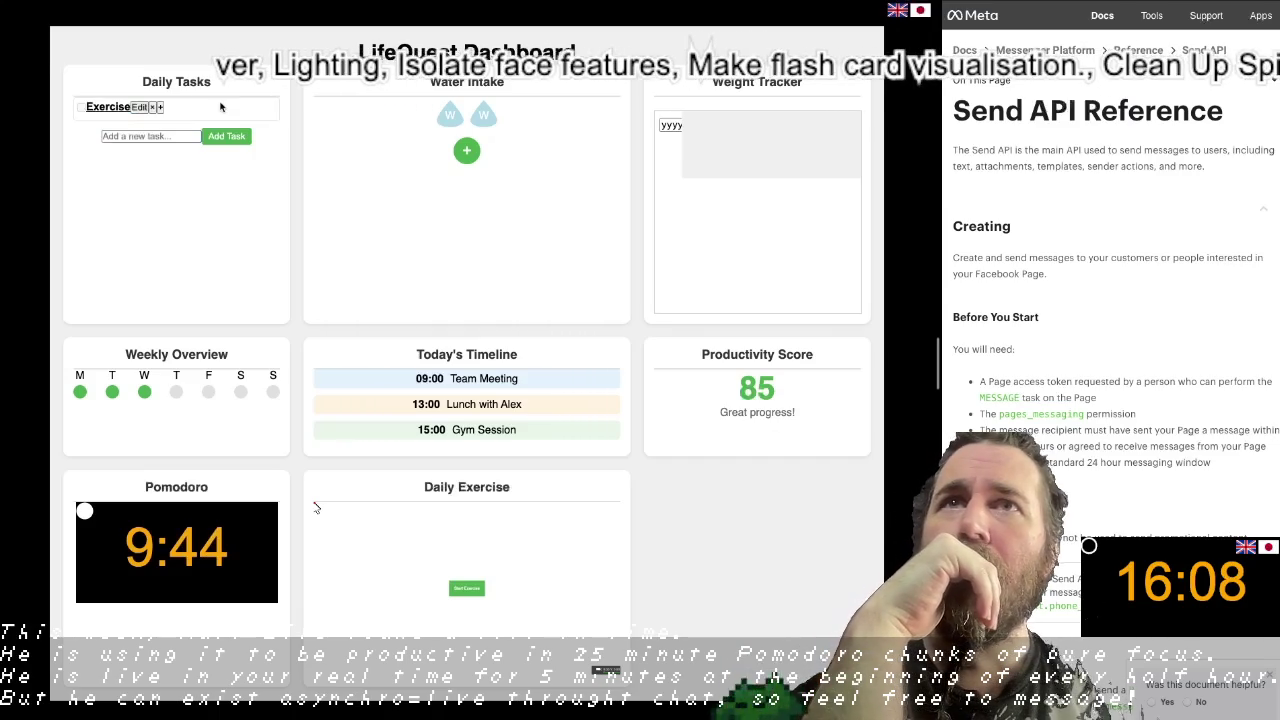
left_click(160, 107)
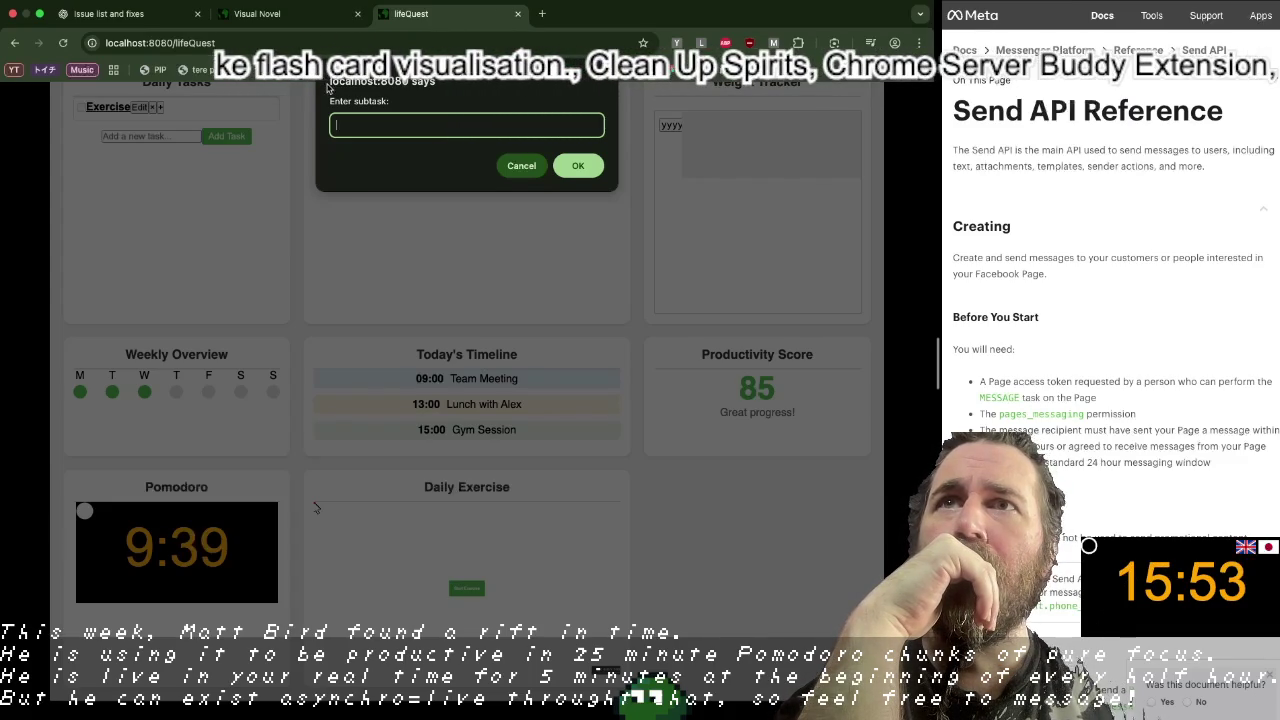
Step: Add subtasks Radio Taiso and RingFit Adventure under Exercise, checking off RingFit Adventure
type("Radio Tais")
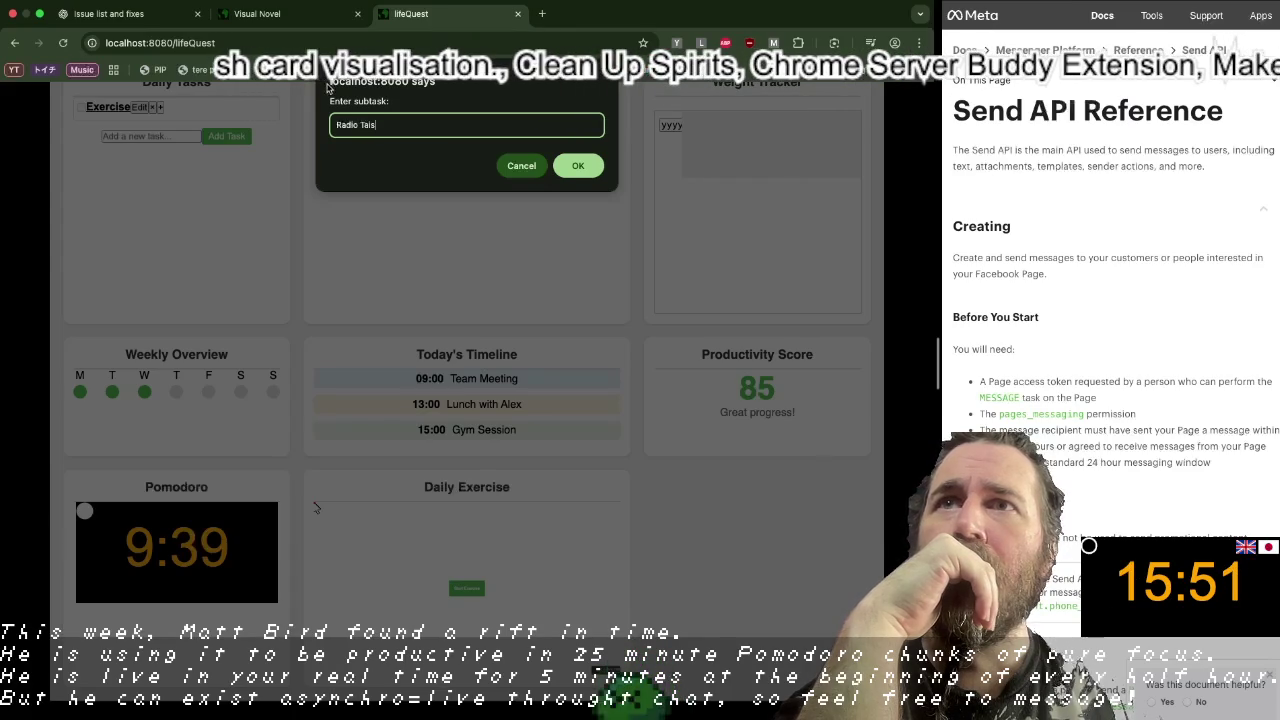
type("o")
key("Return")
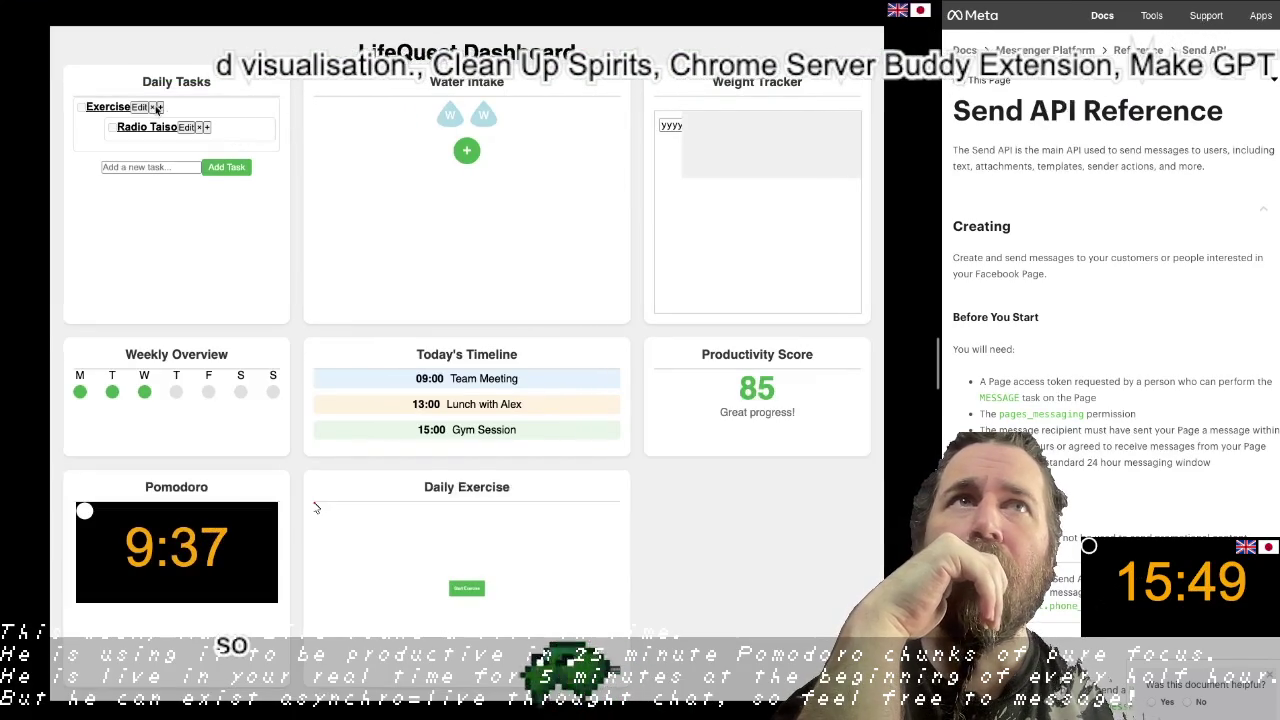
left_click(161, 107)
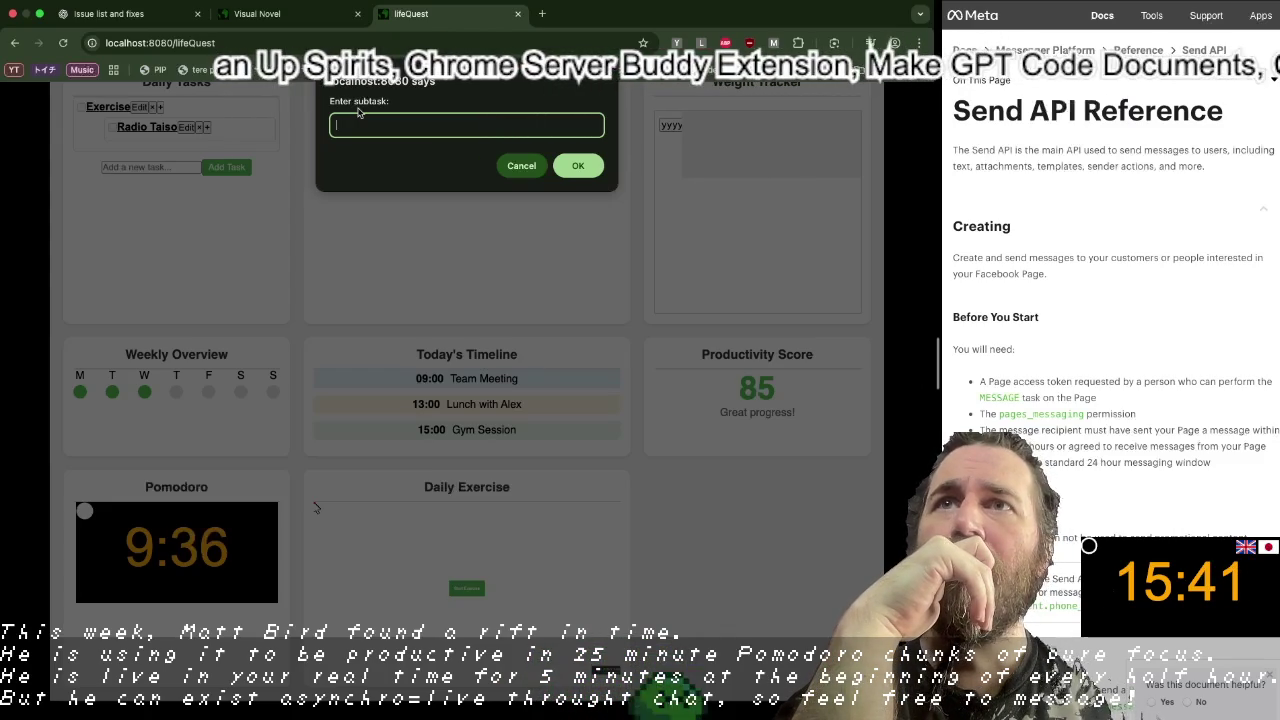
type("RingFit")
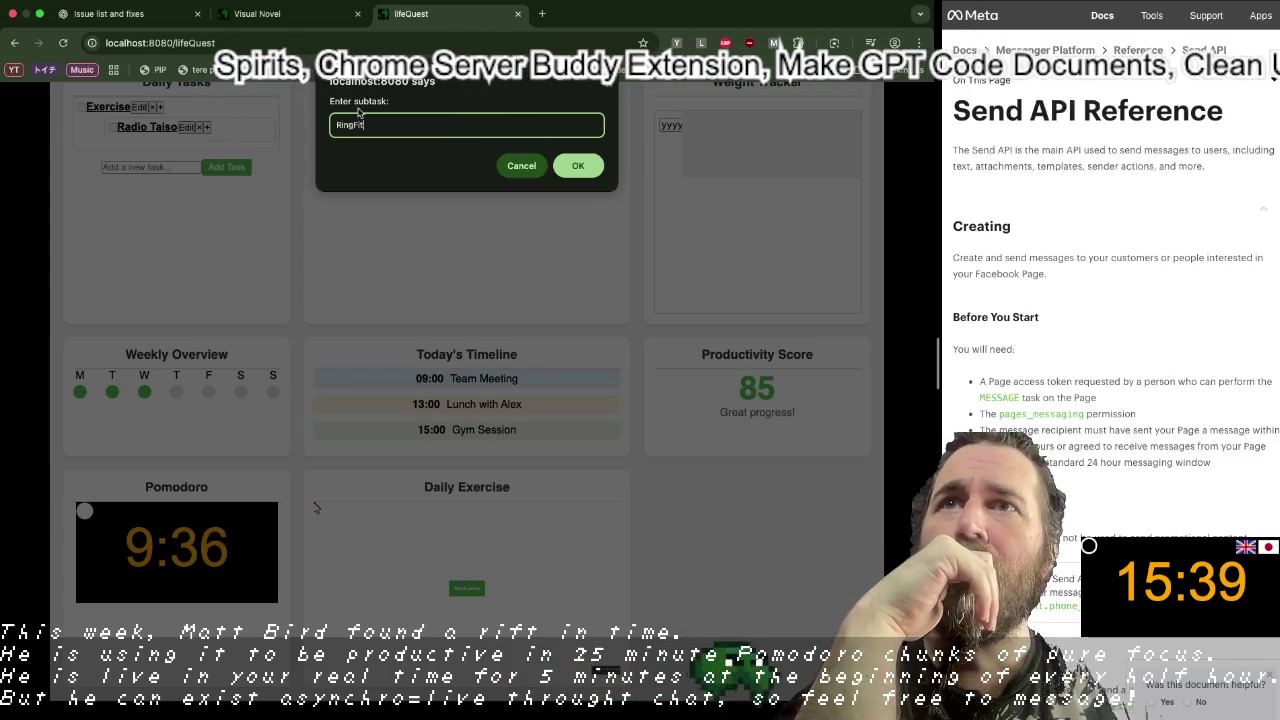
type(" Adventur")
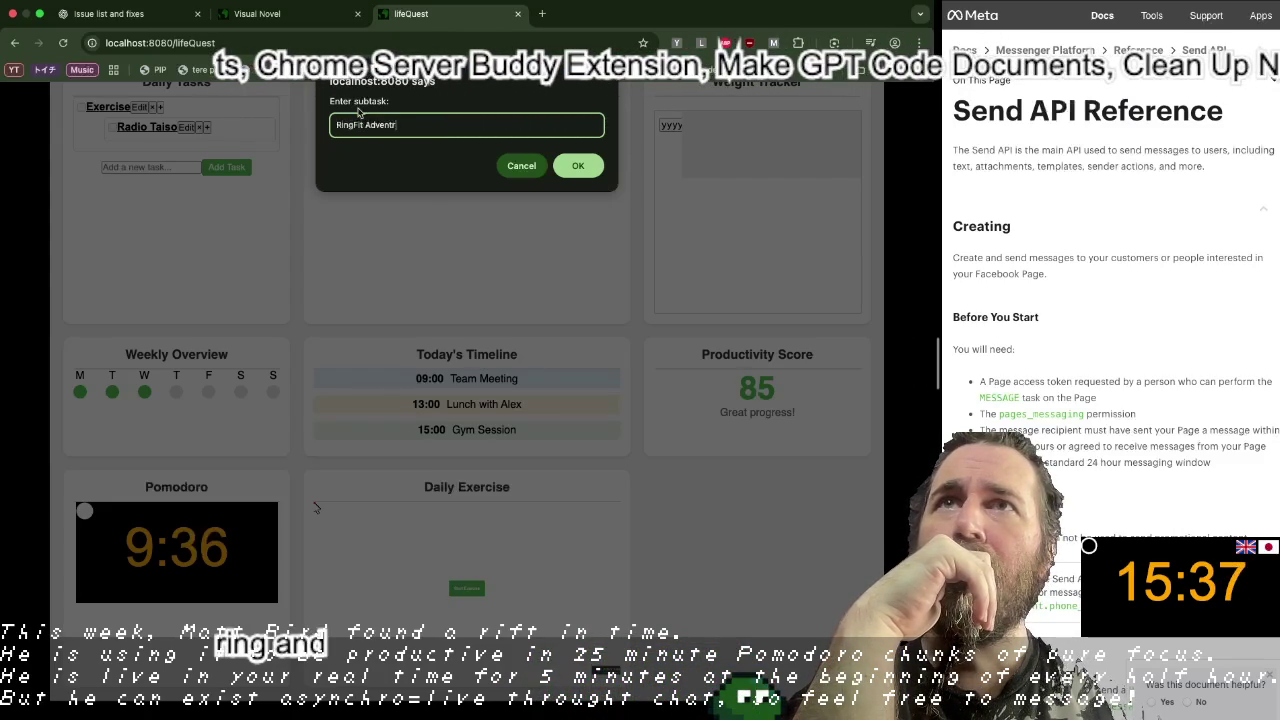
type("e")
key("Return")
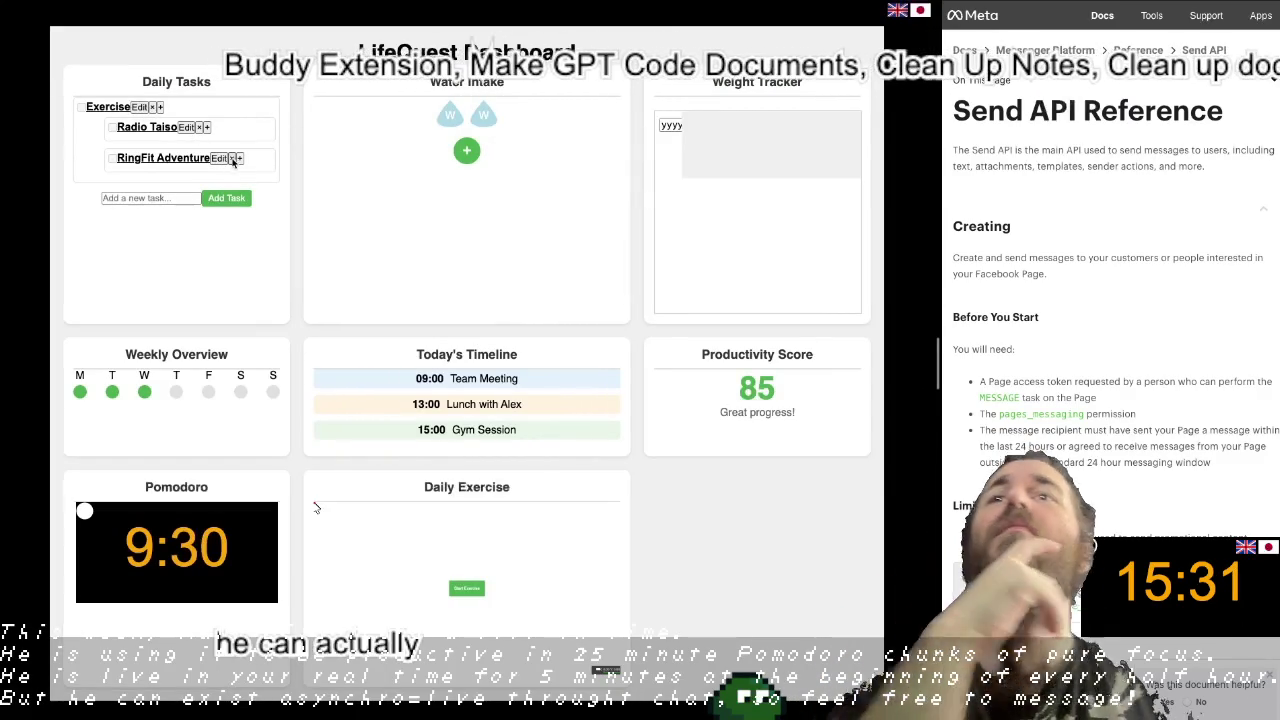
left_click(113, 160)
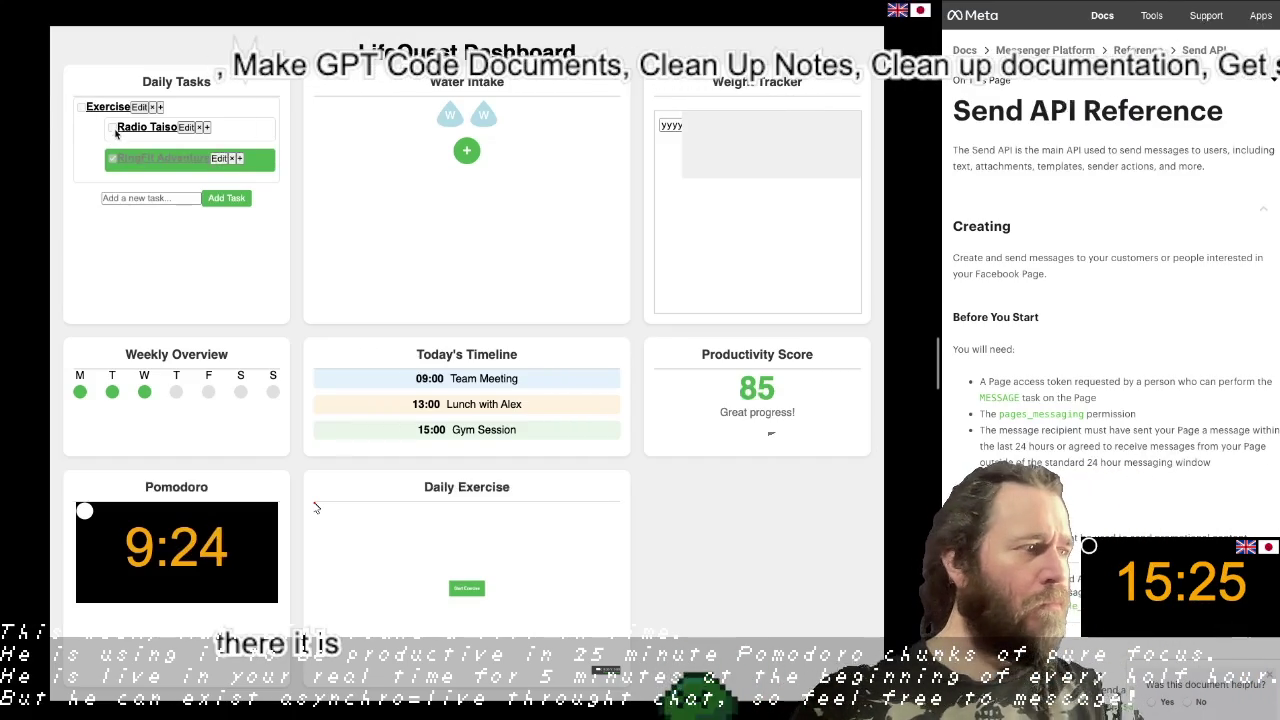
Step: Collapse and re-expand Exercise, then toggle Radio Taiso and RingFit Adventure completion on and off
left_click(199, 127)
left_click(188, 110)
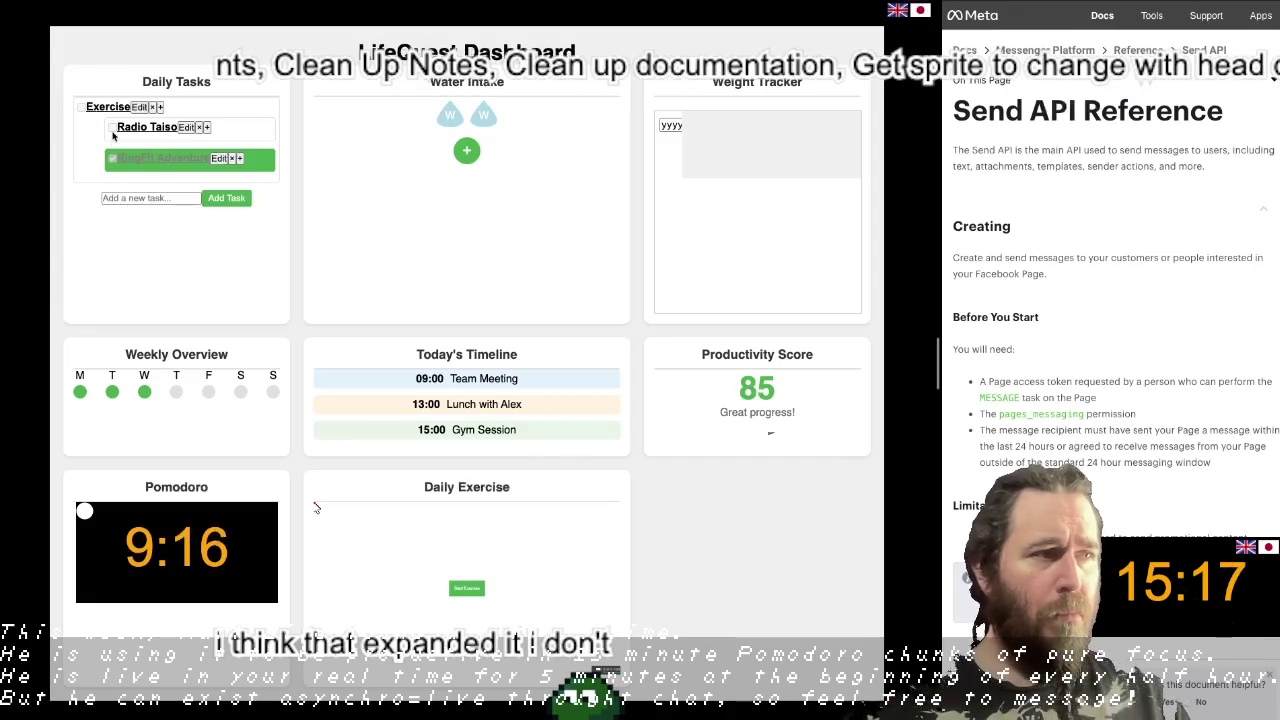
left_click(112, 130)
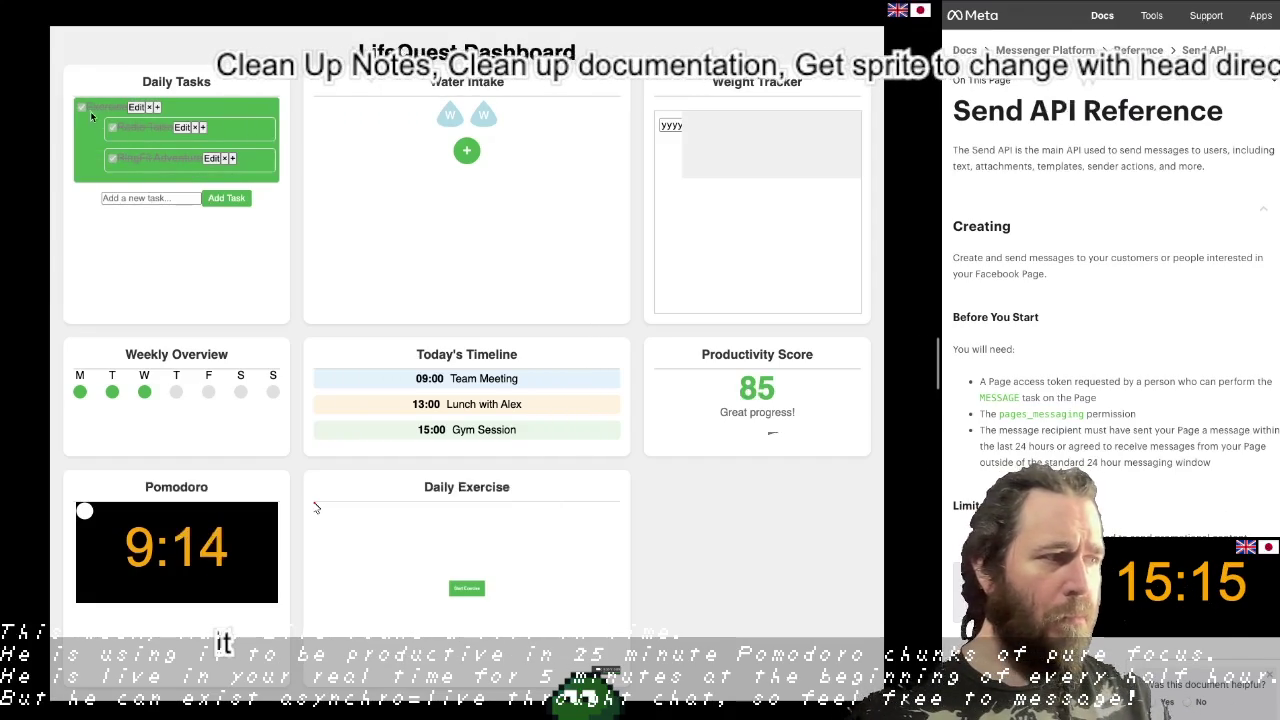
left_click(113, 132)
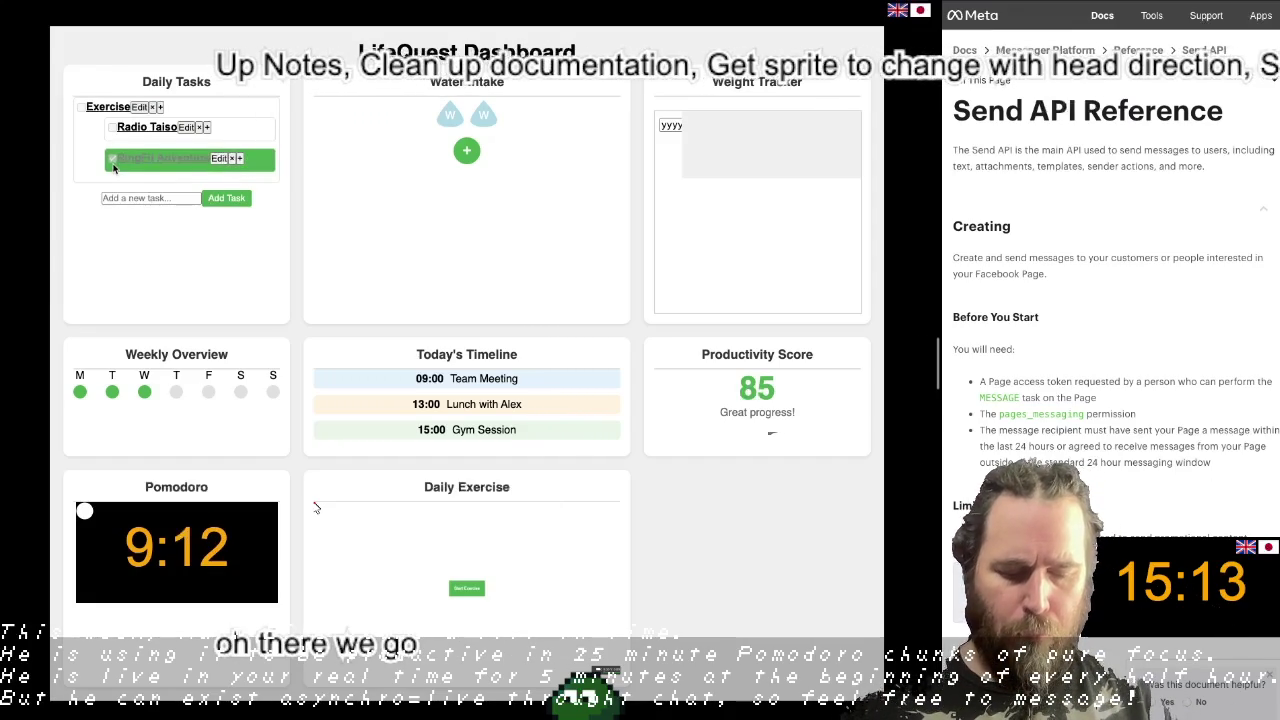
left_click(113, 166)
left_click(113, 166)
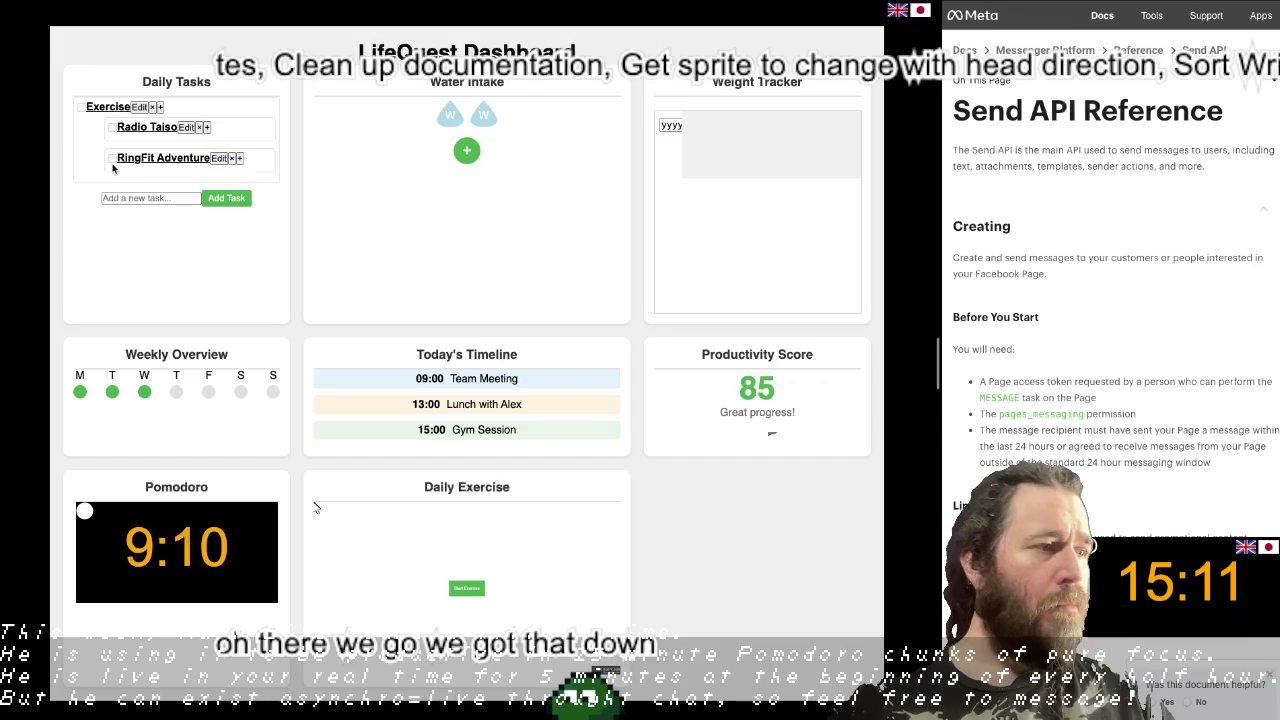
left_click(113, 166)
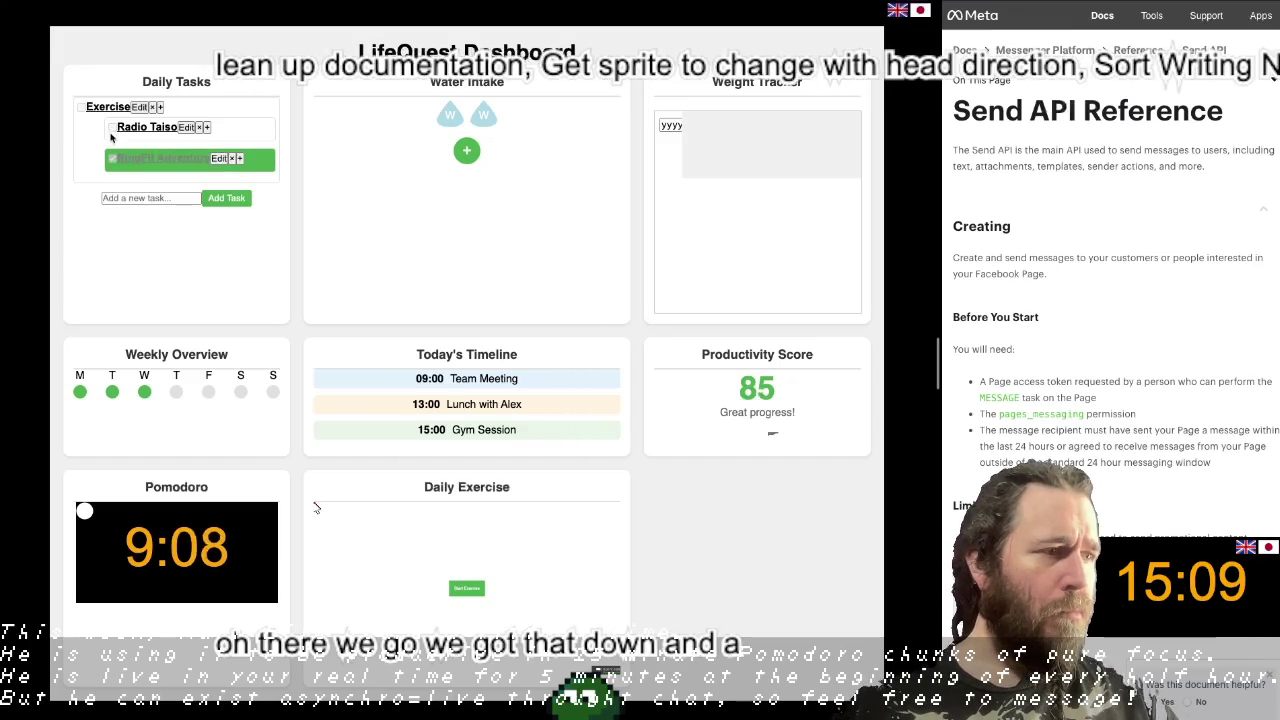
Step: Try completing Exercise itself, clear both subtask checks, and collapse Exercise's subtasks
left_click(113, 137)
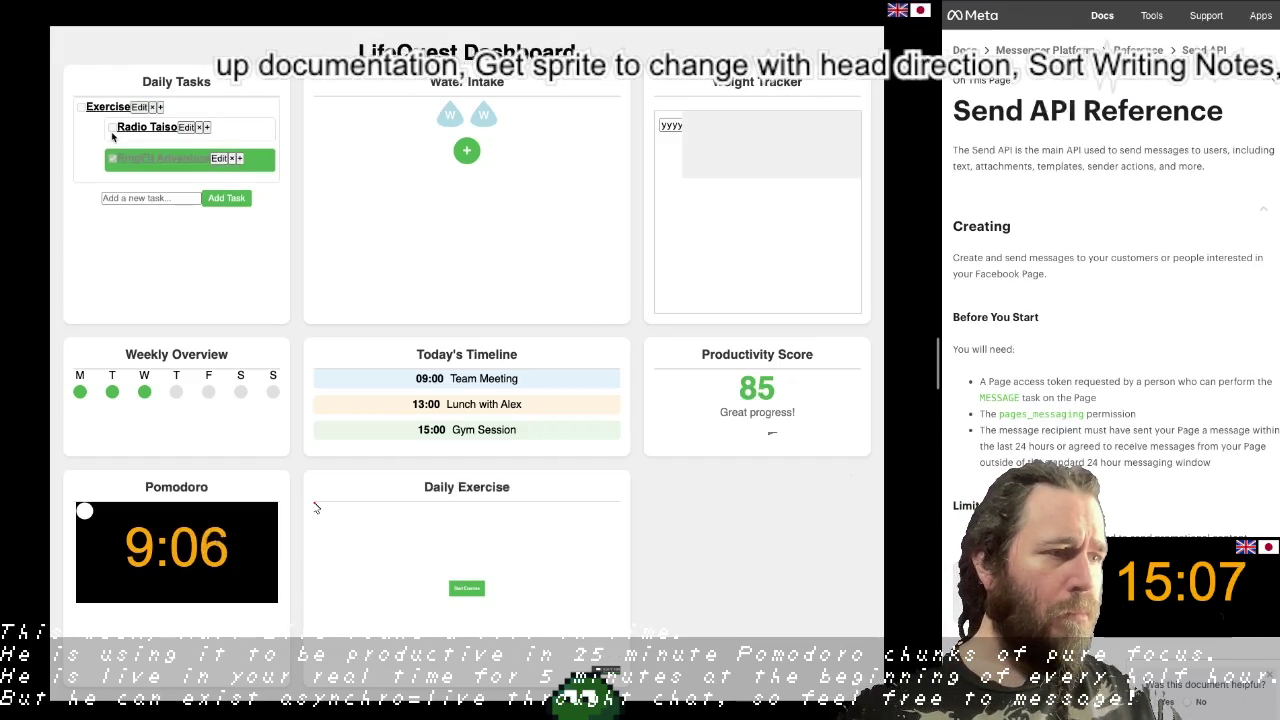
left_click(112, 166)
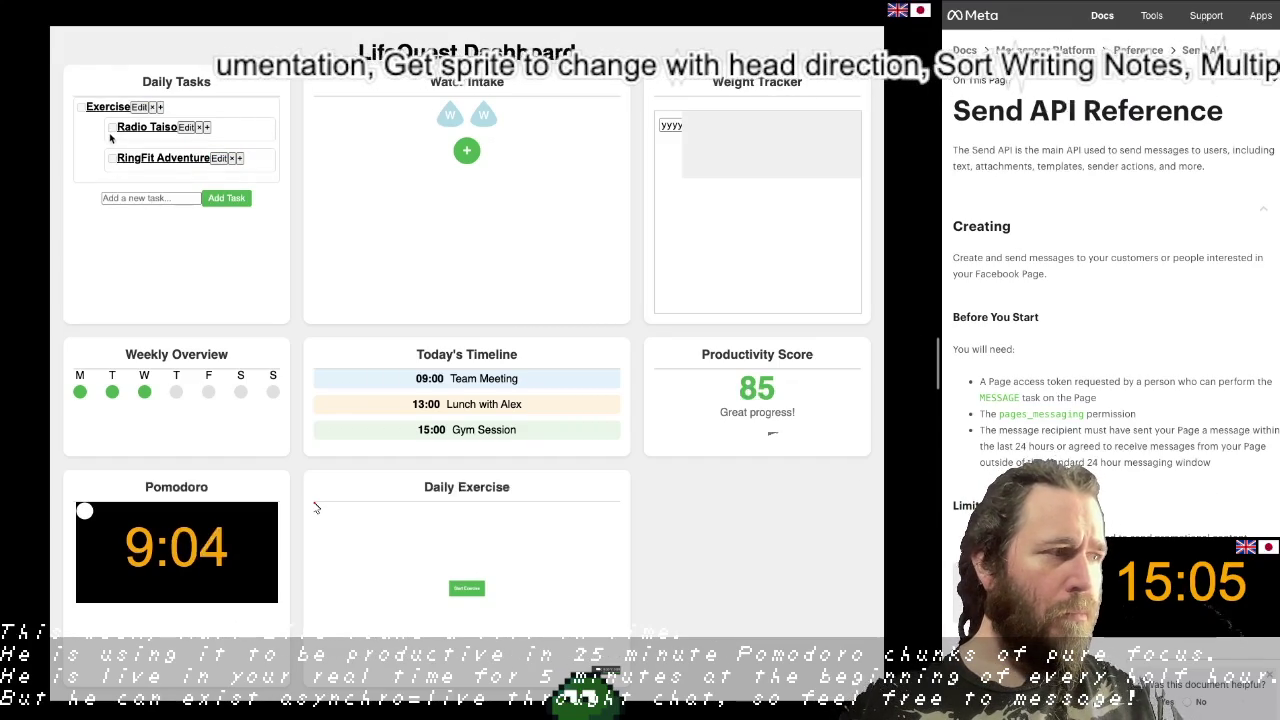
left_click(114, 133)
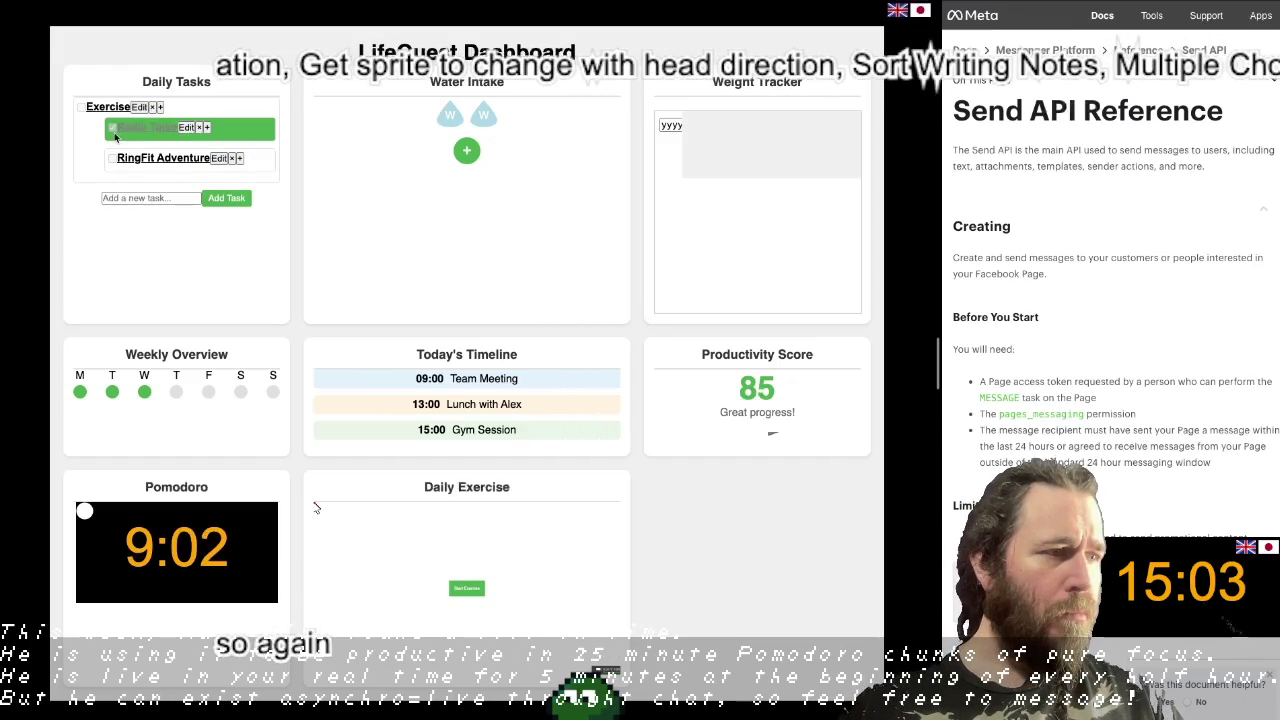
left_click(114, 136)
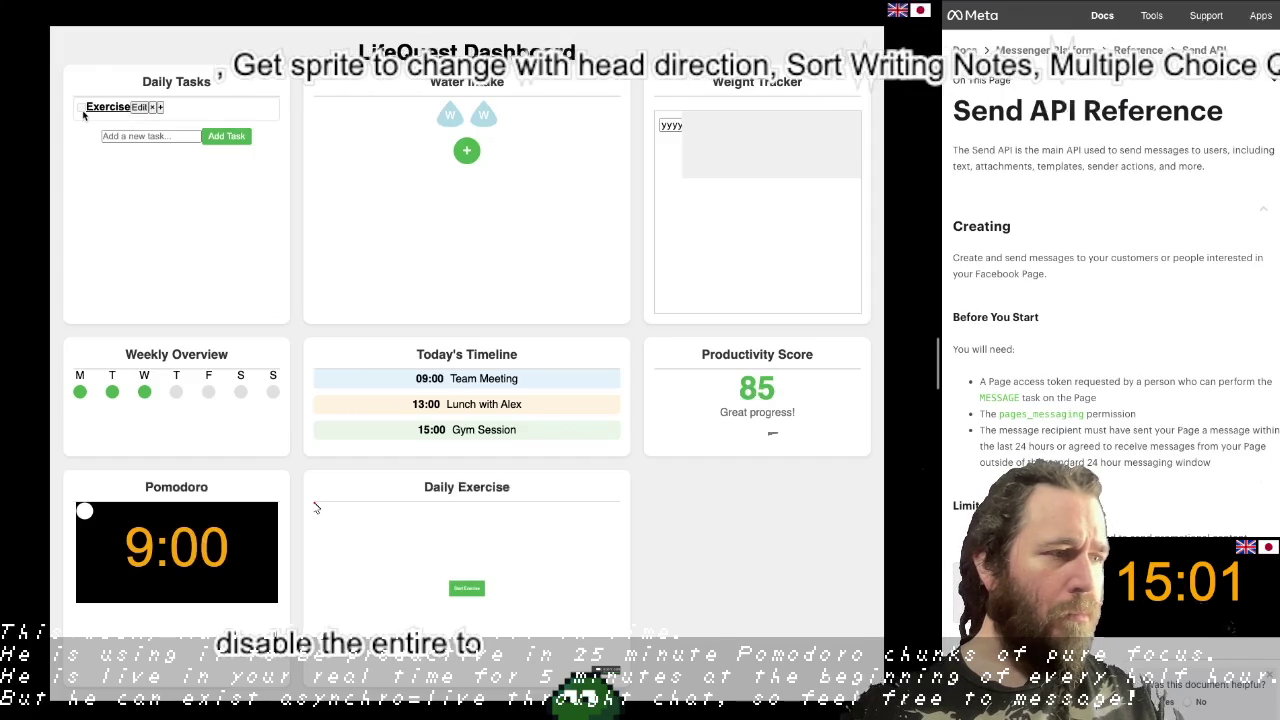
left_click(84, 112)
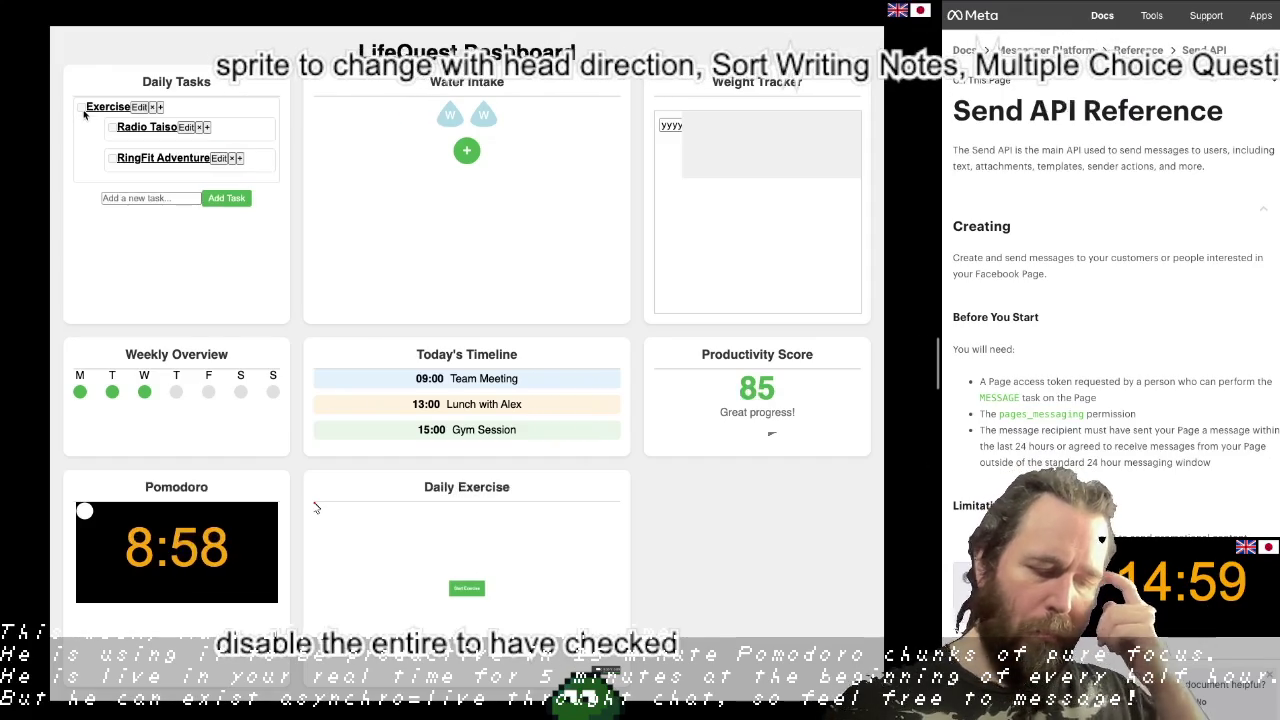
left_click(84, 112)
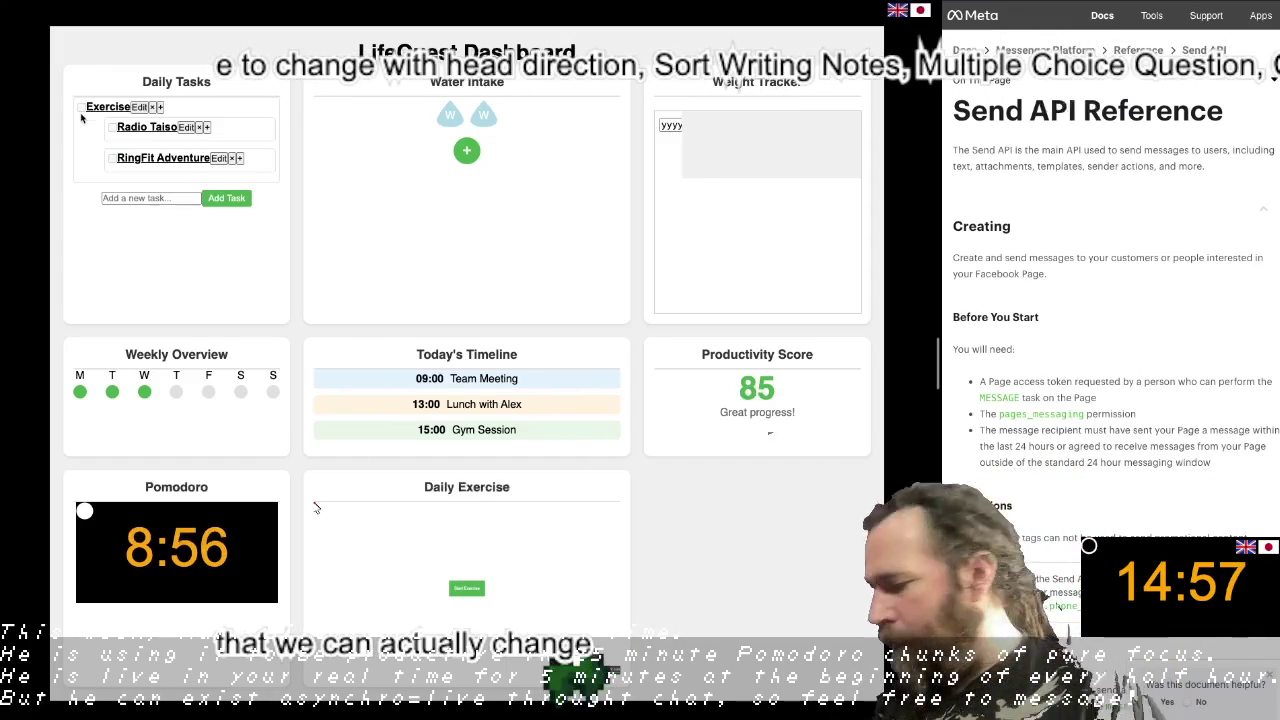
left_click(197, 127)
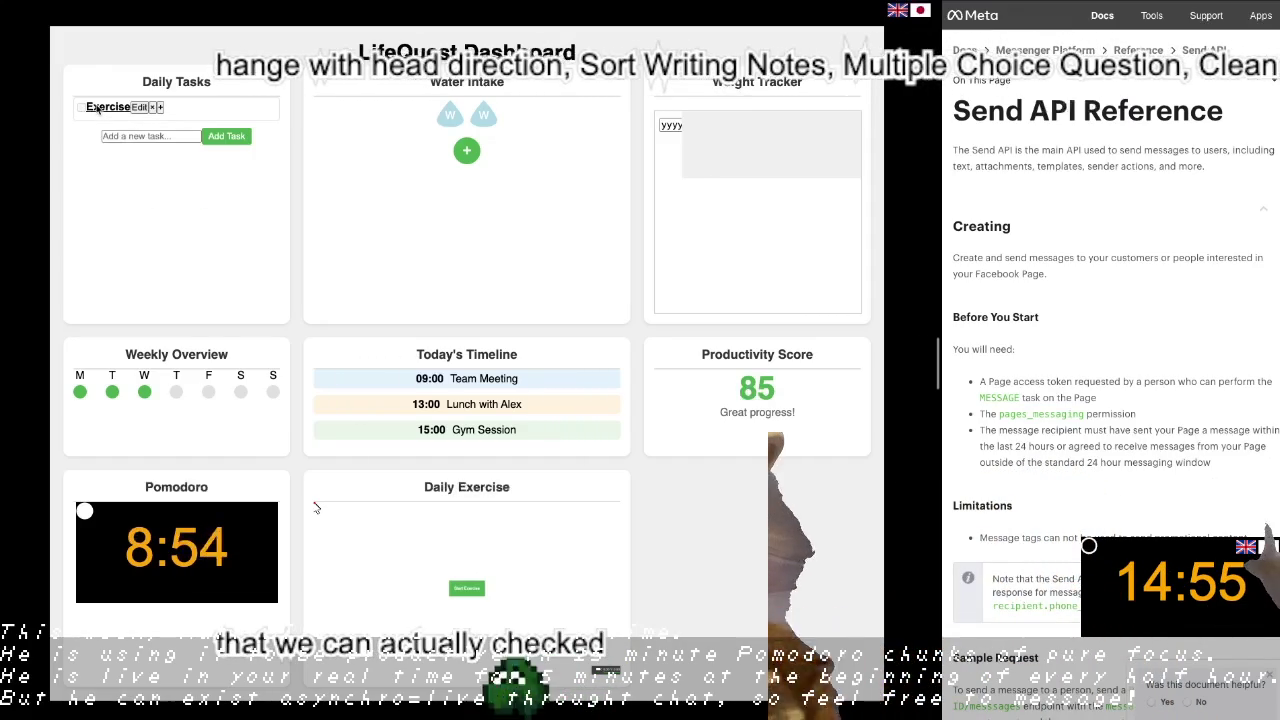
left_click(213, 114)
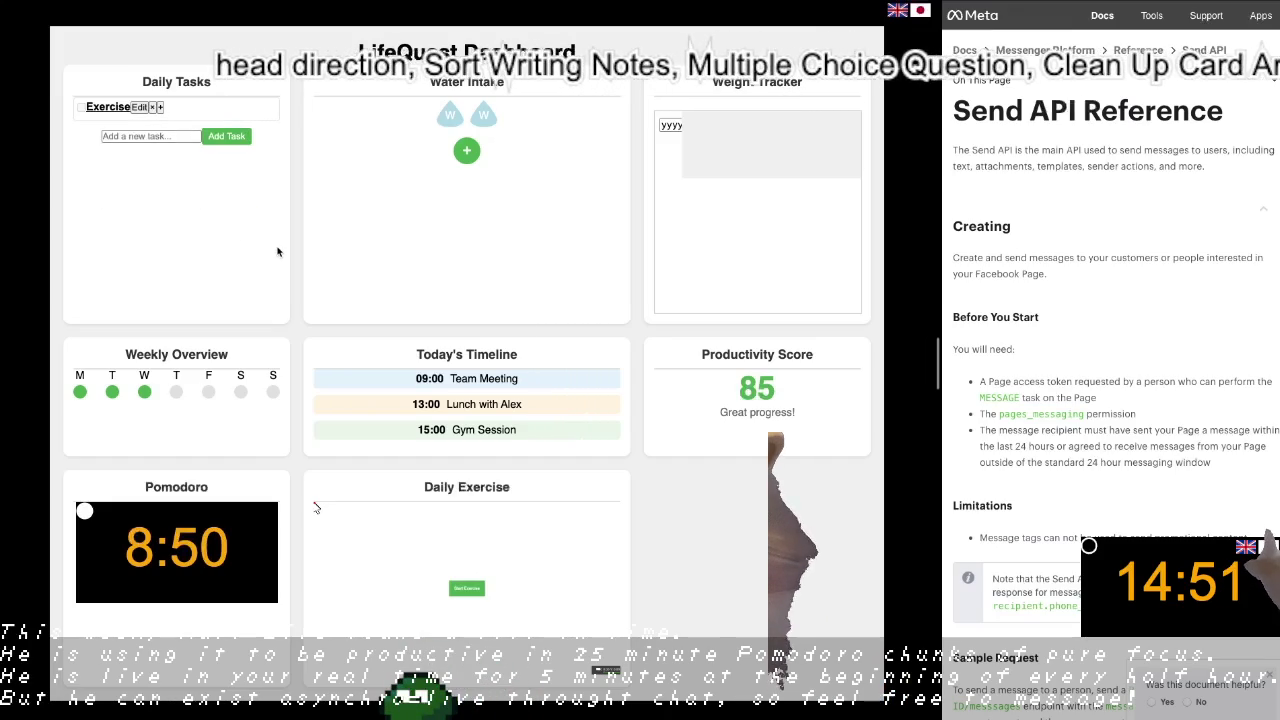
Step: Log a third water drop, cycle it through E/M/W back to water, then delete the logged drops
left_click(466, 150)
mouse_move(498, 117)
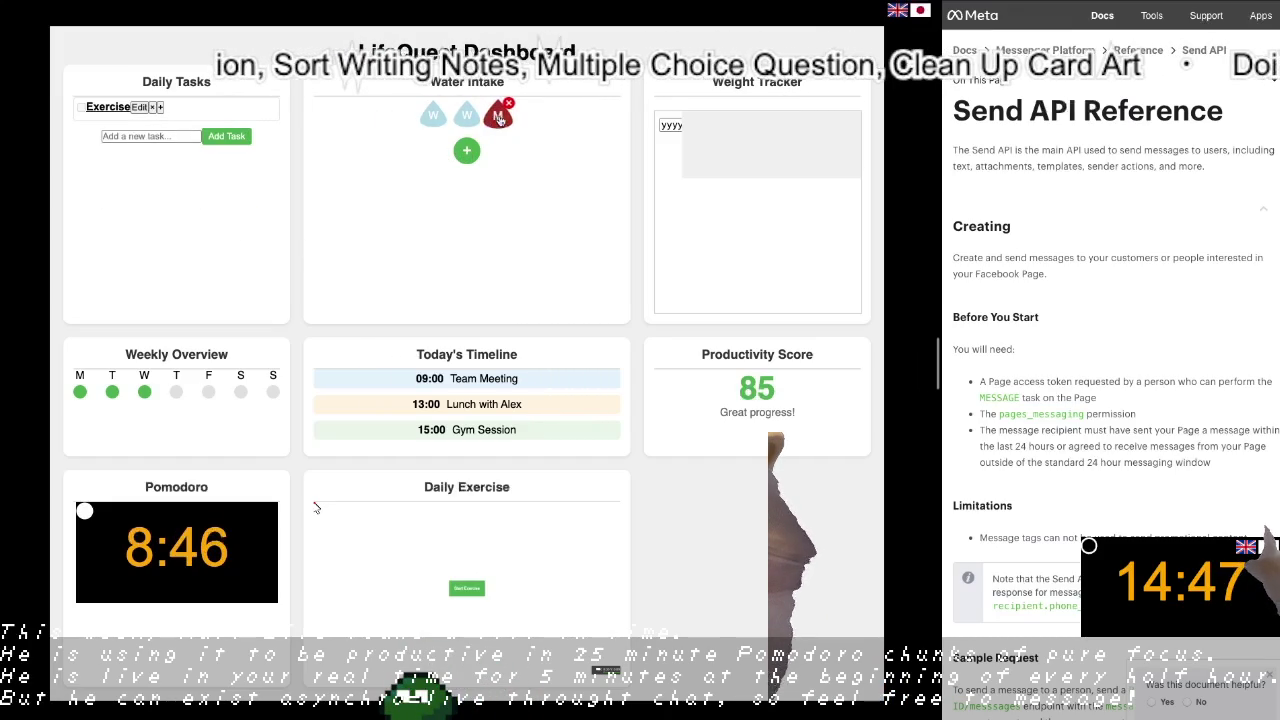
left_click(508, 119)
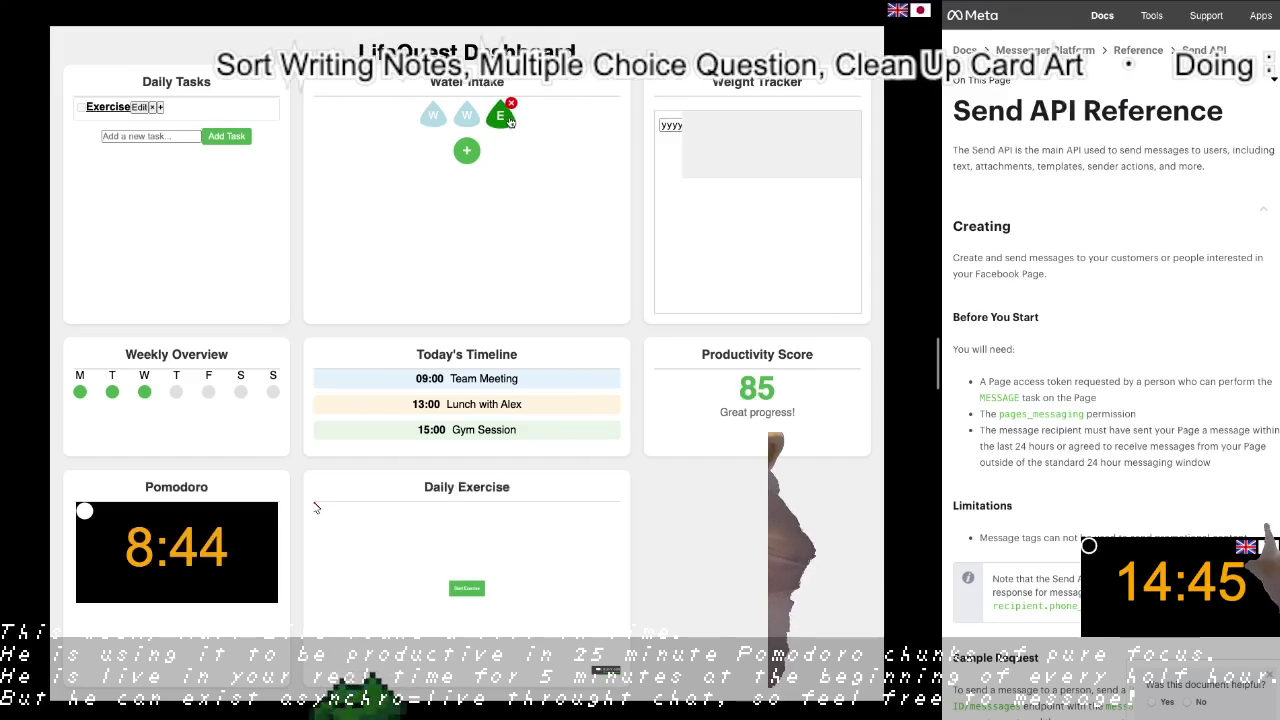
left_click(509, 120)
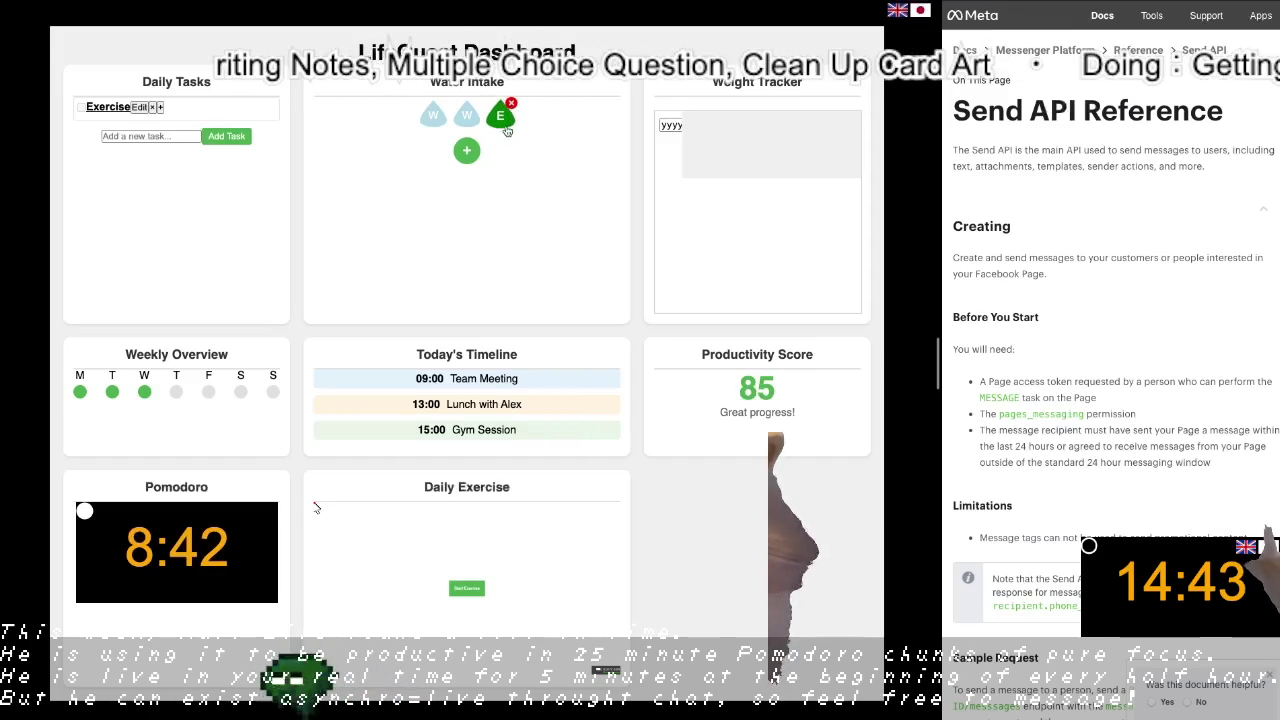
left_click(507, 122)
left_click(507, 122)
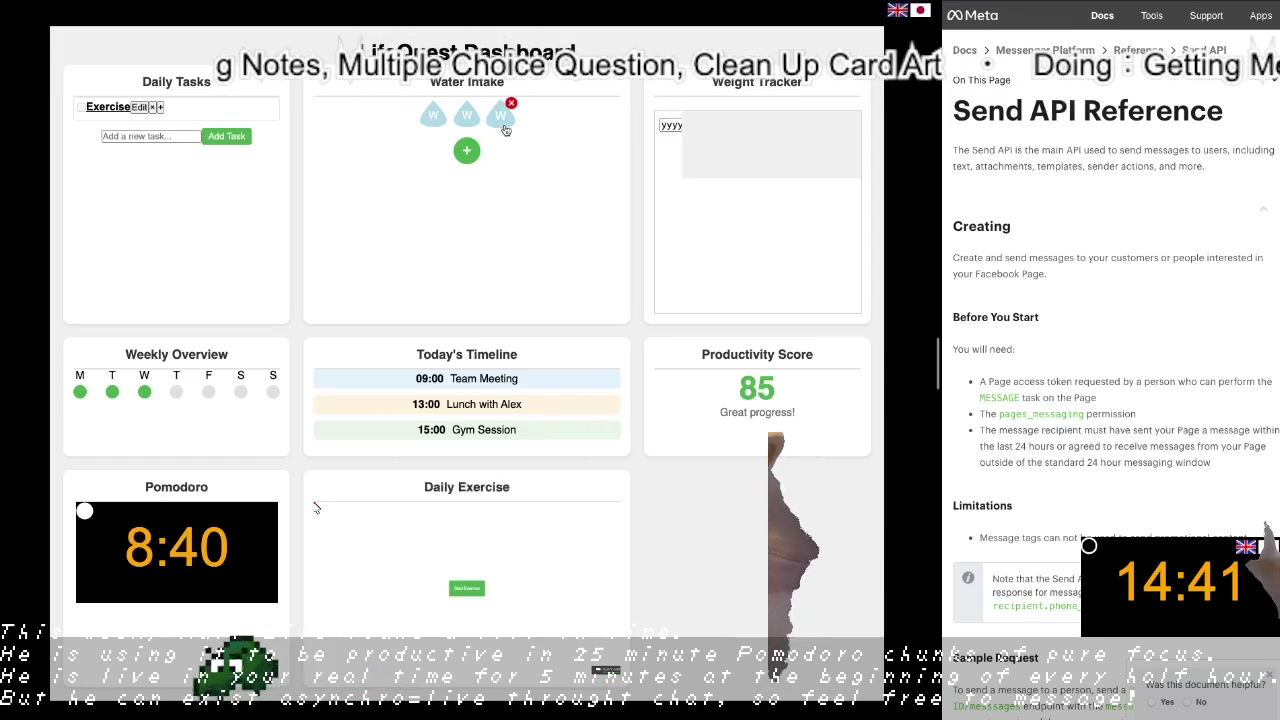
left_click(507, 122)
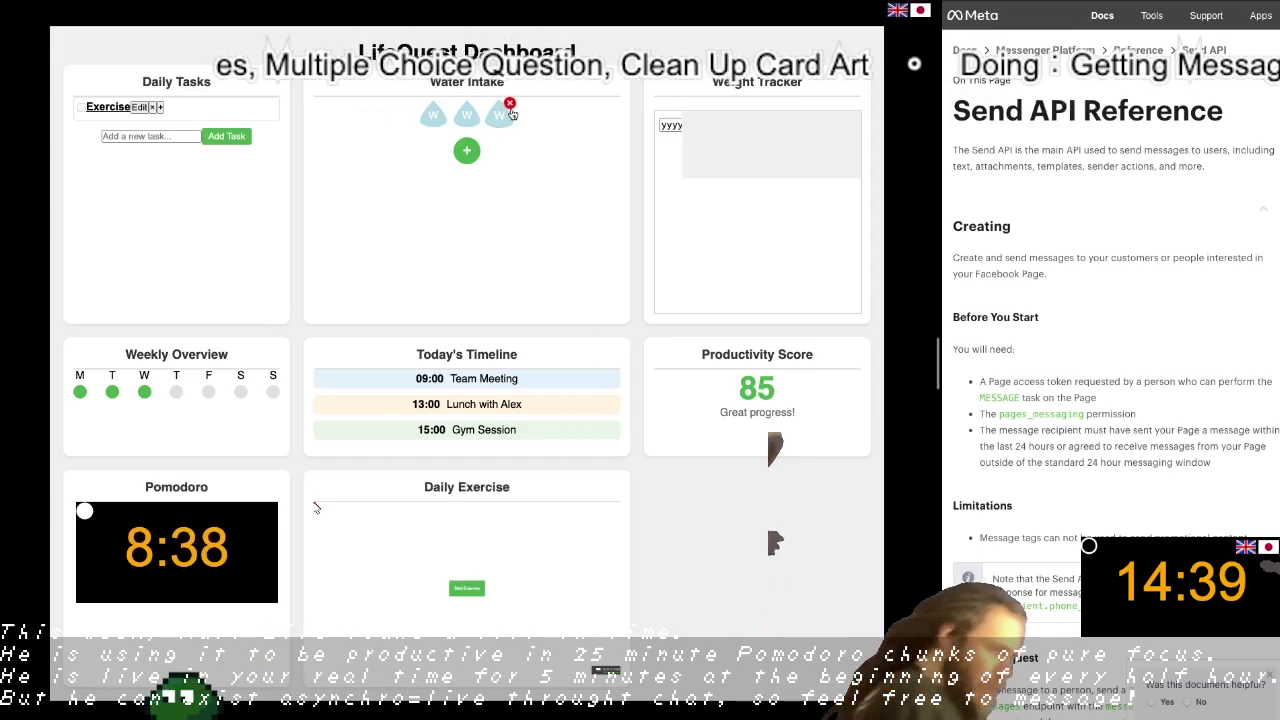
left_click(511, 105)
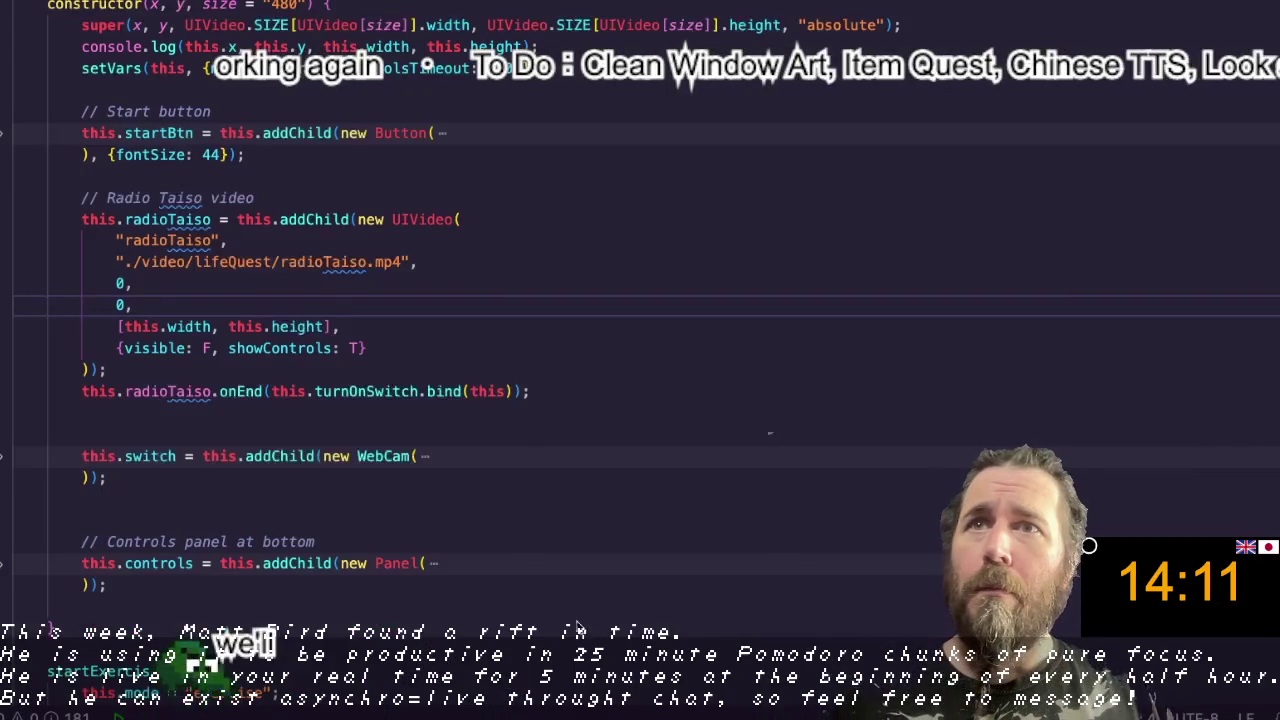
Step: Comment out the early return this.turnOnSwitch() in startExercise below the Radio Taiso video code
left_click(541, 264)
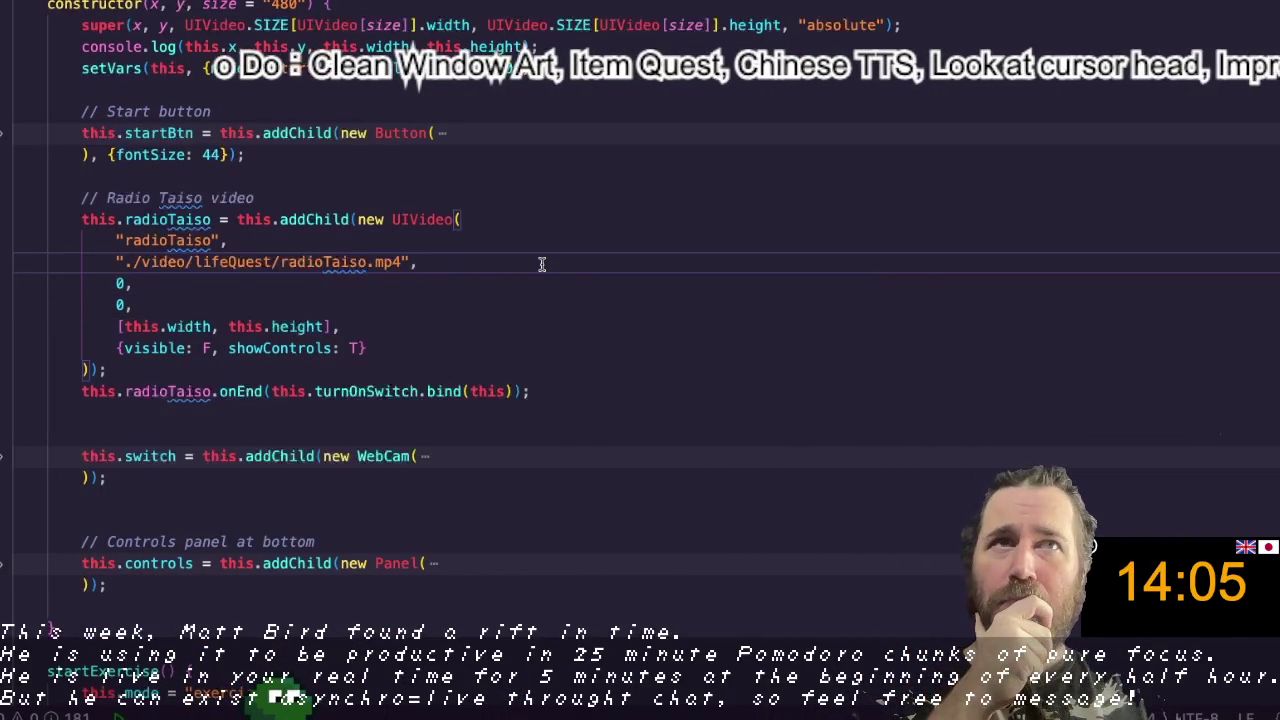
scroll(487, 231, "down", 1)
scroll(139, 404, "down", 3)
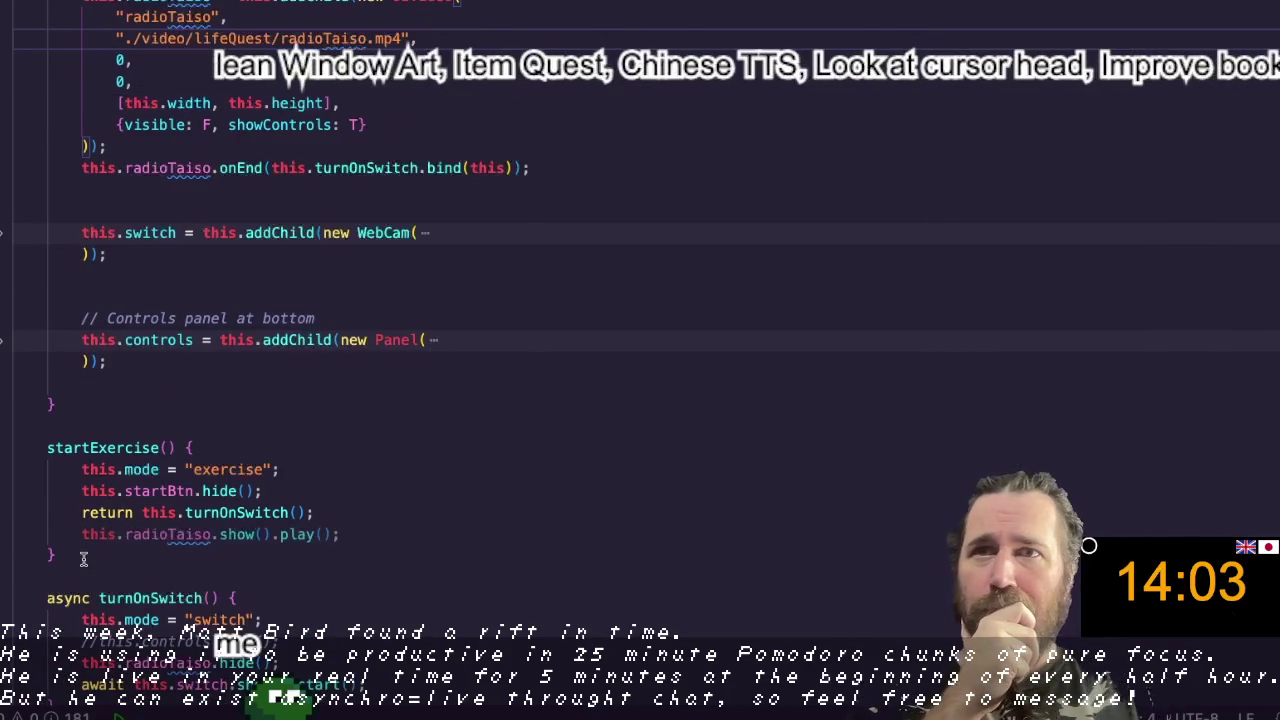
left_click(81, 512)
type("//")
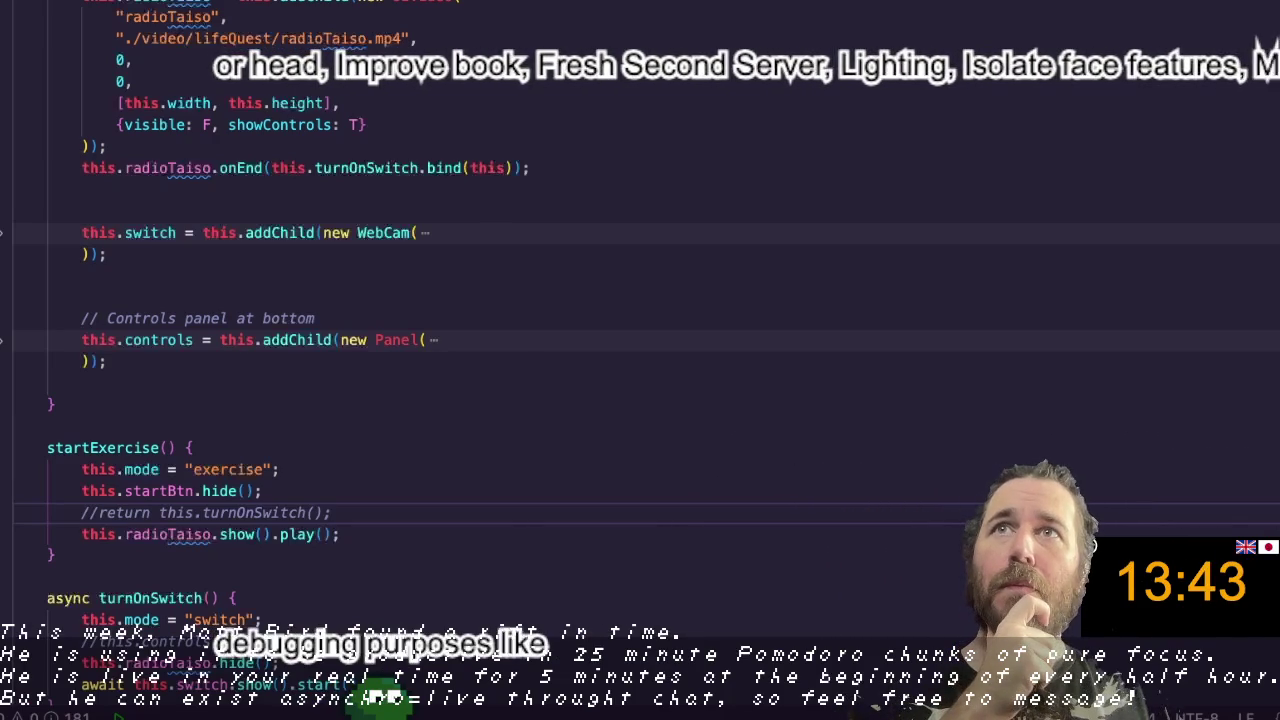
key("super+Tab")
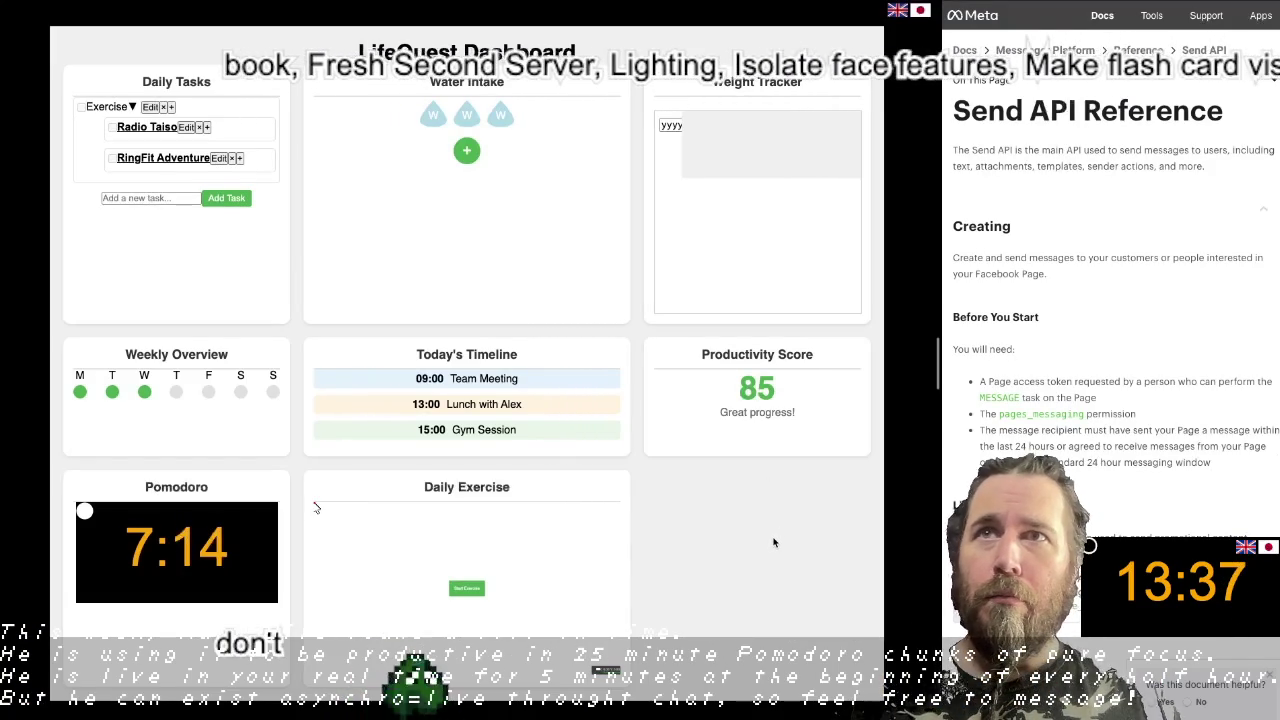
Step: Start the Radio Taiso video, seek back and forward to near its end, then close picture-in-picture
left_click(466, 589)
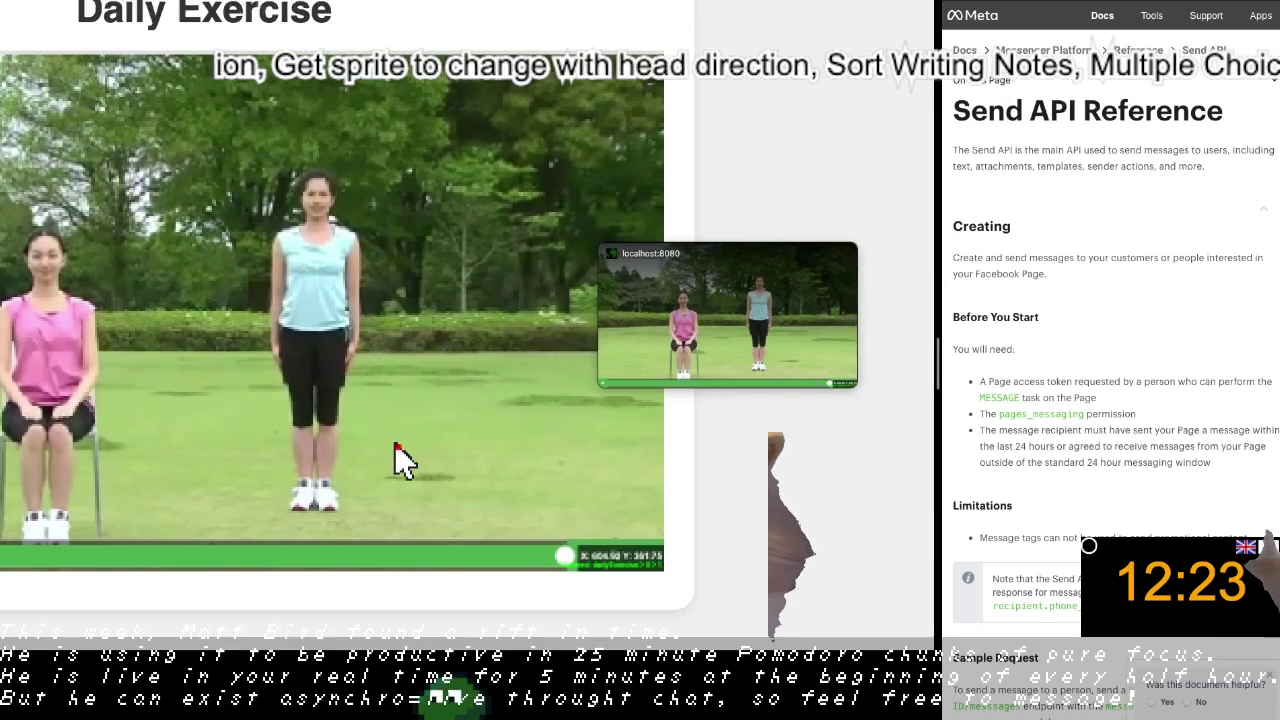
left_click(429, 557)
left_click(495, 557)
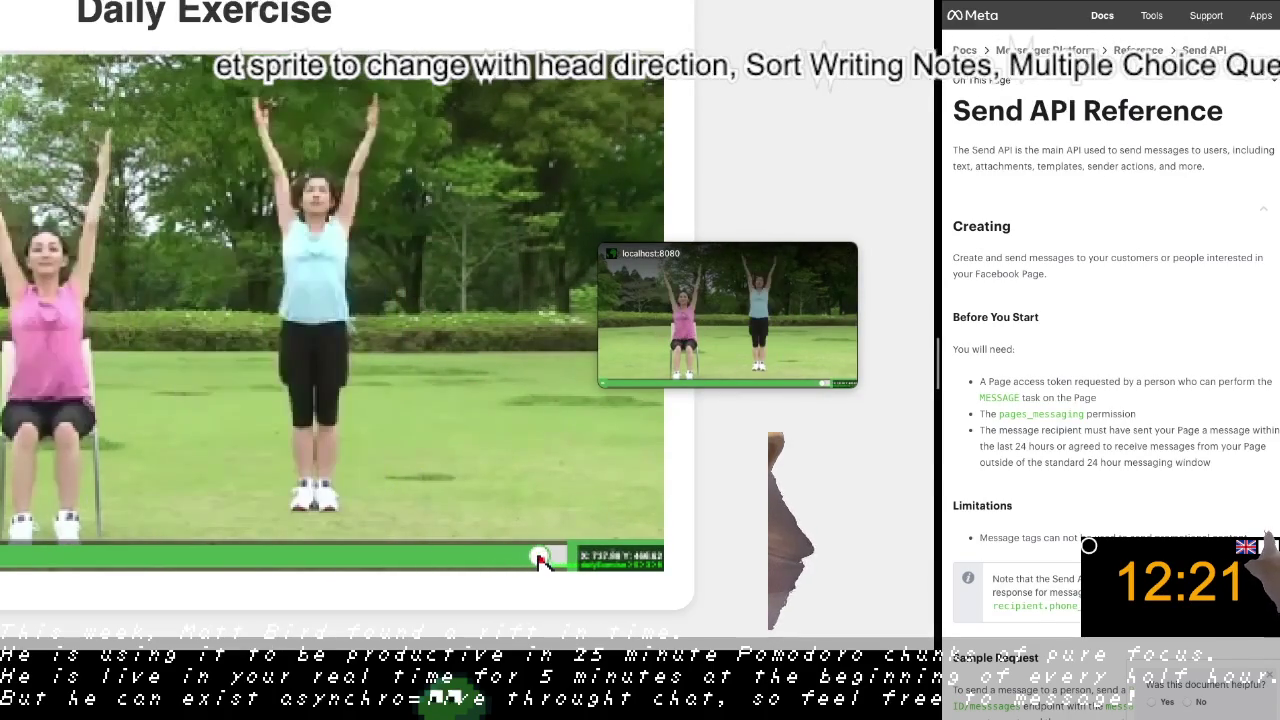
left_click(556, 561)
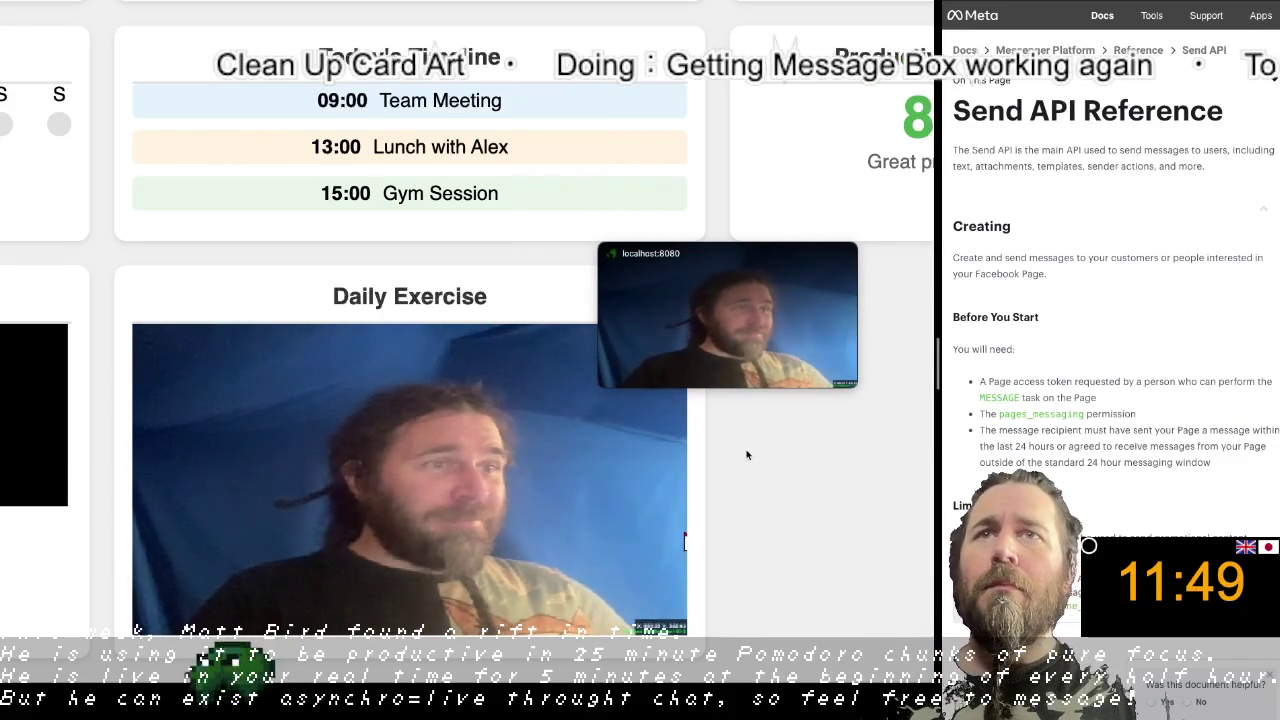
mouse_move(727, 315)
left_click(846, 253)
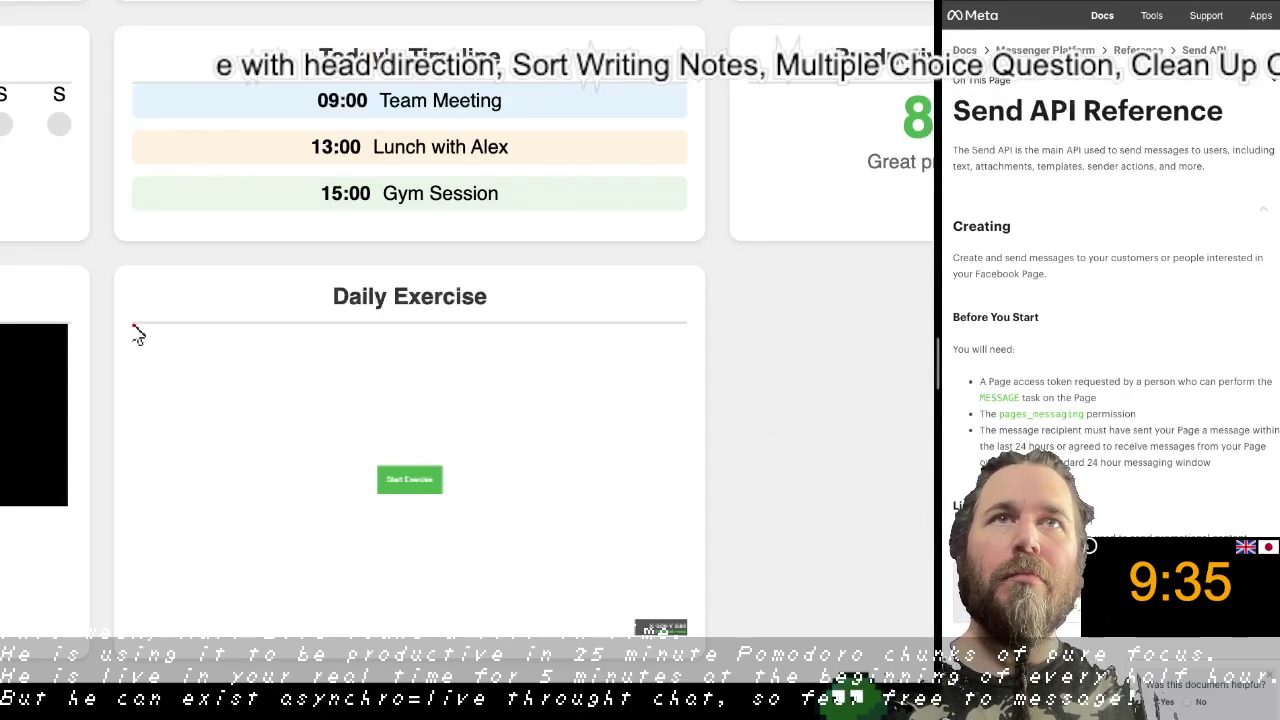
Step: Return to VS Code with the caret after the startBtn.hide() line
key("alt+Tab")
left_click(399, 483)
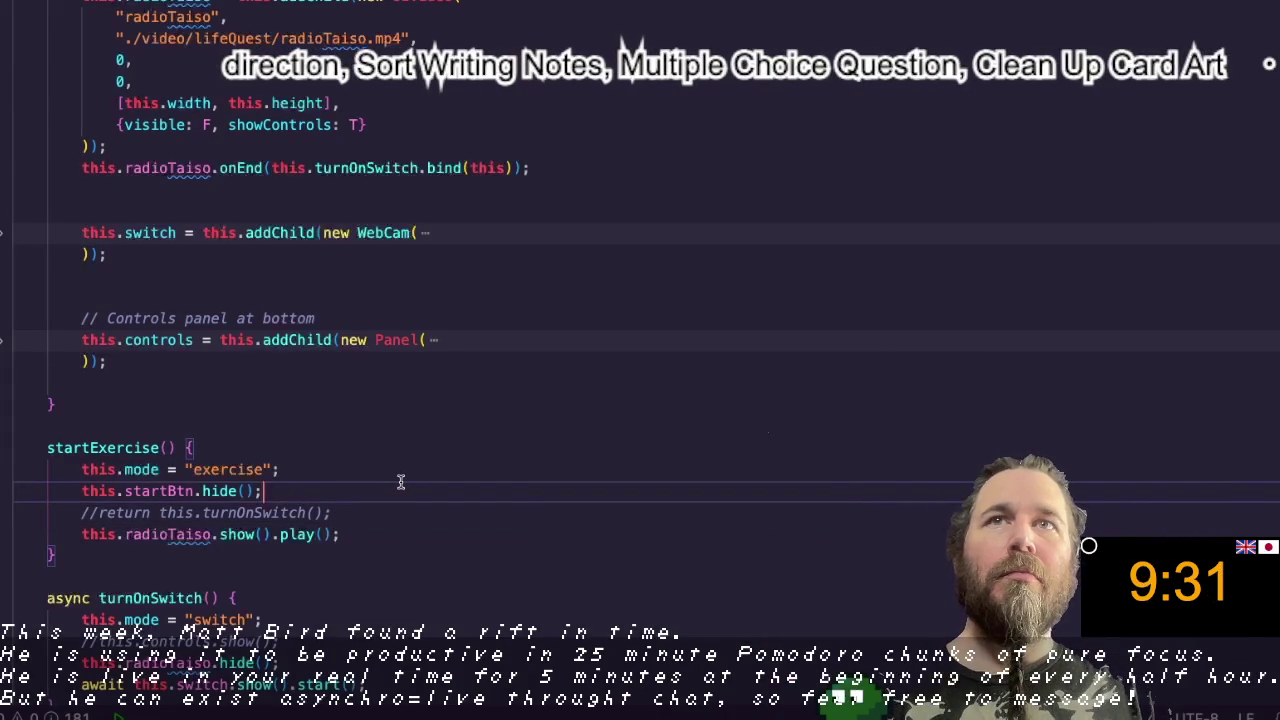
Step: Uncomment return this.turnOnSwitch() in startExercise and bring up the terminal and DevTools window
left_click(93, 510)
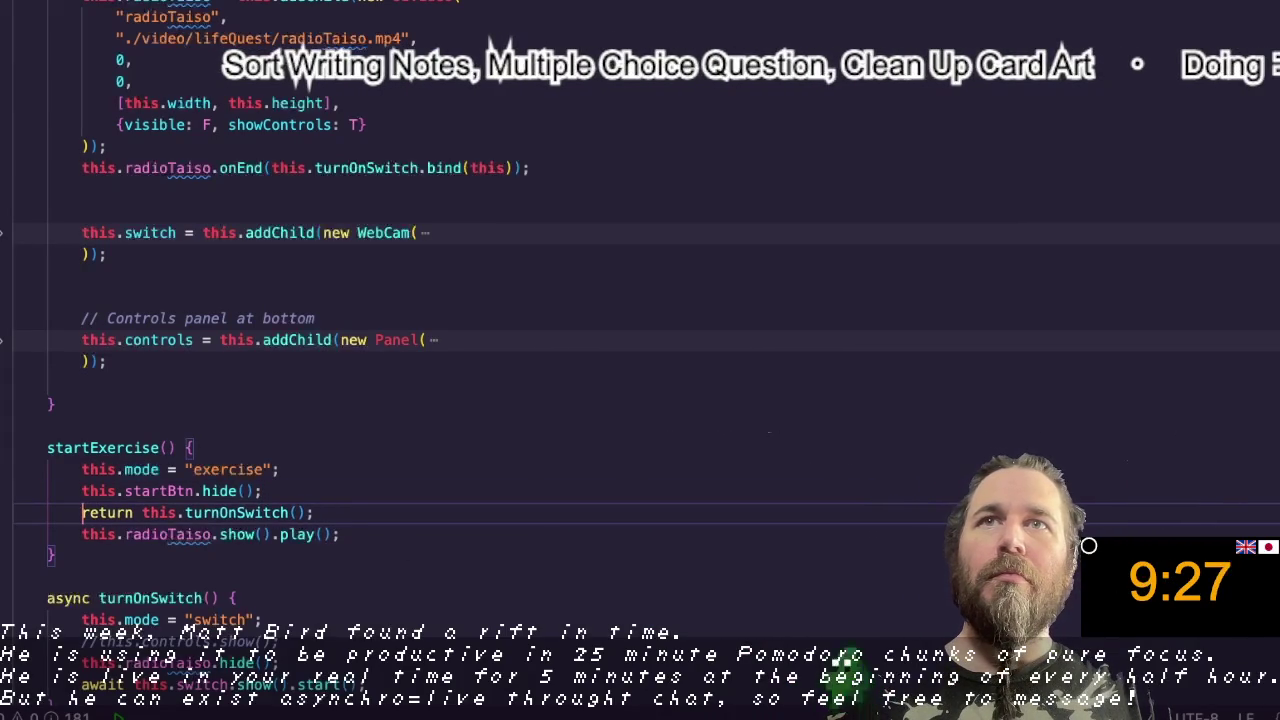
key("BackSpace")
key("BackSpace")
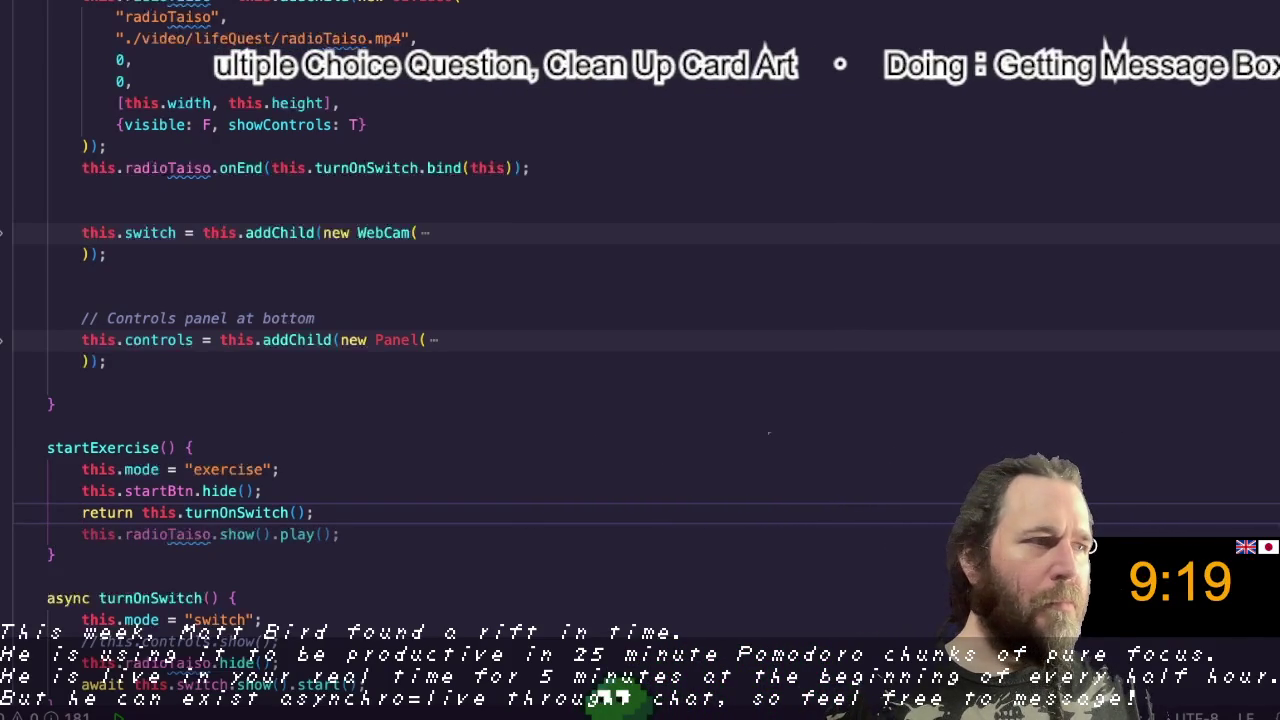
key("super+Tab")
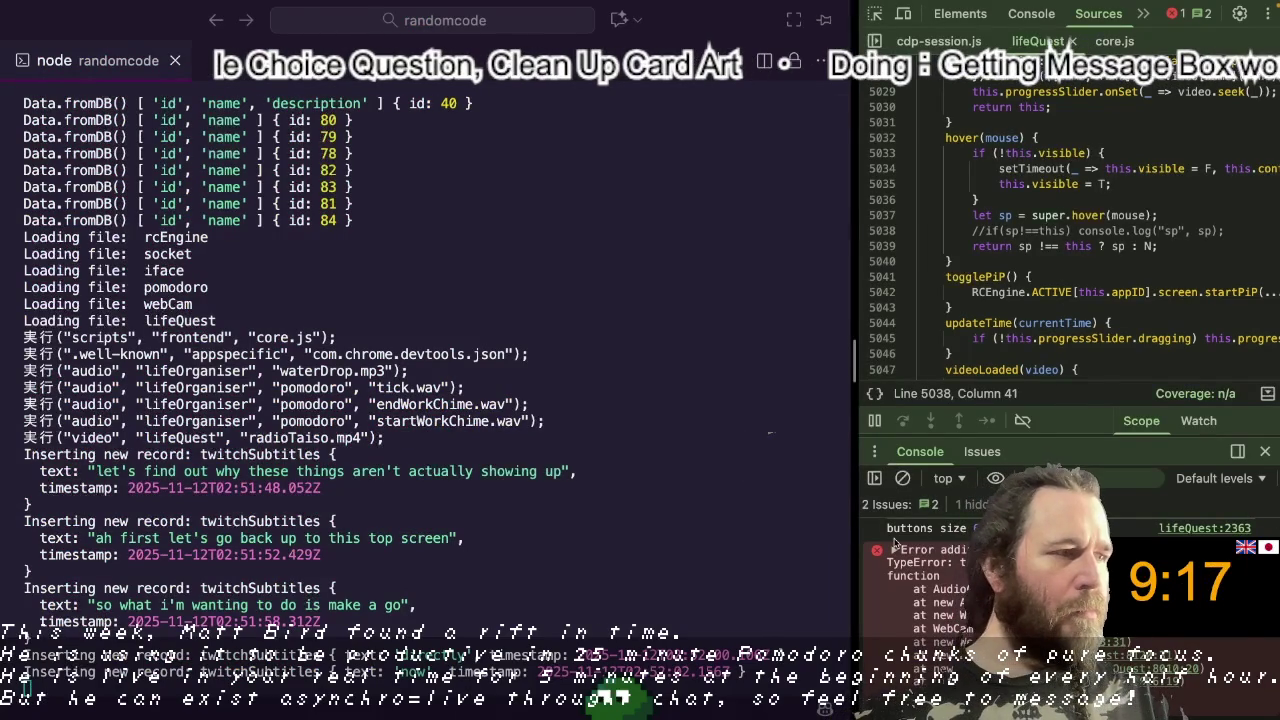
Step: Widen DevTools, expand the webcam-controls TypeError stack, and select this.slider.value in it
left_click_drag(858, 410, 270, 395)
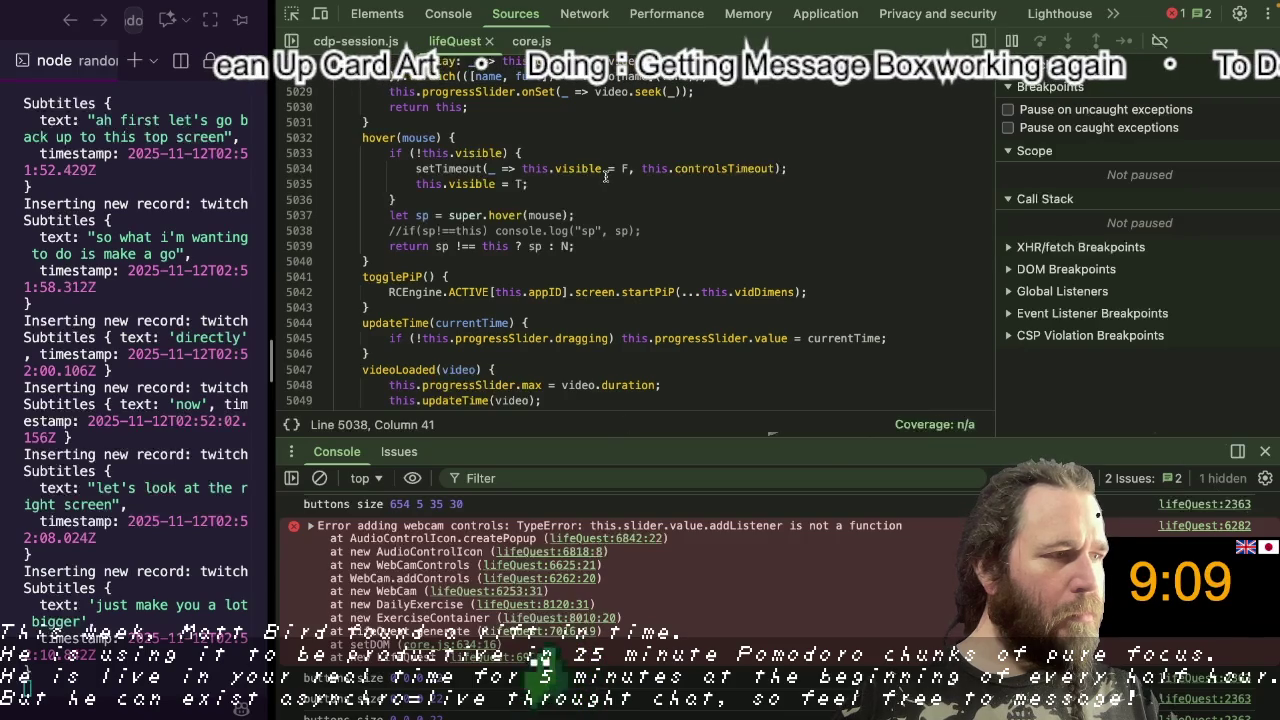
left_click(715, 531)
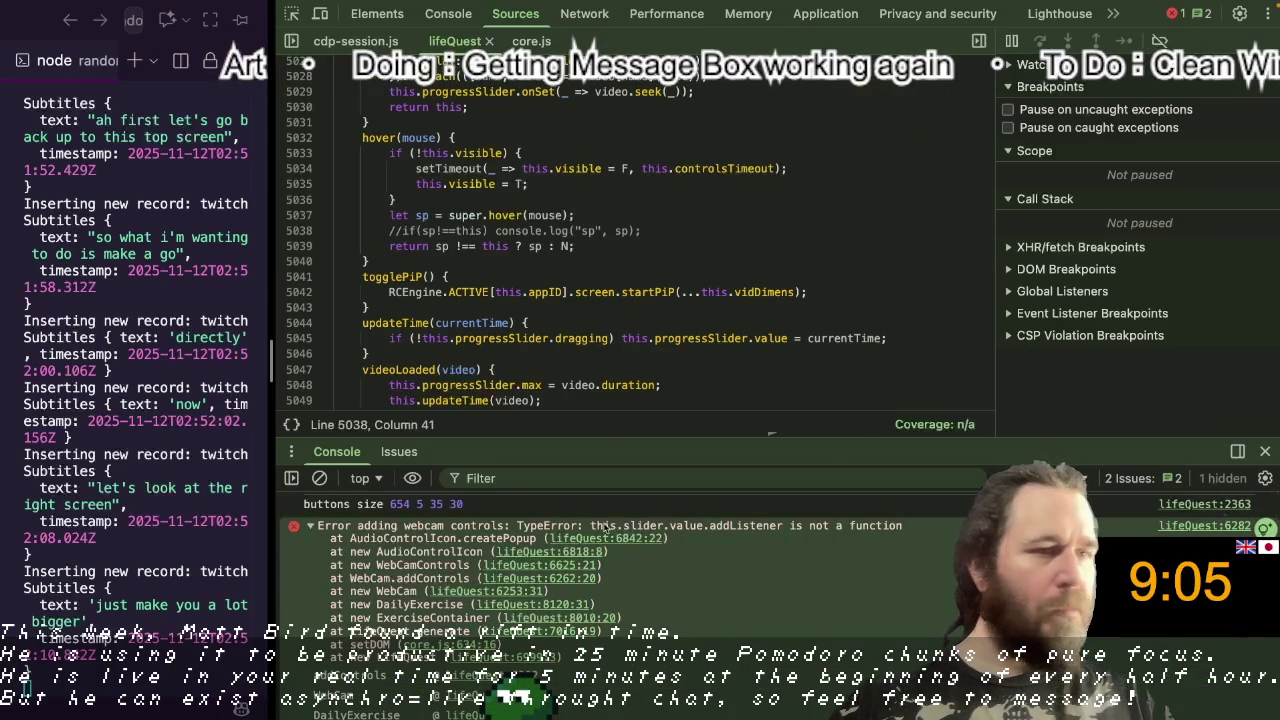
left_click_drag(591, 526, 703, 527)
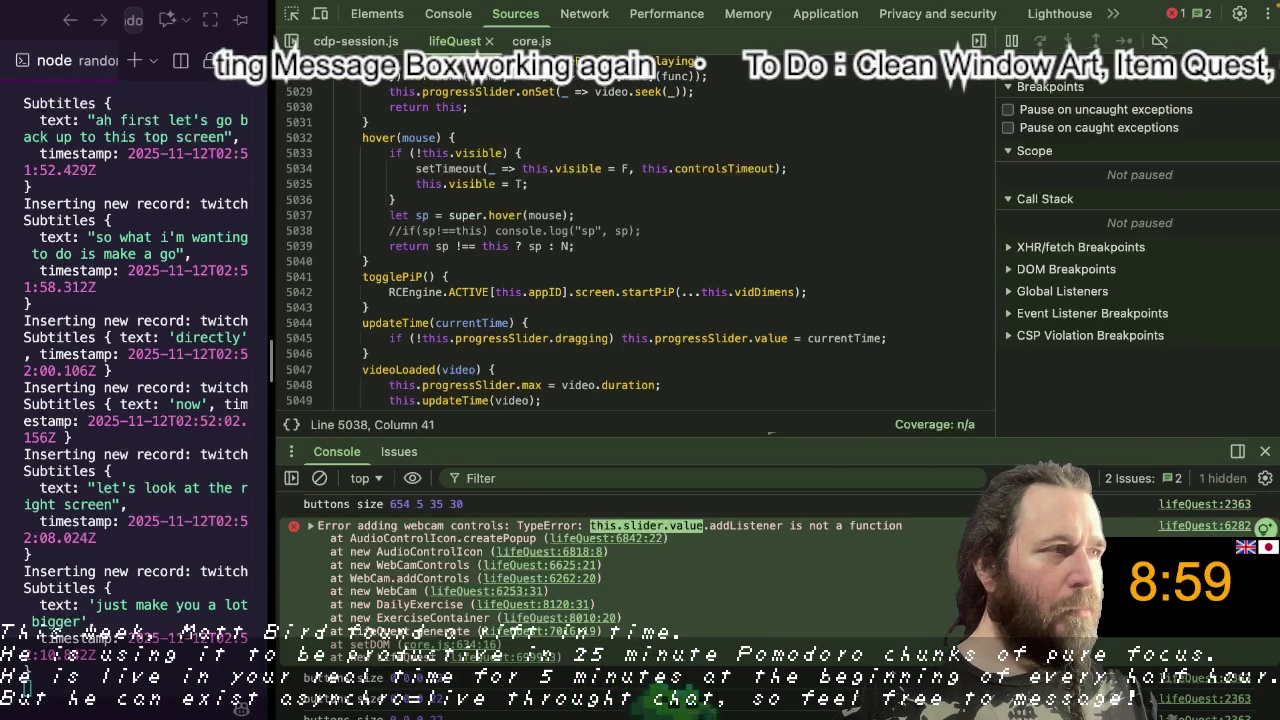
key("alt+Tab")
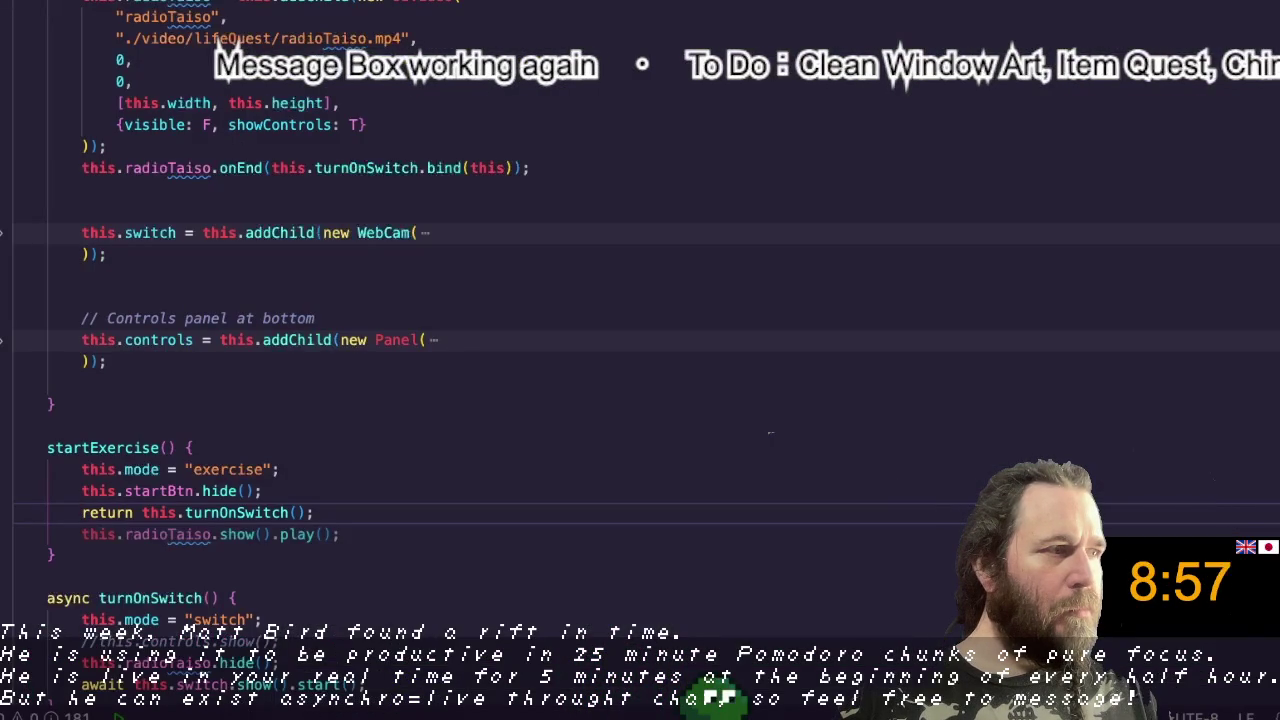
Step: Jump to the WebCam class code and locate the this.slider.value.addListener line in createPopup
left_click(849, 311)
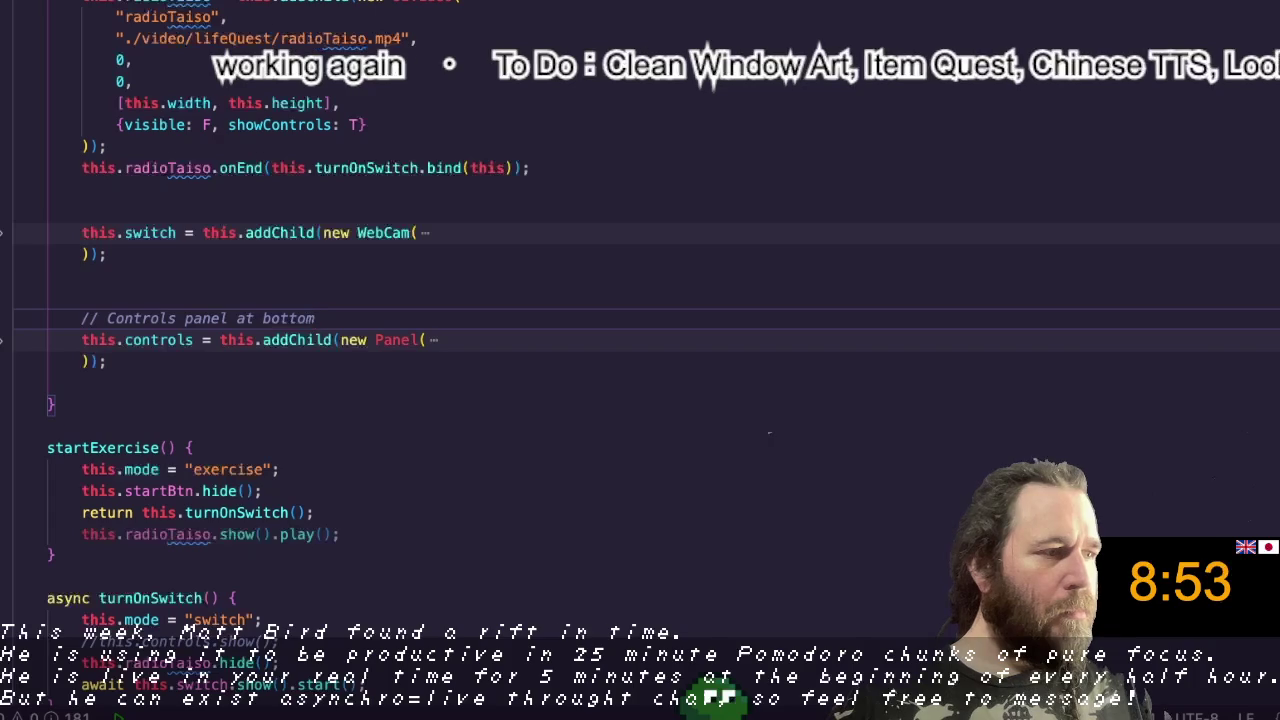
key("ctrl+Tab")
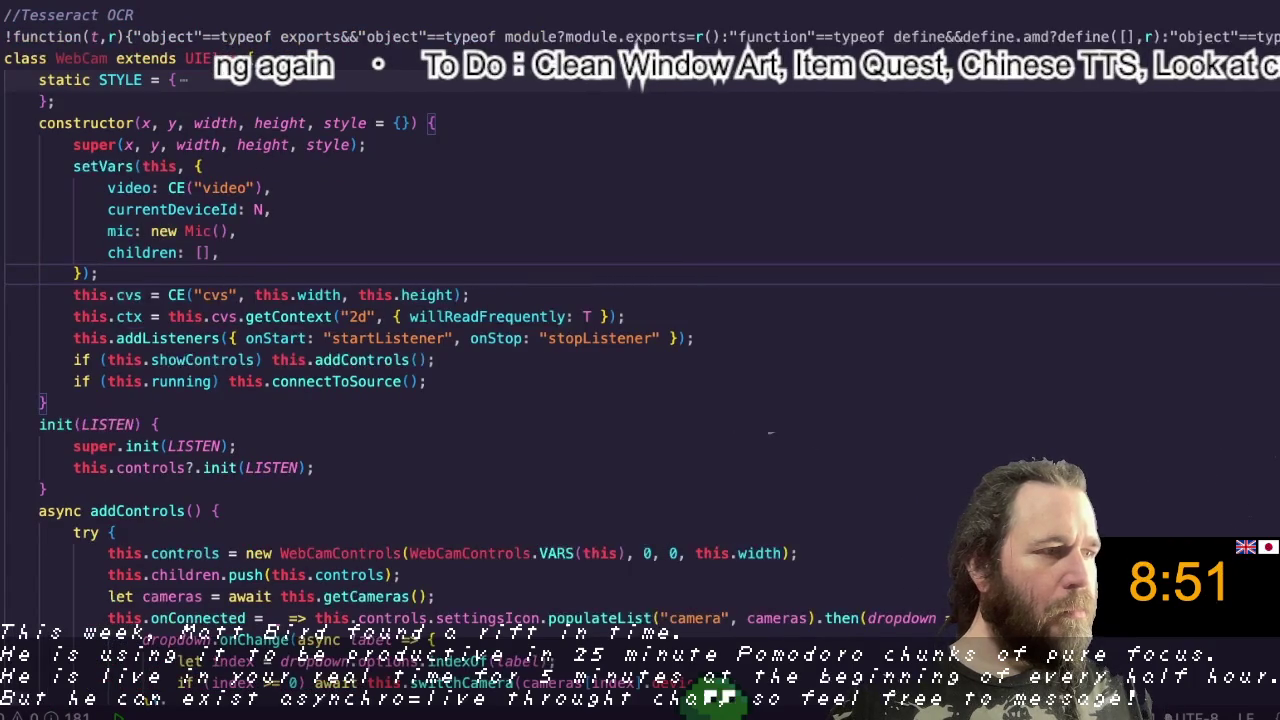
scroll(284, 394, "down", 10)
scroll(284, 394, "down", 5)
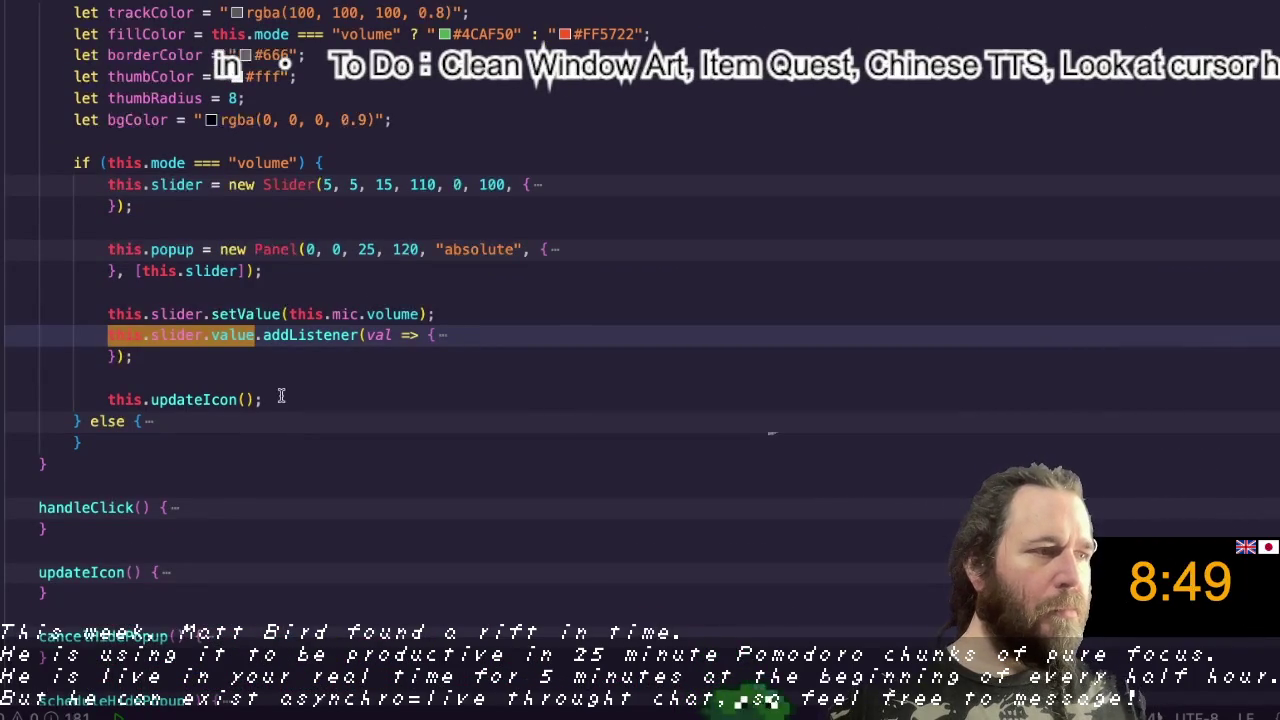
left_click(235, 335)
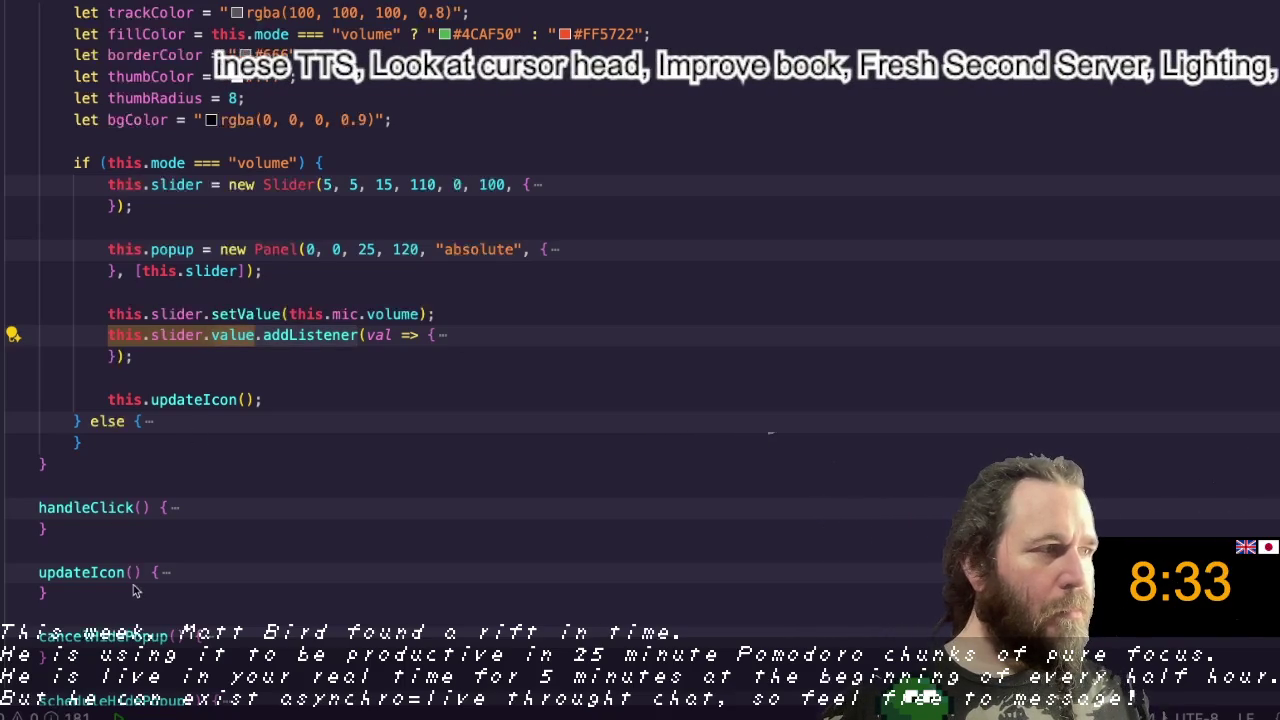
Step: Switch files to reach the UIVideo class constructor and its onEnd listener
scroll(236, 166, "down", 2)
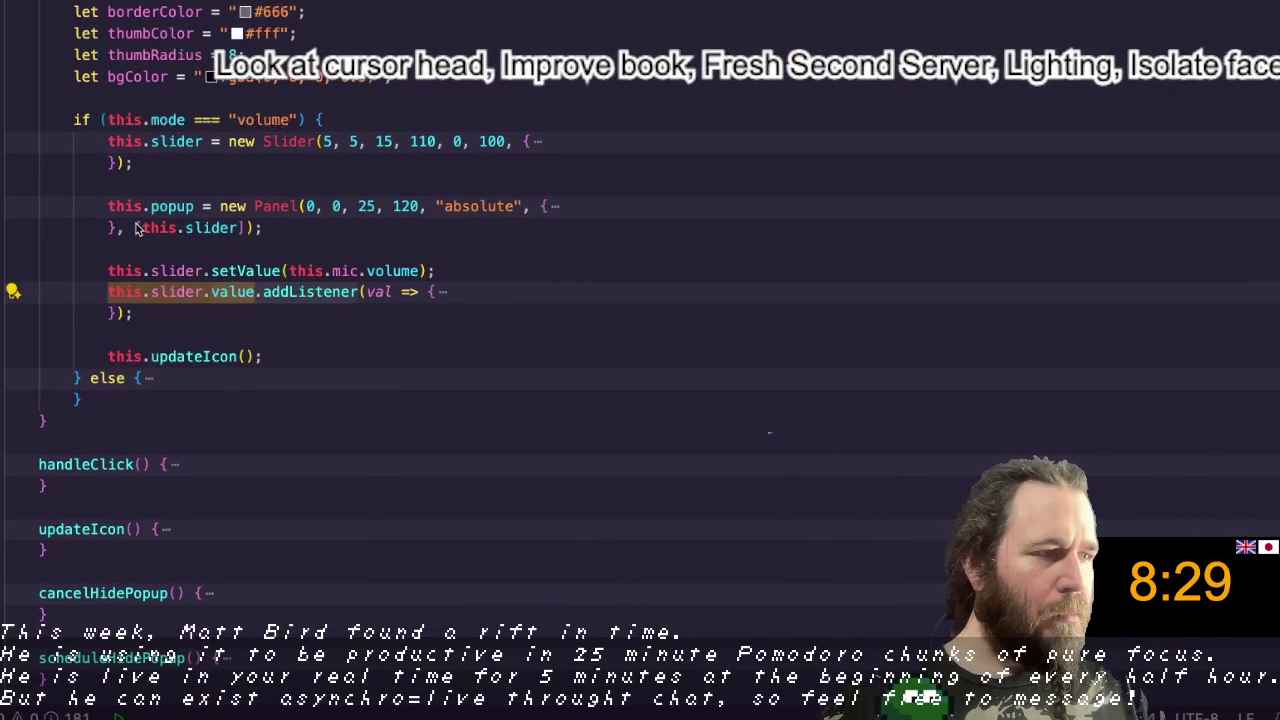
scroll(138, 229, "up", 4)
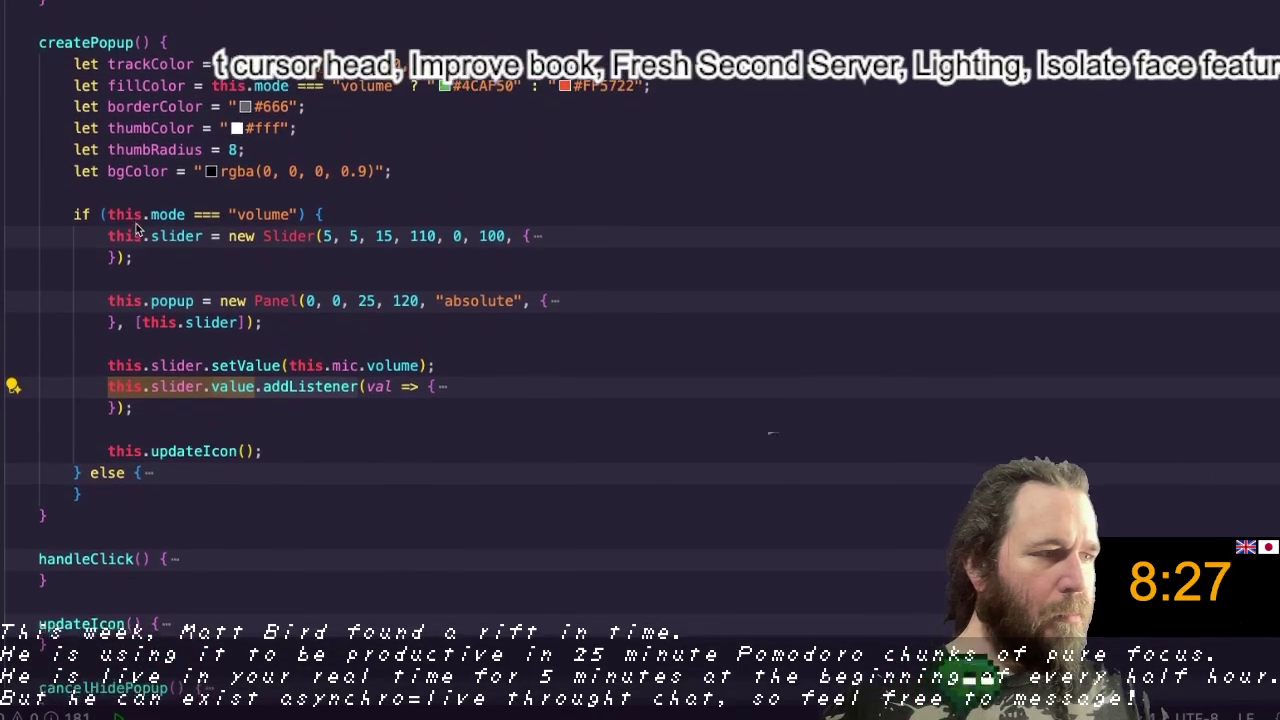
scroll(138, 229, "down", 1)
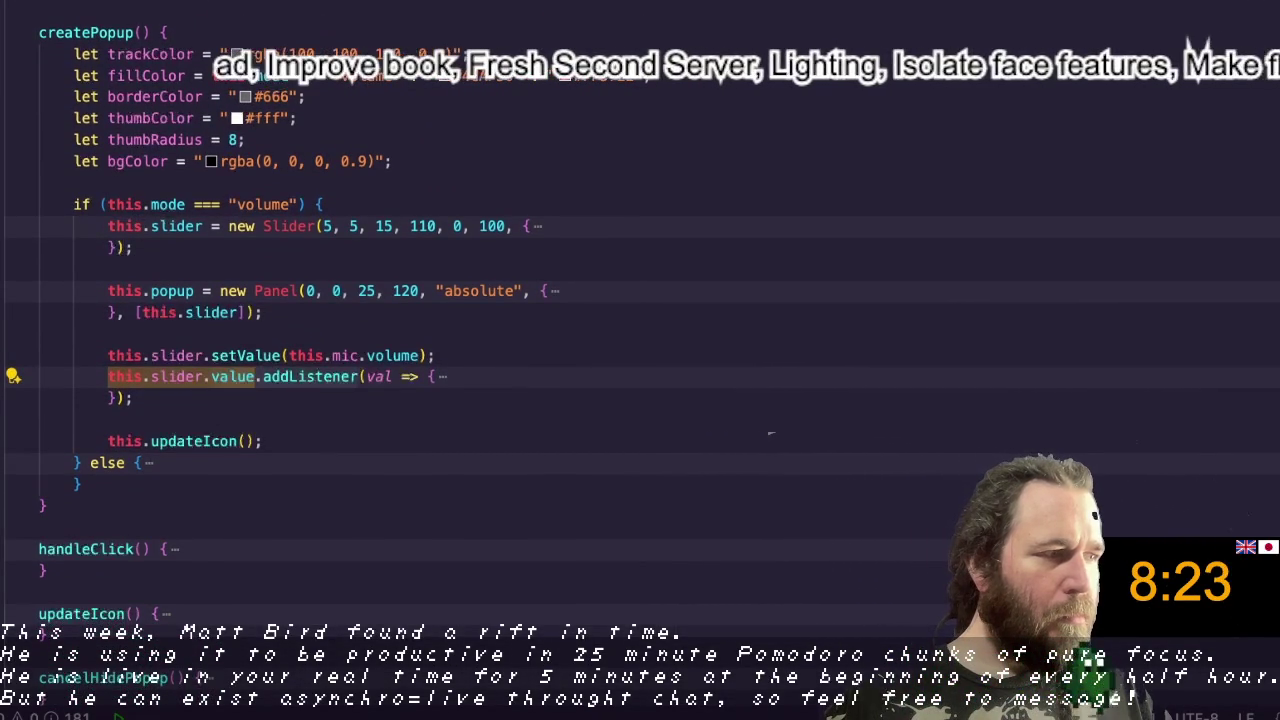
key("ctrl+Tab")
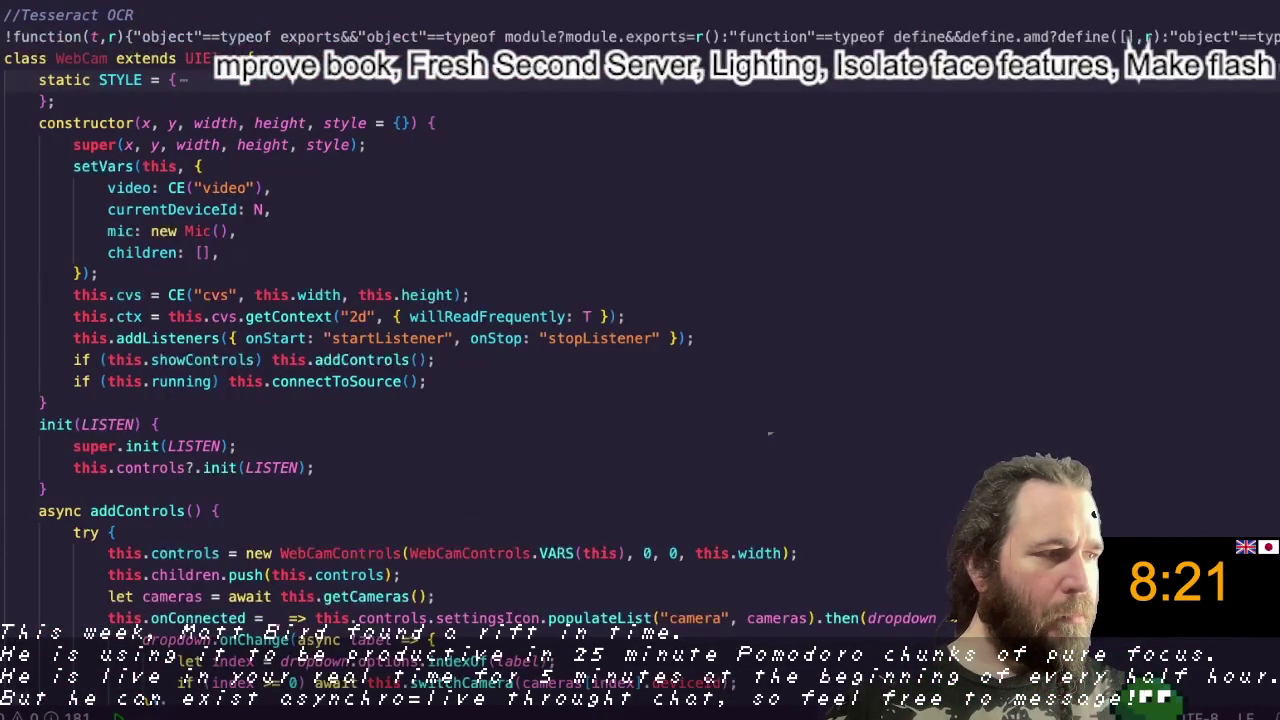
key("ctrl+Tab")
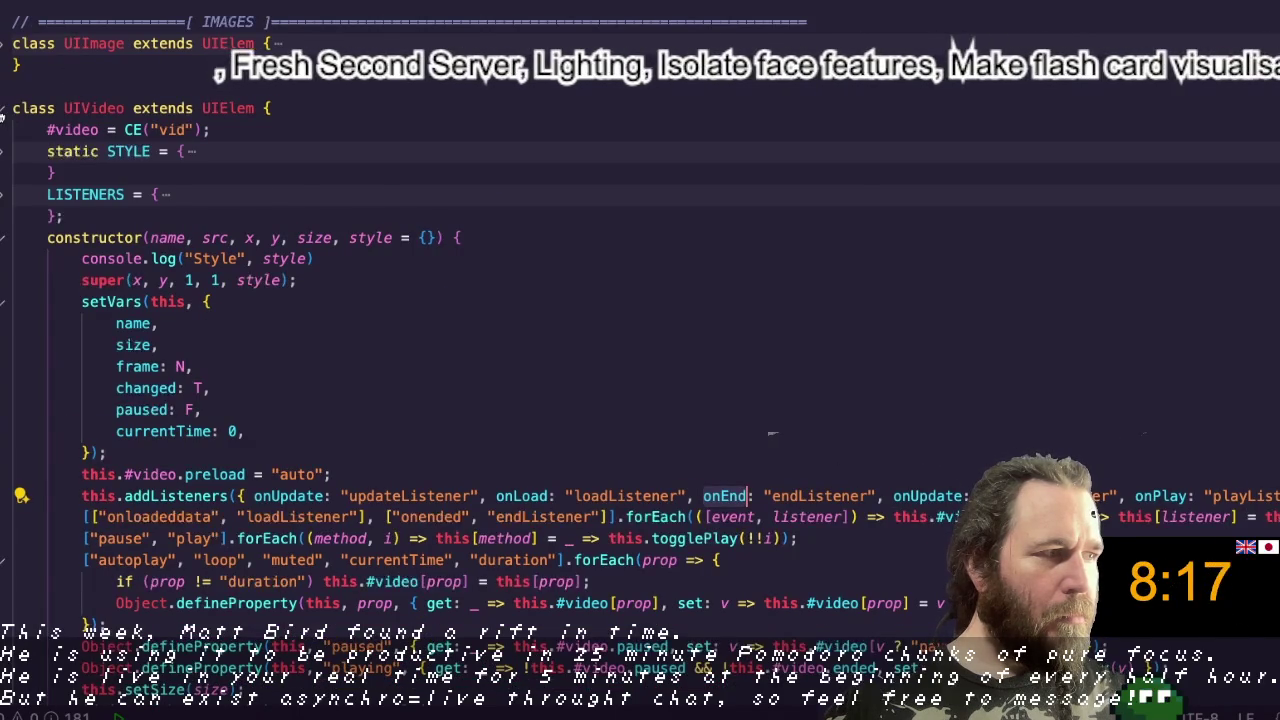
Step: Scroll up through the code to the Slider class
scroll(3, 117, "up", 10)
scroll(3, 117, "up", 10)
scroll(3, 117, "up", 10)
scroll(3, 117, "up", 10)
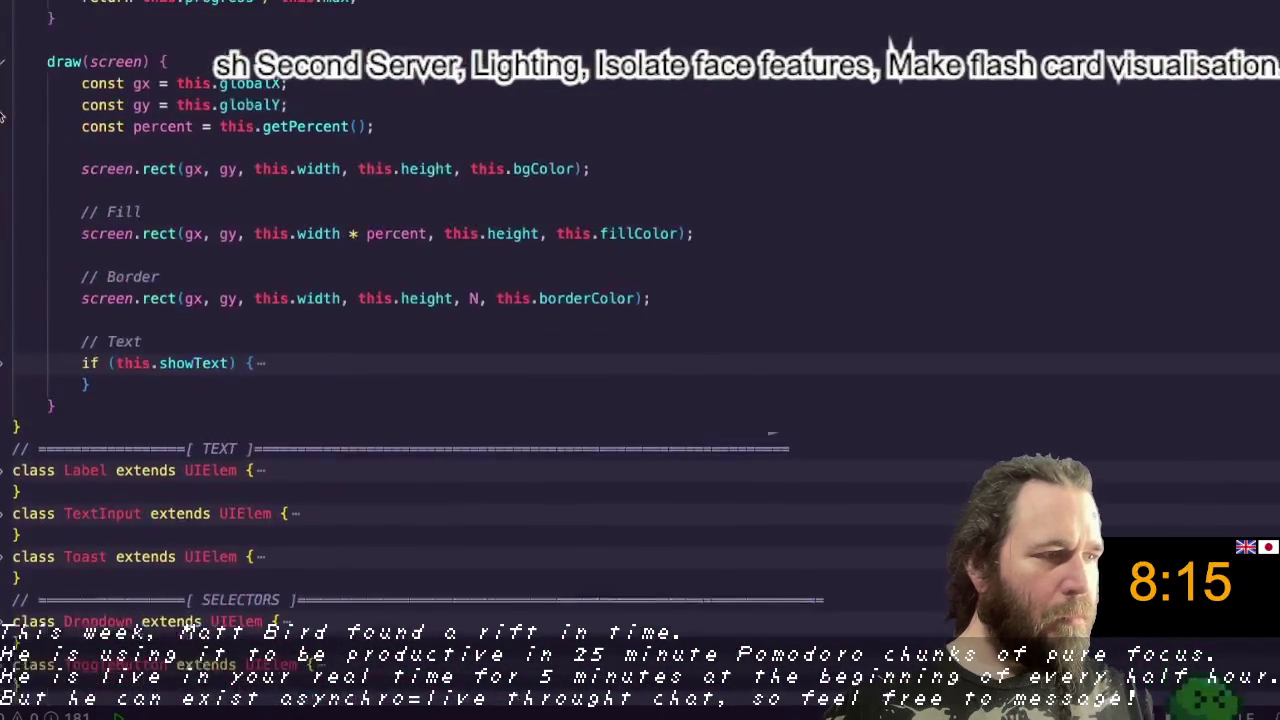
scroll(3, 117, "up", 1)
scroll(3, 117, "up", 1)
scroll(3, 117, "up", 8)
scroll(3, 117, "up", 10)
scroll(3, 117, "up", 9)
scroll(3, 117, "up", 6)
scroll(3, 117, "up", 2)
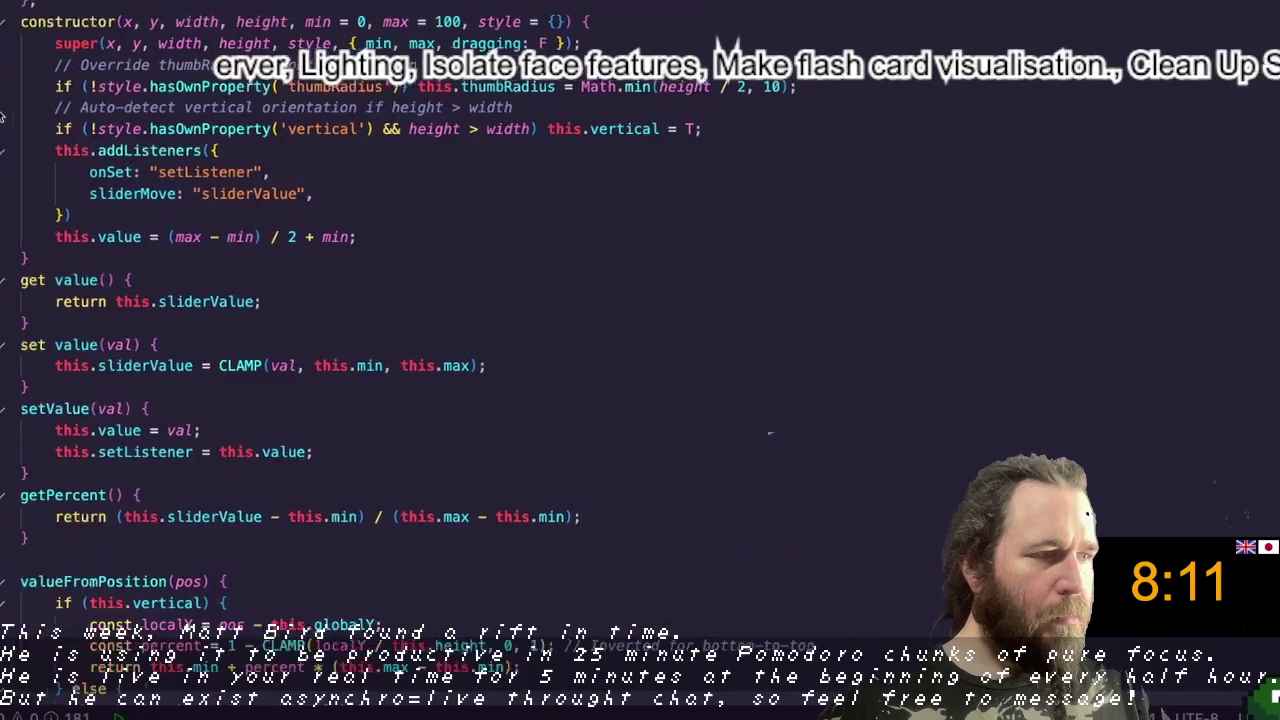
scroll(3, 117, "left", 2)
scroll(3, 117, "up", 3)
scroll(3, 117, "up", 6)
scroll(3, 175, "up", 1)
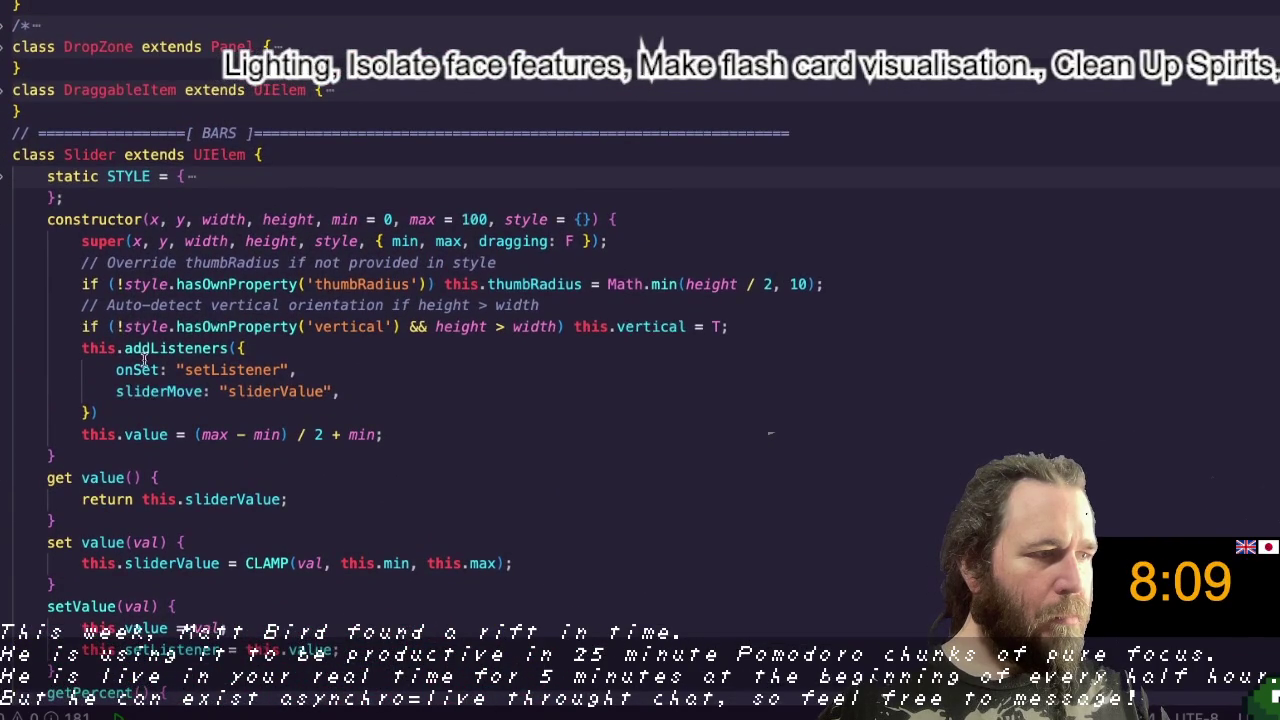
Step: Select the sliderMove listener, then navigate back via UIElem to the WebCam class code
double_click(158, 394)
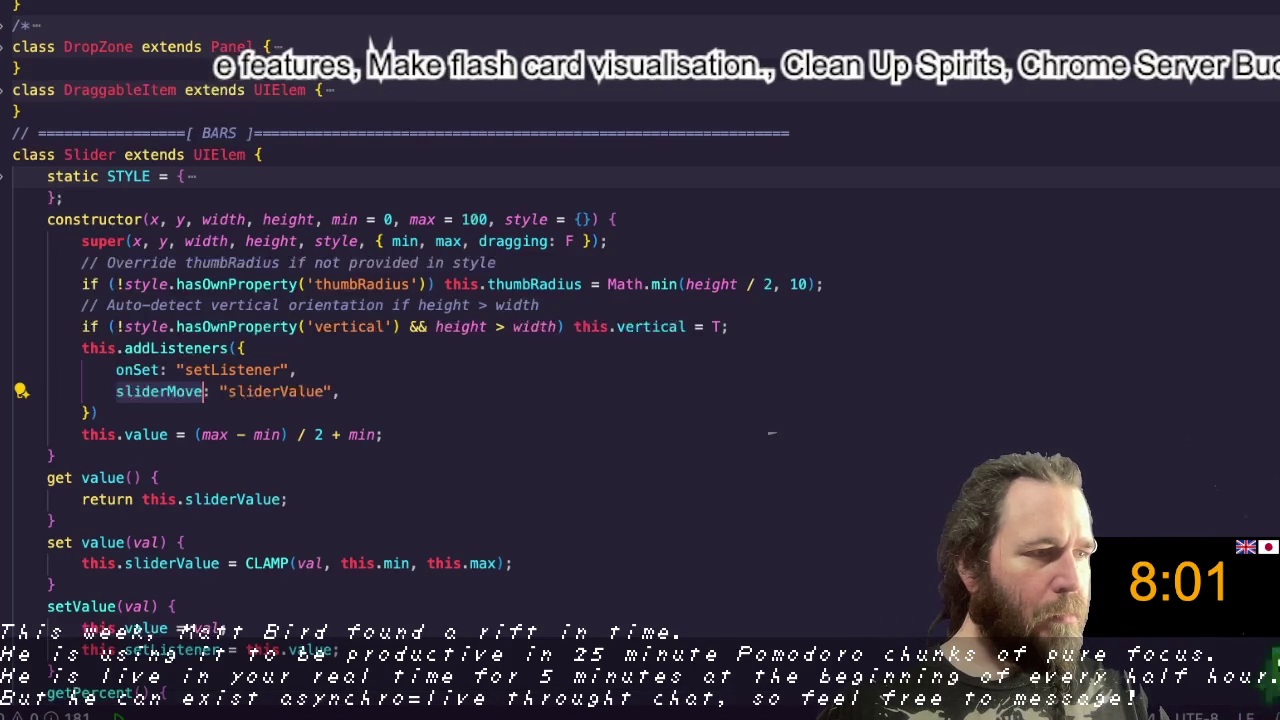
key("ctrl+minus")
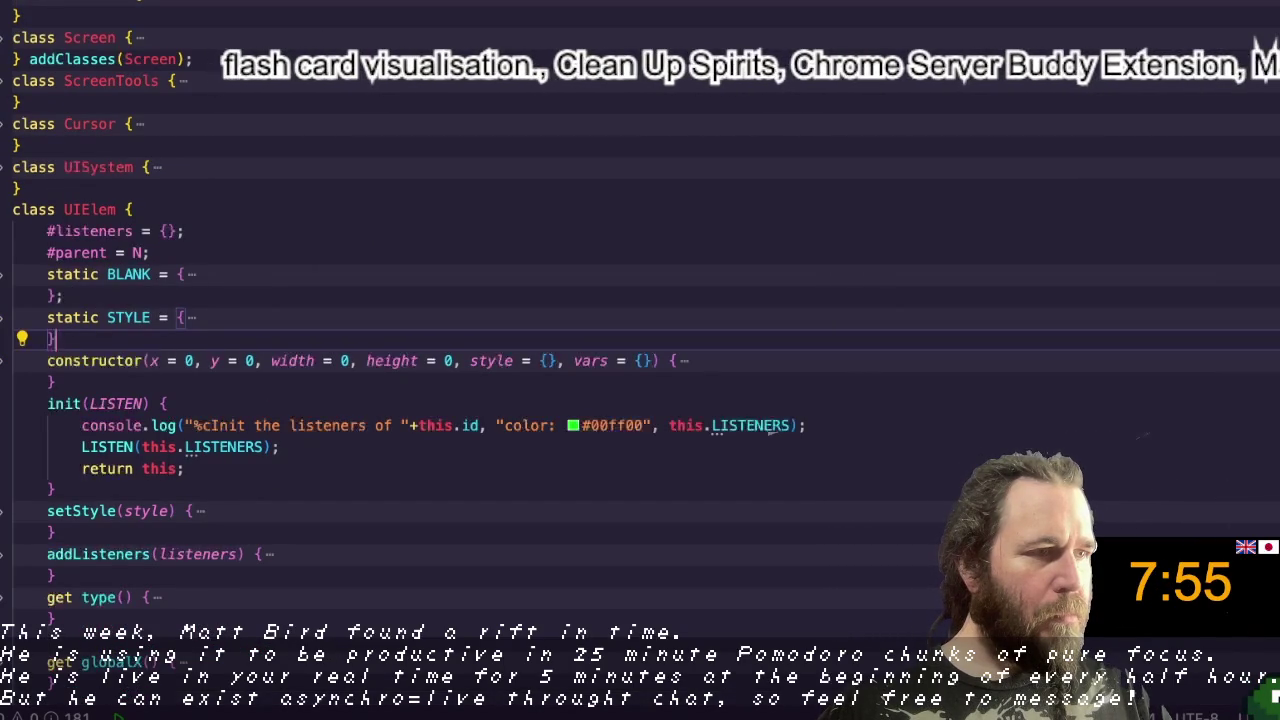
key("ctrl+minus")
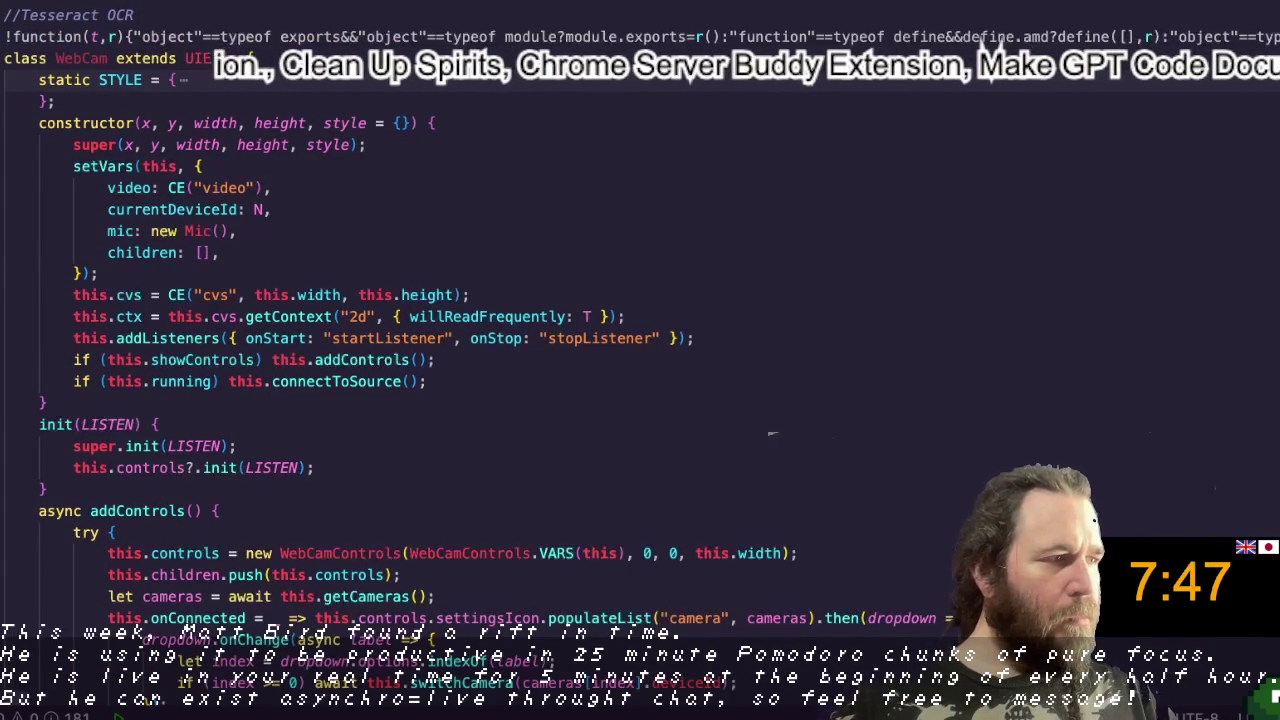
Step: Check the slider's value property against the Slider class definition, then return to the popup code
key("ctrl+minus")
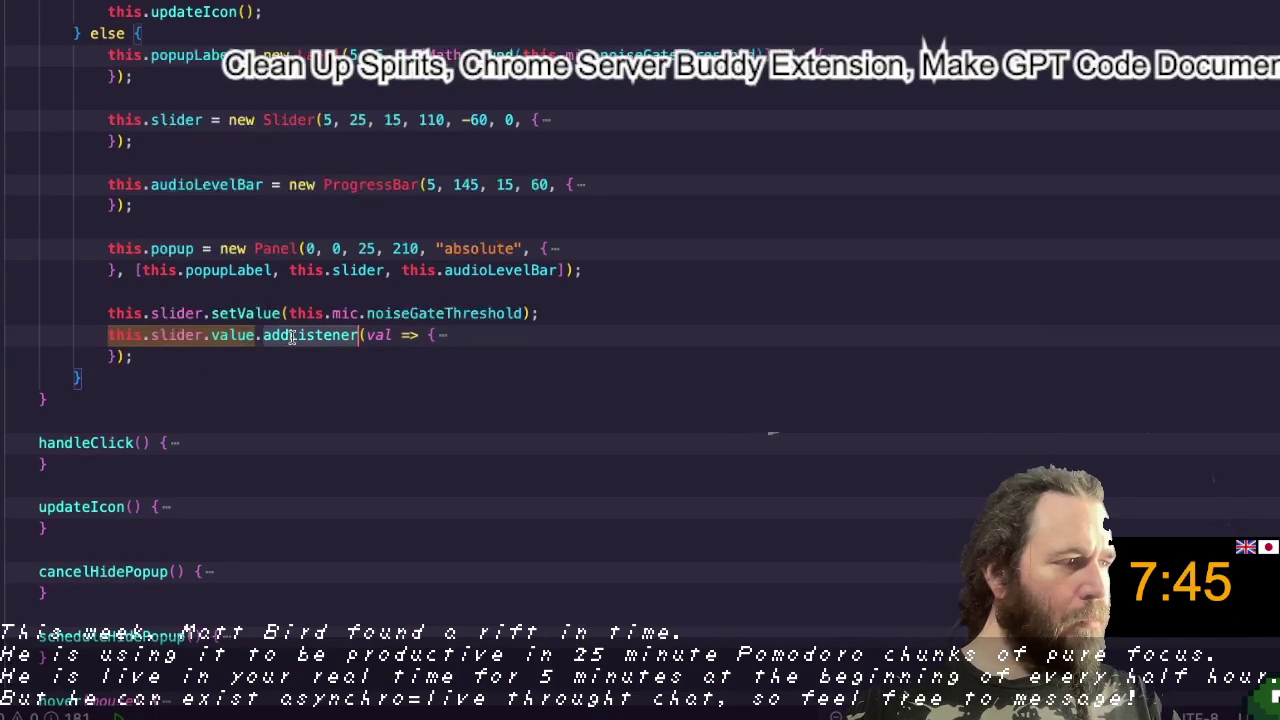
left_click(243, 337)
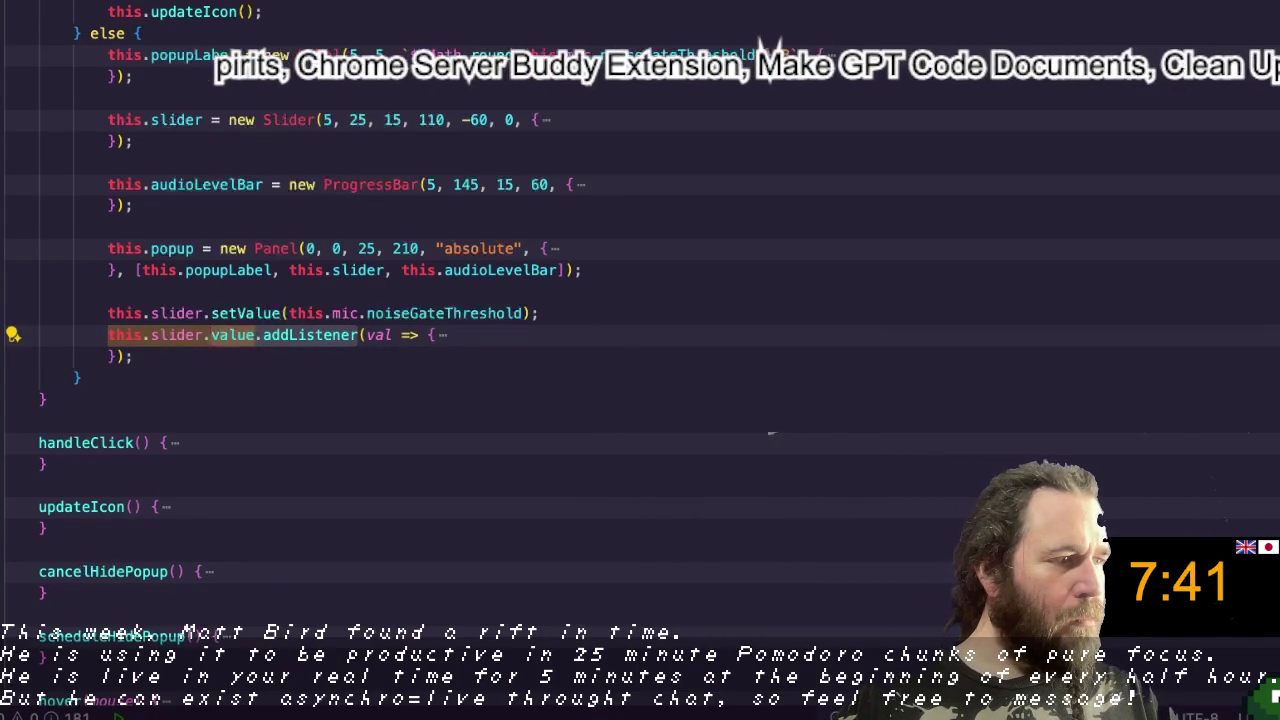
key("ctrl+p")
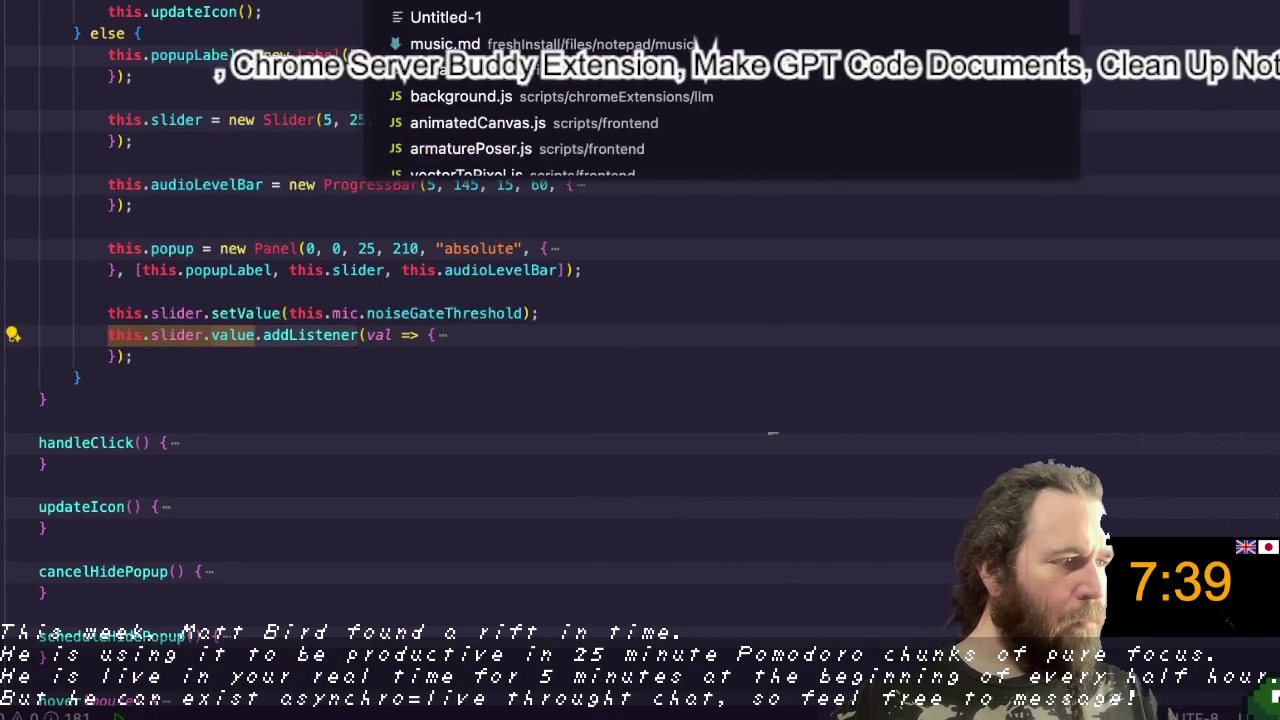
key("Escape")
key("F12")
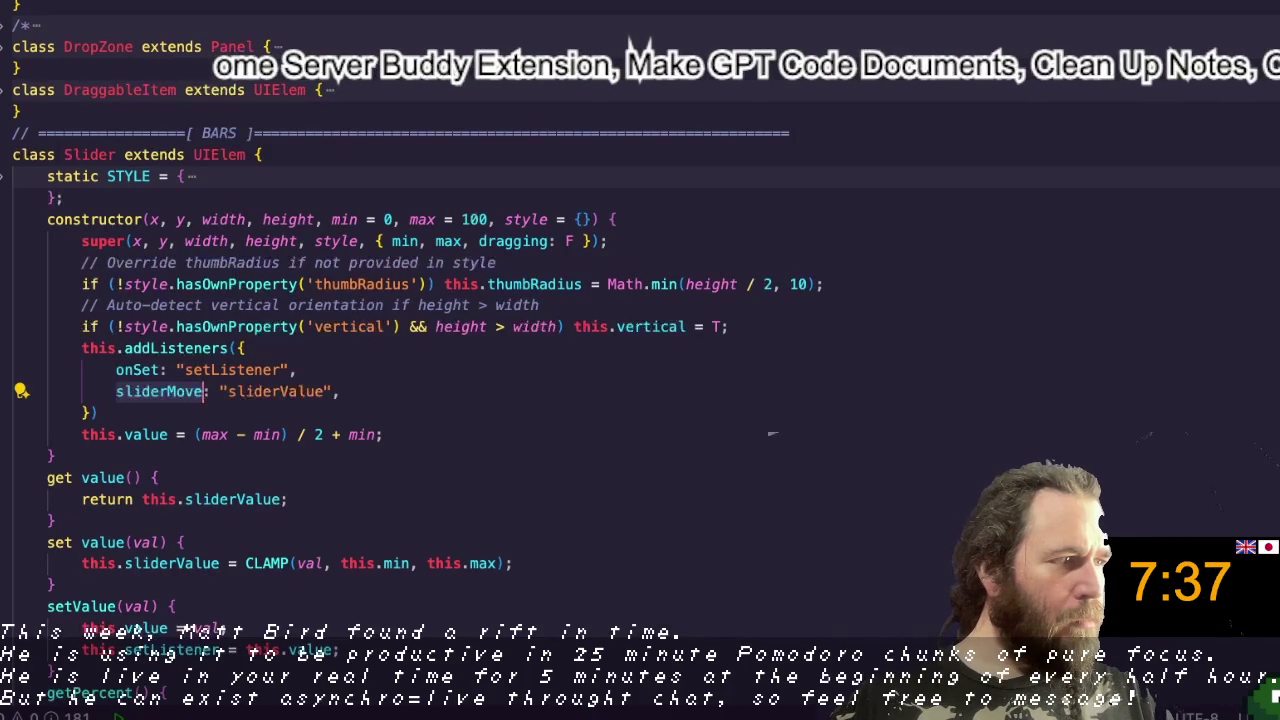
key("ctrl+Tab")
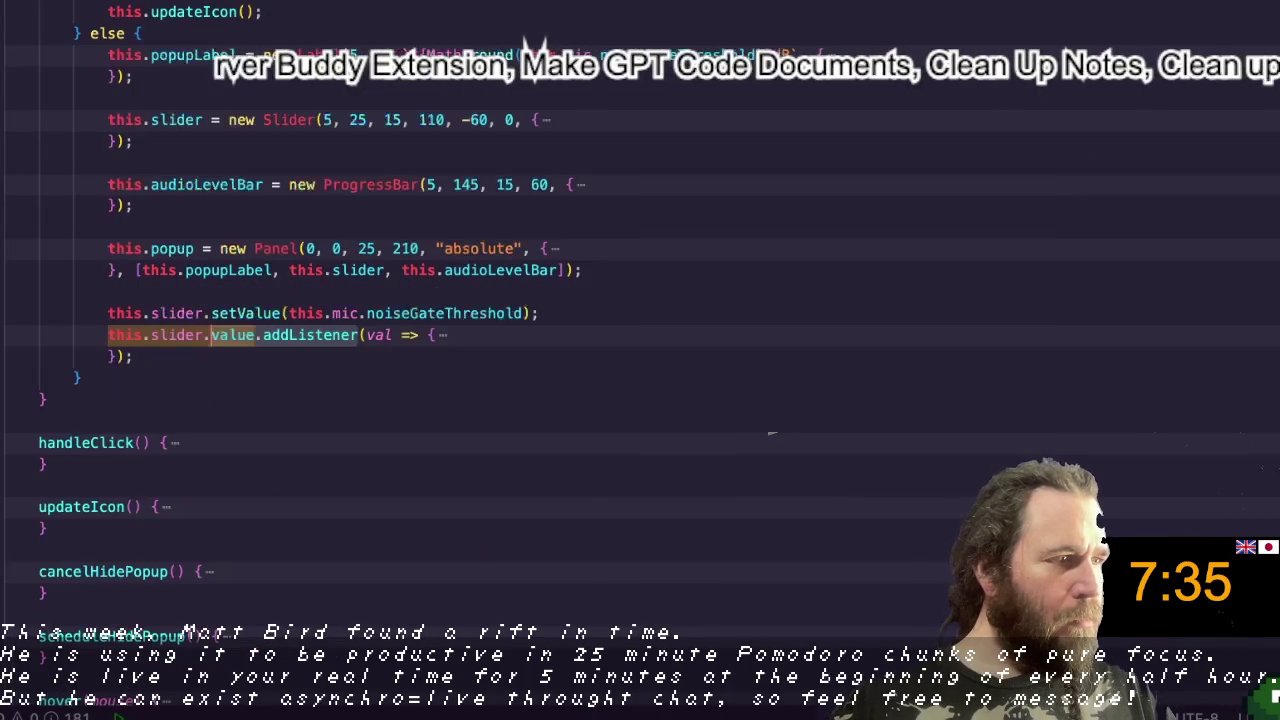
Step: Replace value.addListener with sliderMove on the noise gate and volume slider lines
key("ctrl+Delete")
key("ctrl+Delete")
key("ctrl+Delete")
type("s")
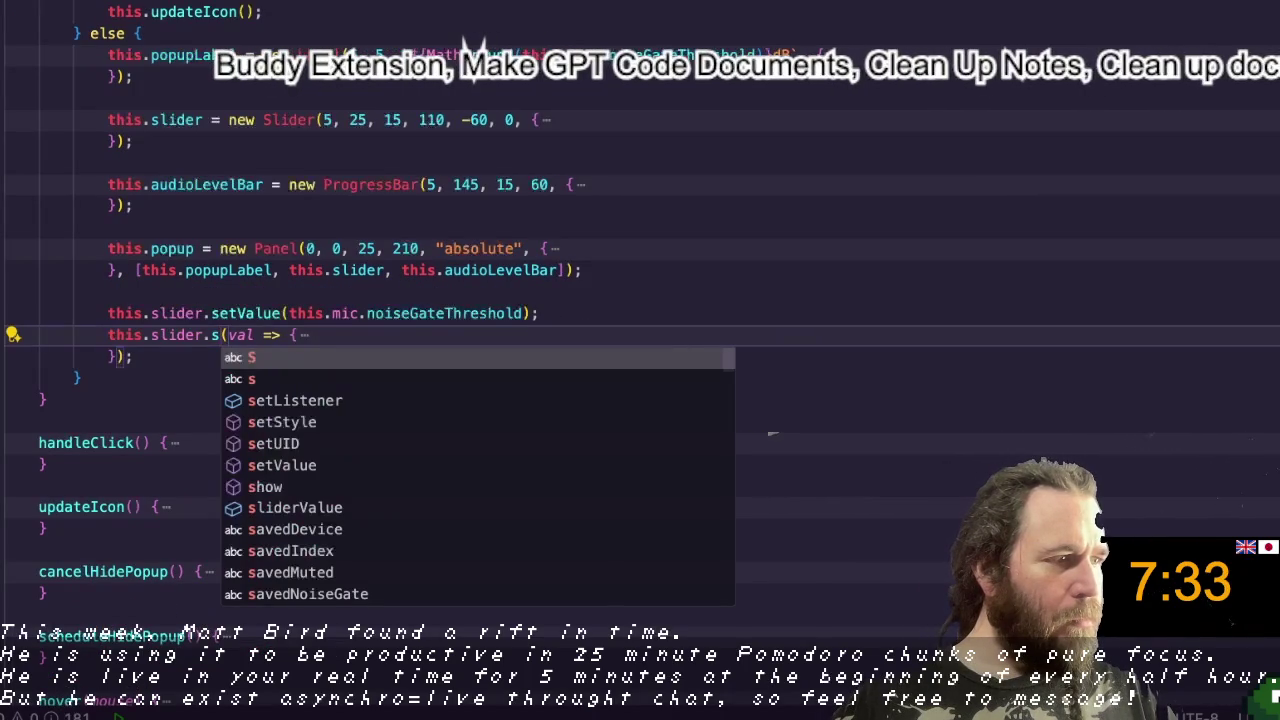
type("lider")
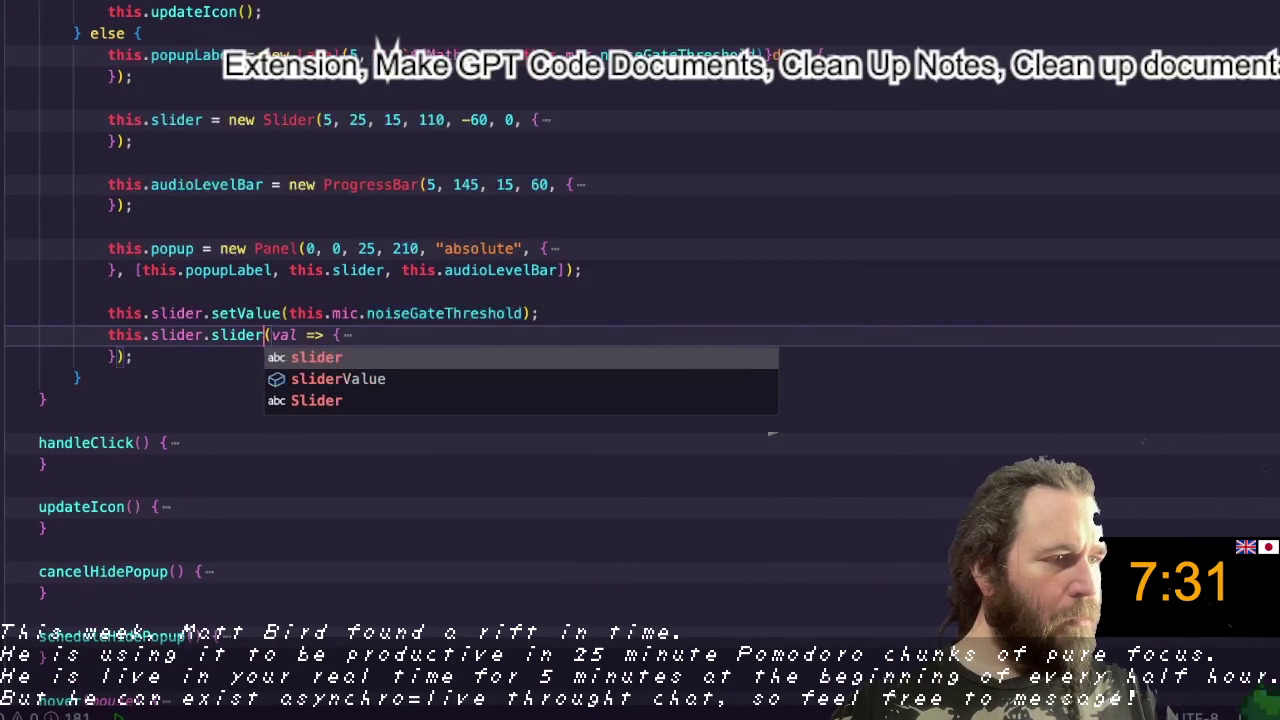
type("Move")
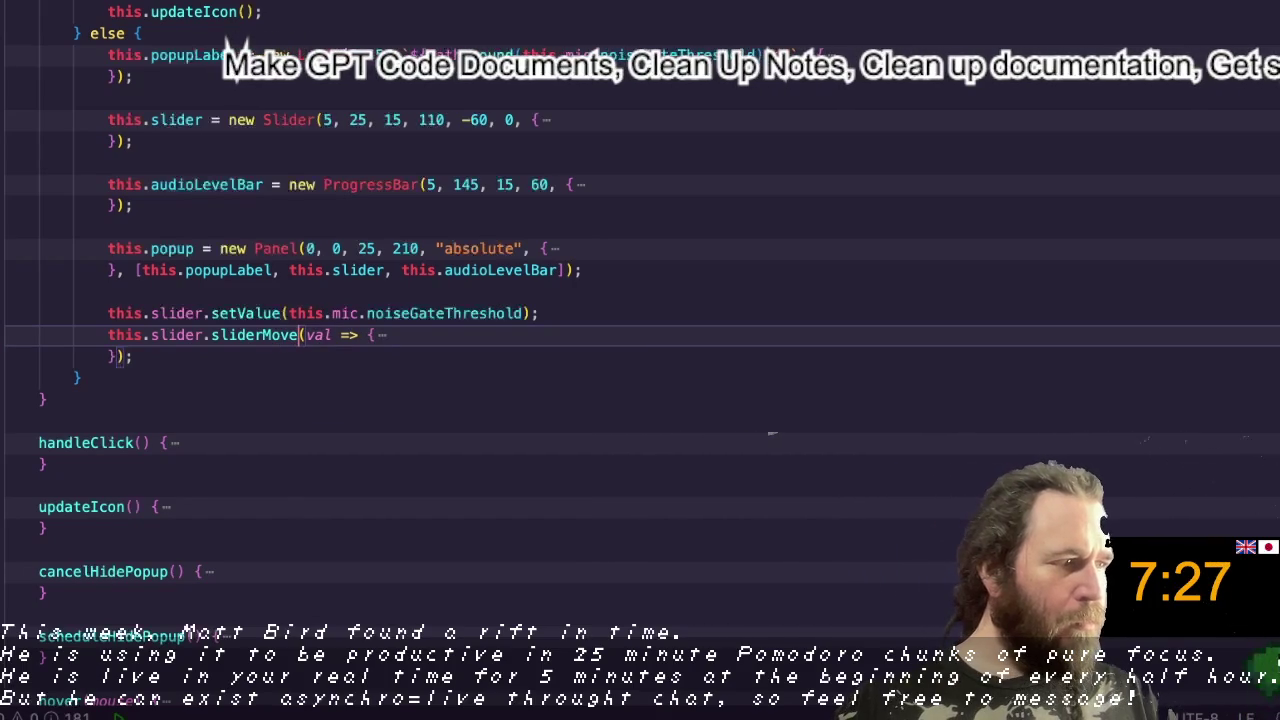
key("ctrl+minus")
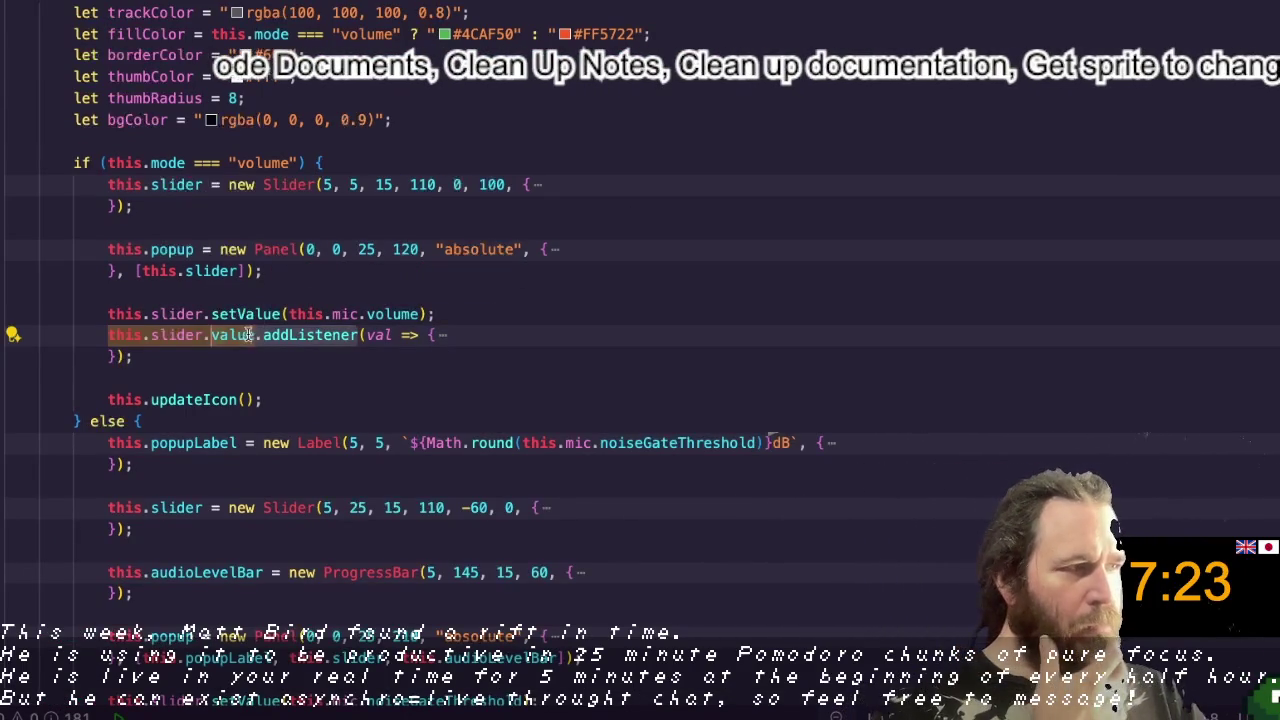
type("s")
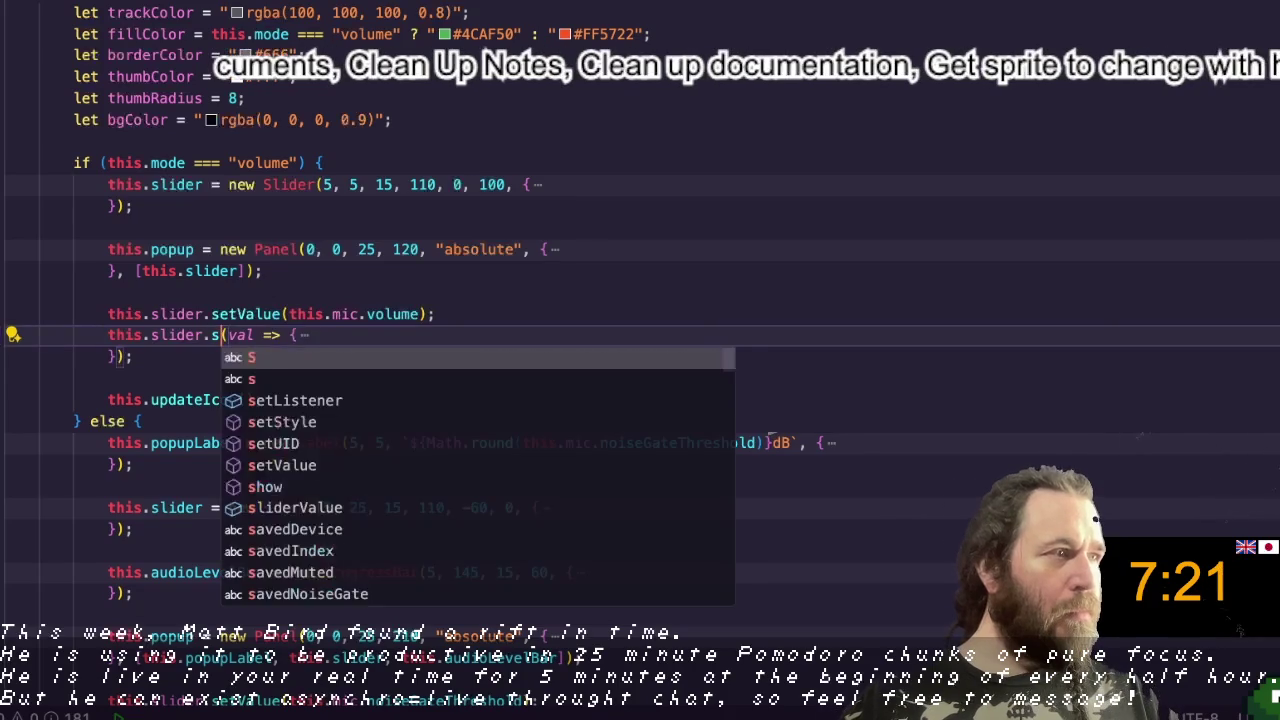
type("liderMo")
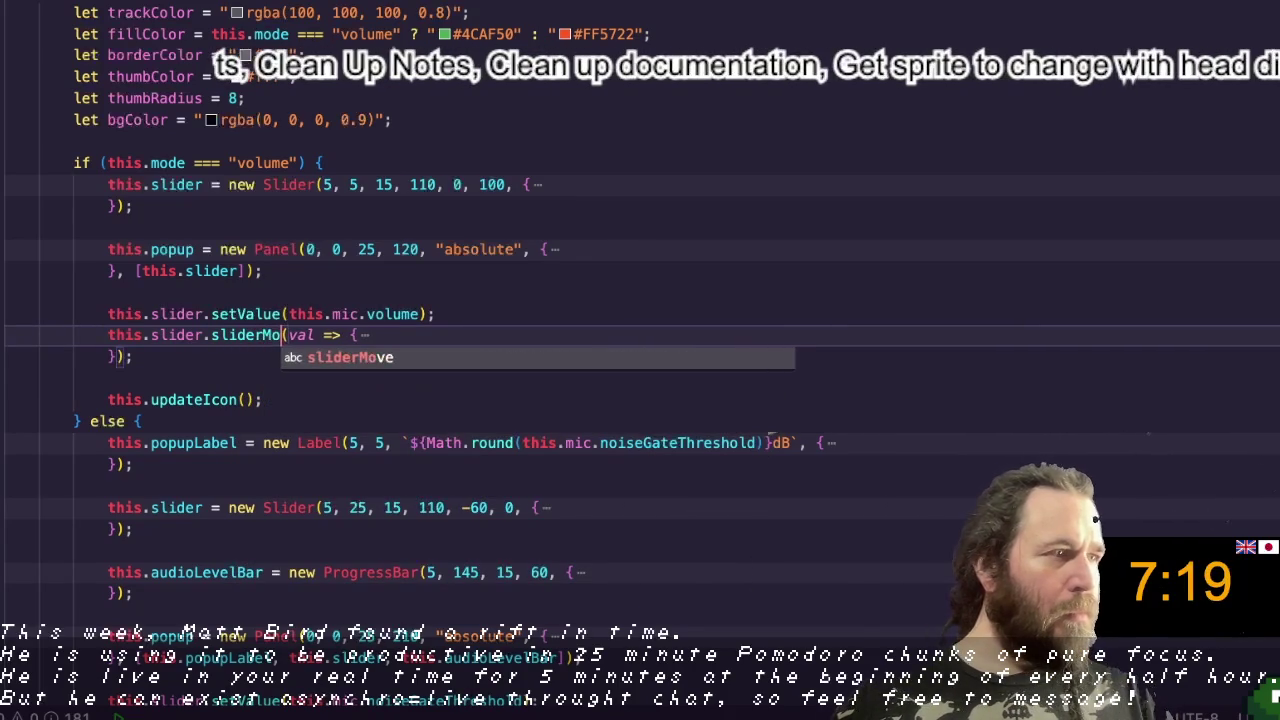
type("ve")
left_click(346, 290)
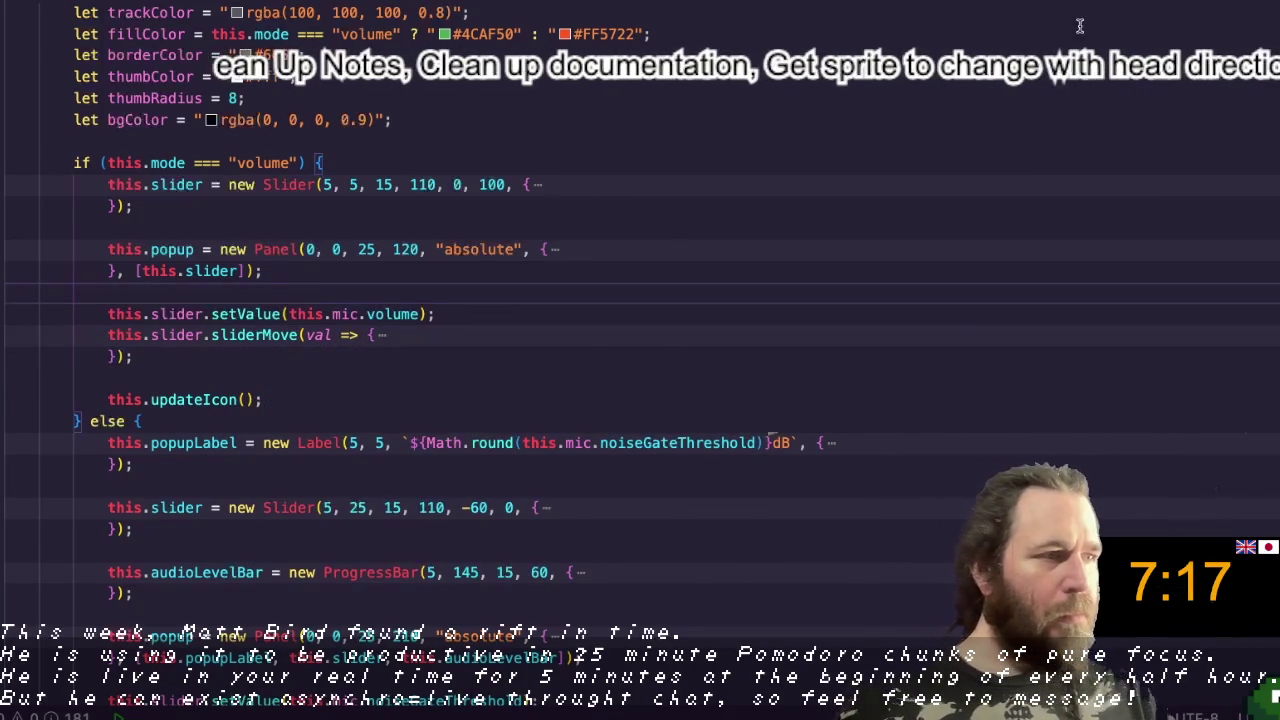
key("Escape")
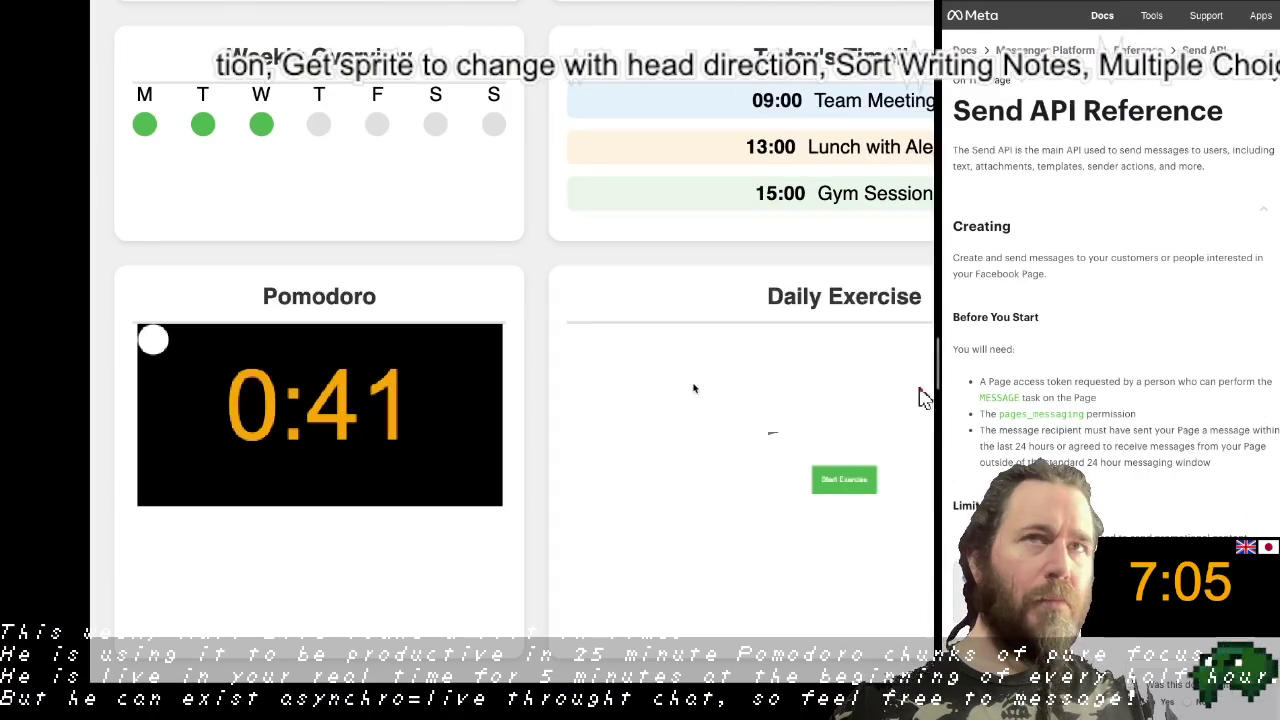
Step: Start the Daily Exercise webcam and drag its volume and level sliders up and down
left_click(829, 484)
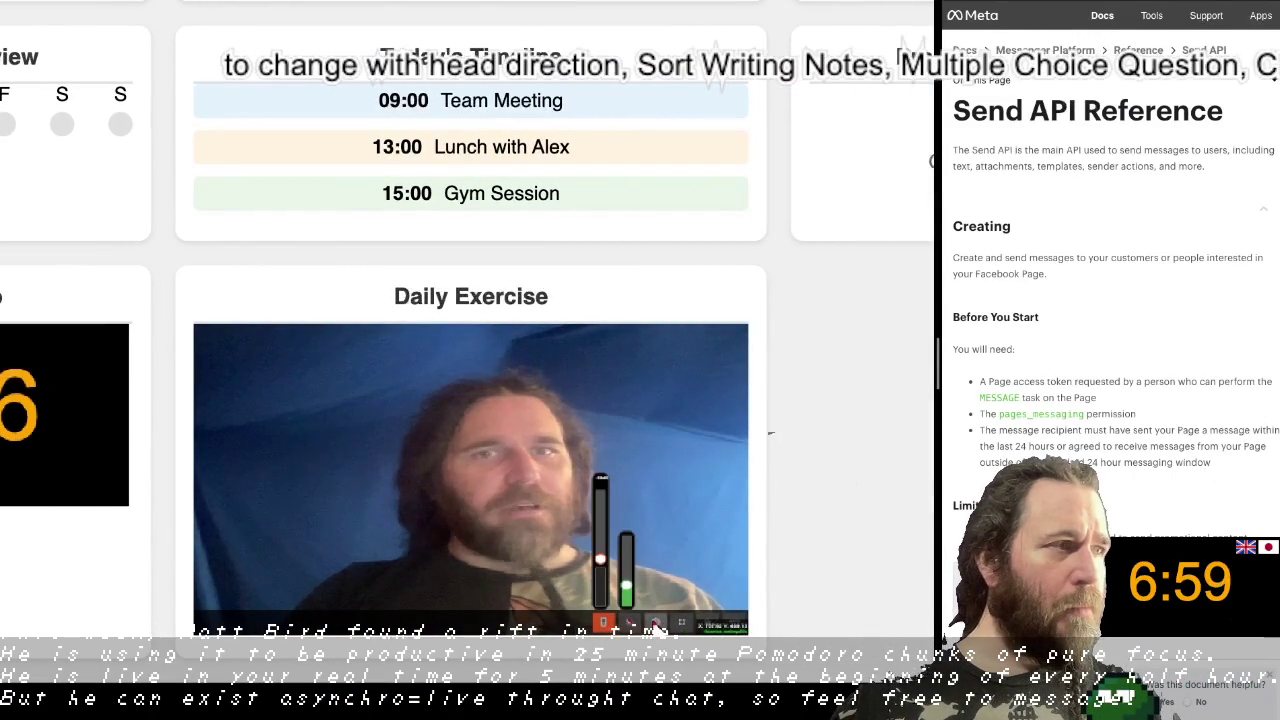
left_click_drag(598, 558, 598, 491)
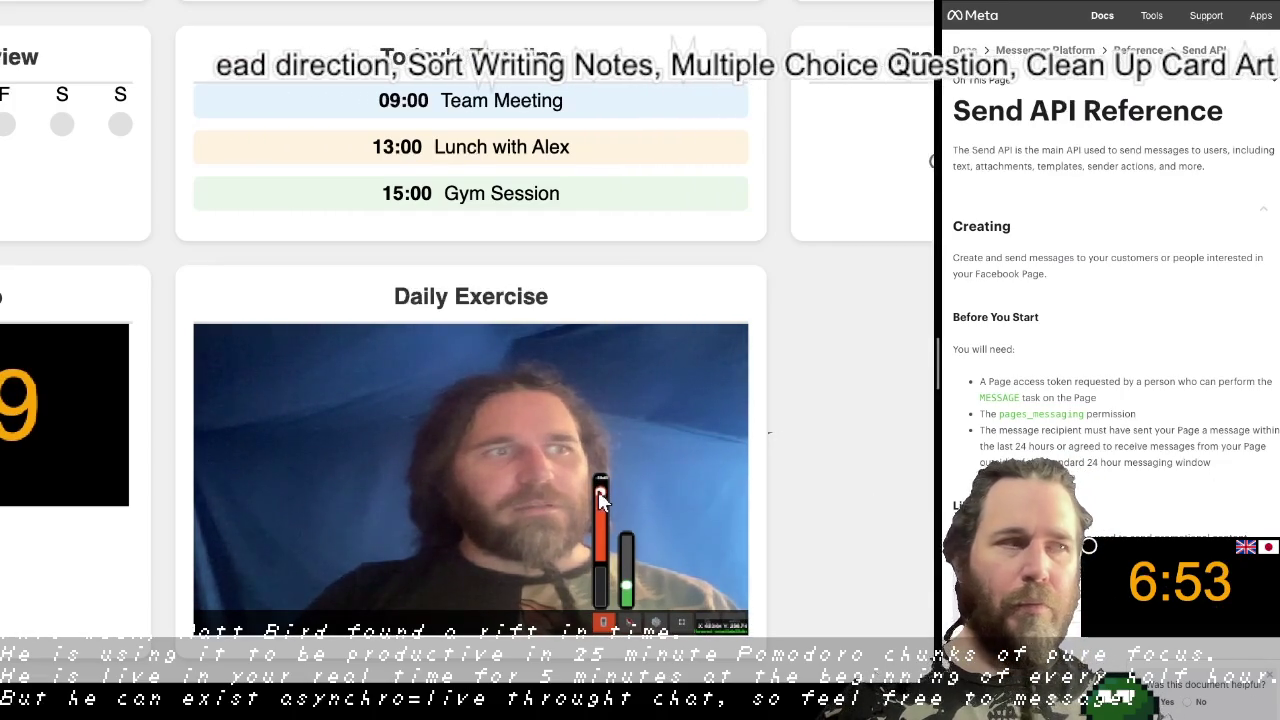
left_click_drag(598, 491, 599, 528)
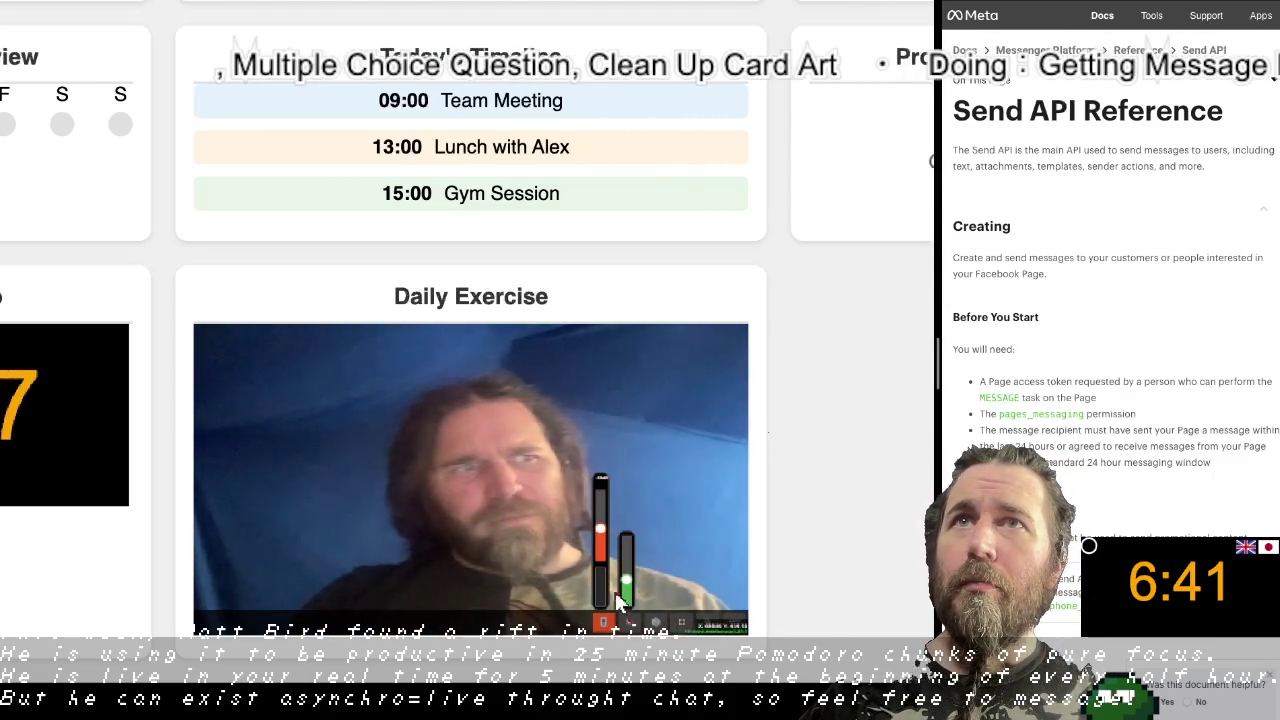
left_click_drag(622, 601, 625, 589)
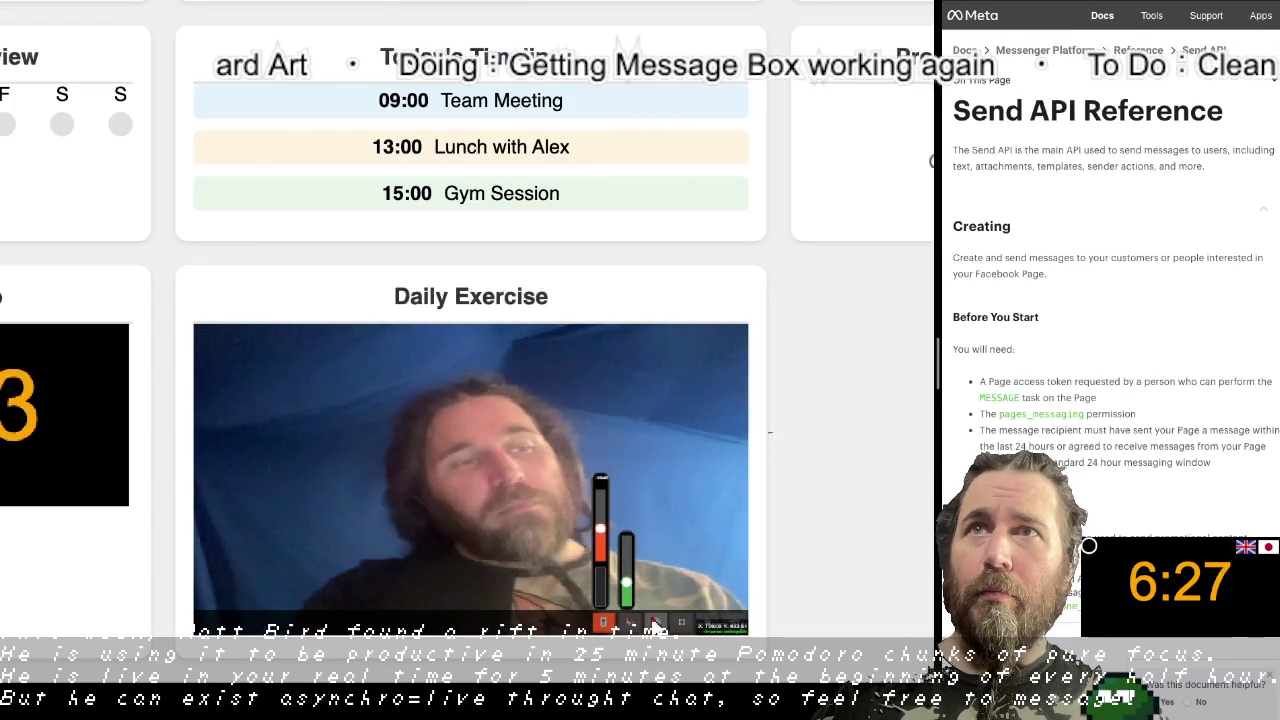
Step: Switch the webcam to a different camera and review the microphone device list
left_click(655, 622)
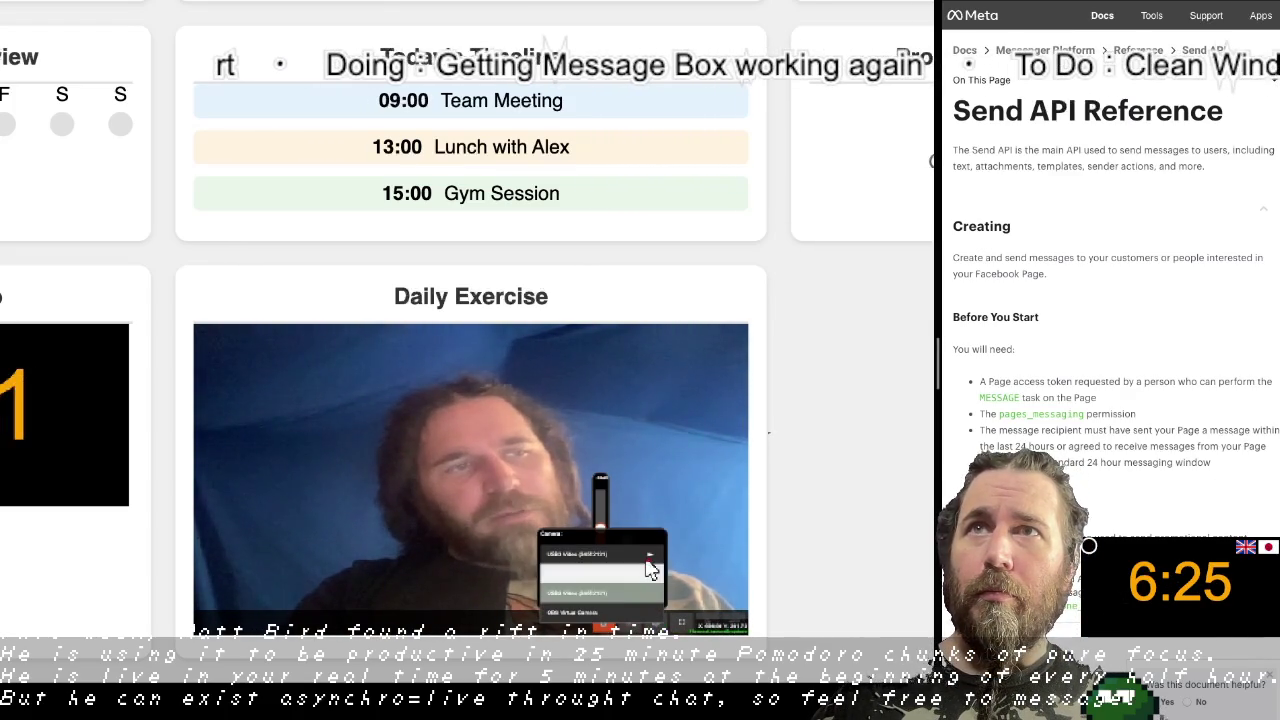
left_click(648, 560)
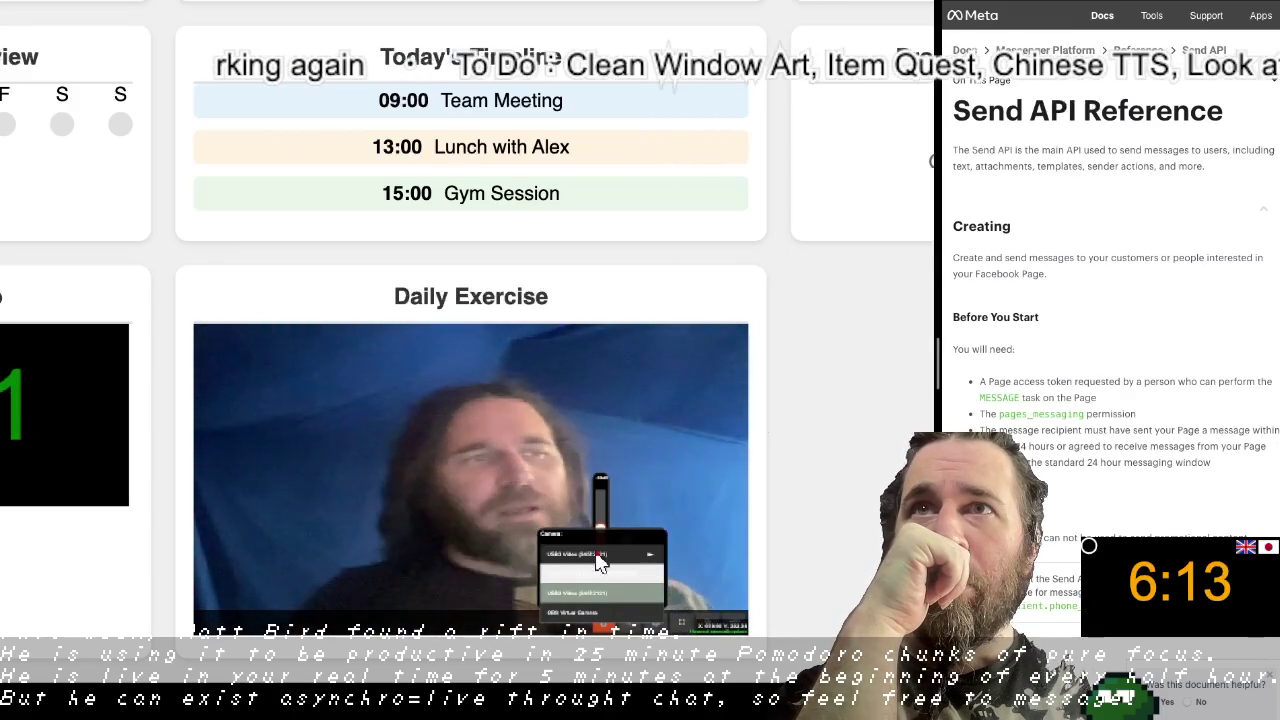
left_click(604, 590)
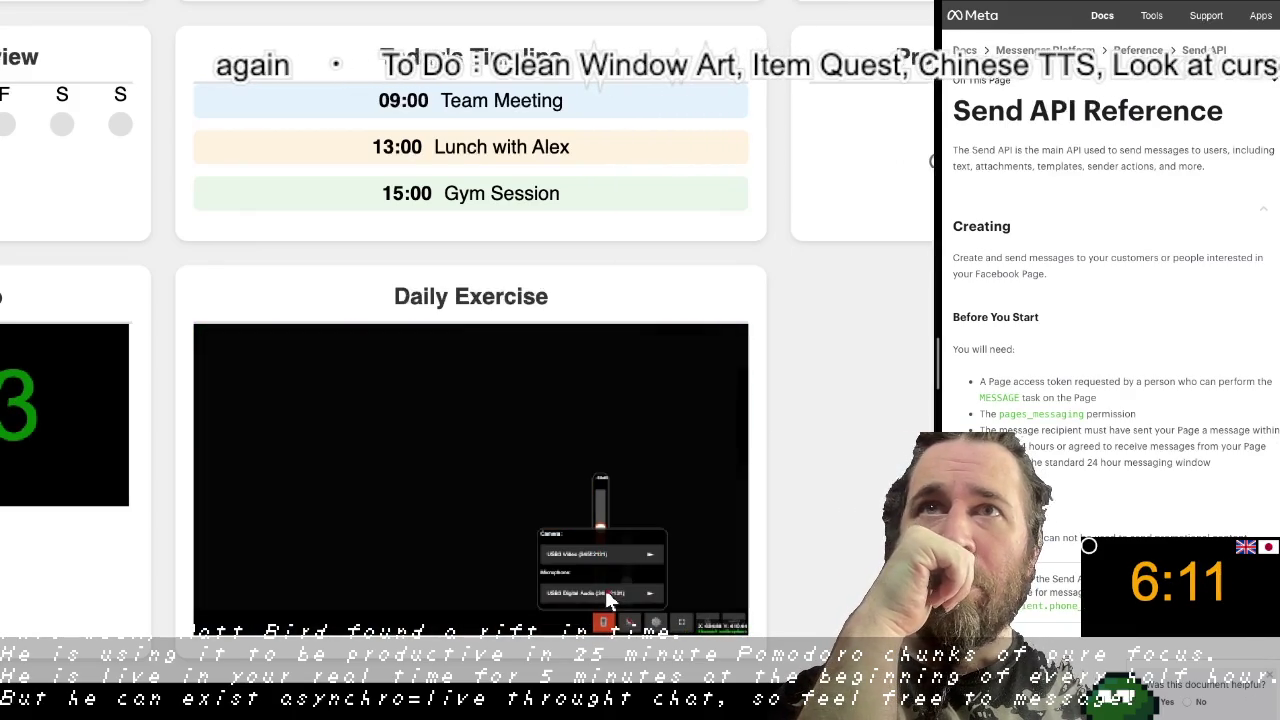
left_click(606, 590)
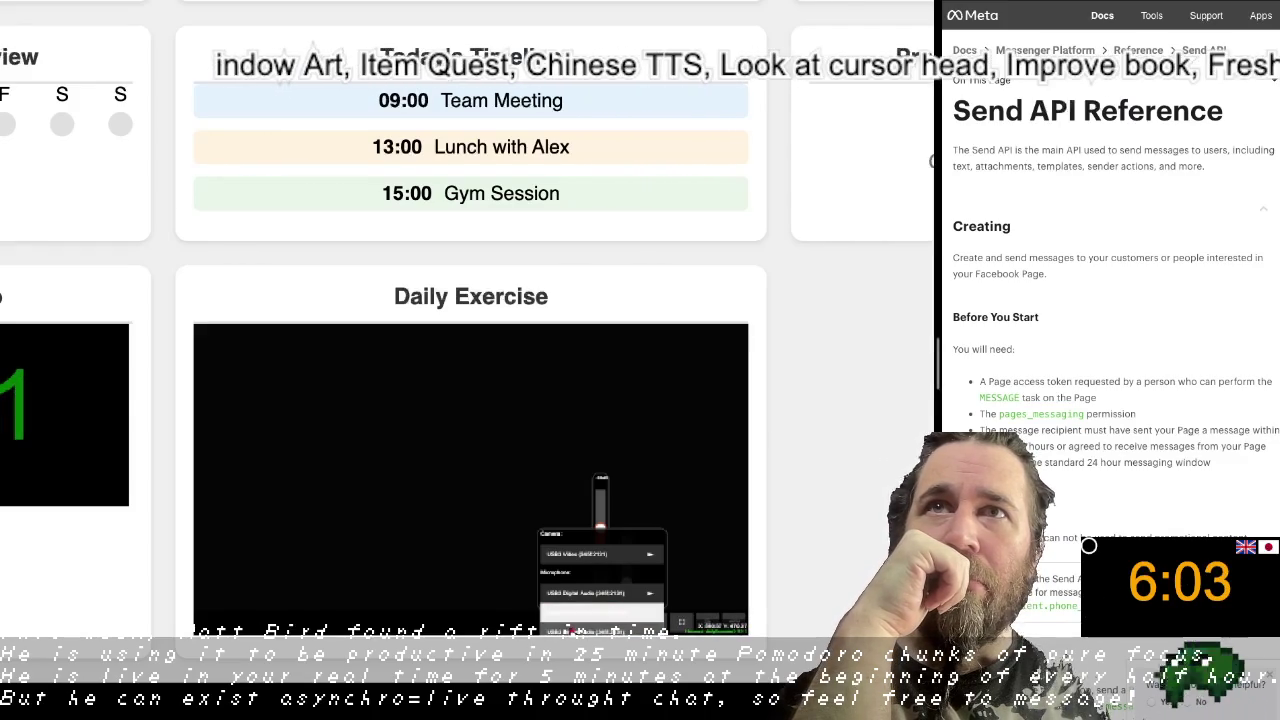
left_click(600, 614)
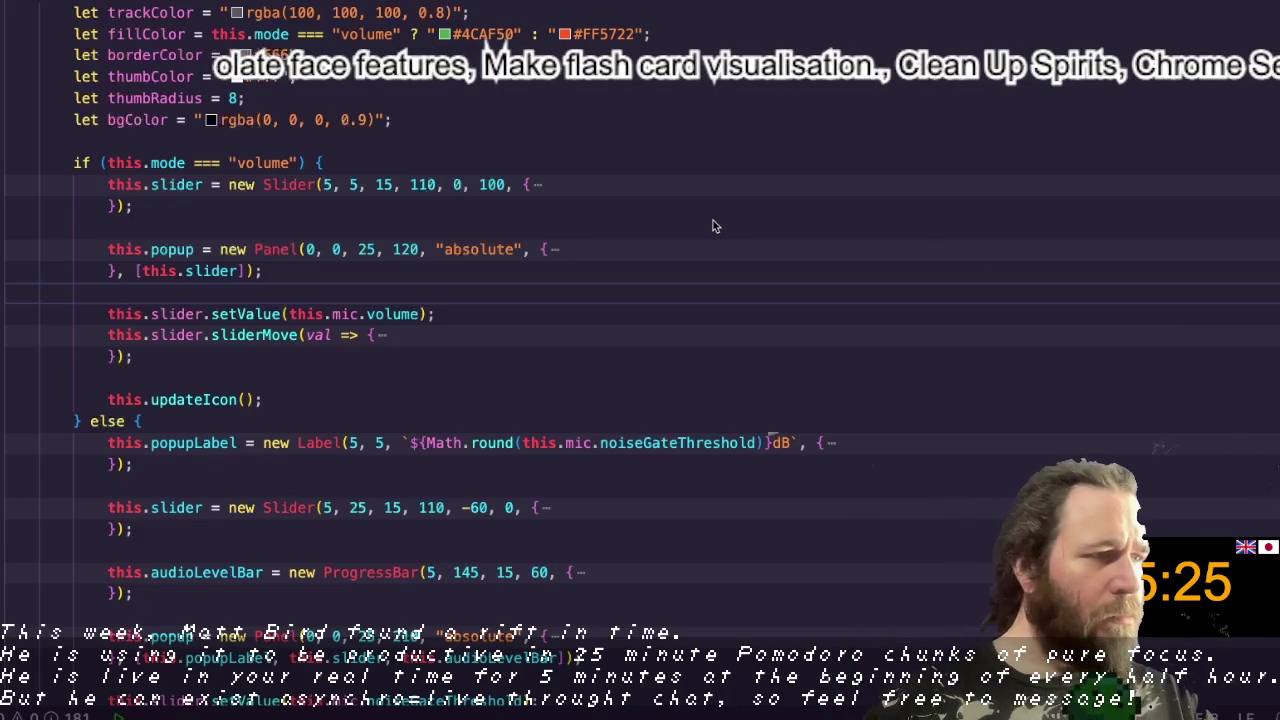
Step: Fold the addControls method and the constructor body of the WebCam class
scroll(400, 184, "up", 4)
scroll(280, 186, "up", 7)
scroll(280, 186, "up", 7)
scroll(280, 186, "up", 8)
scroll(280, 186, "up", 5)
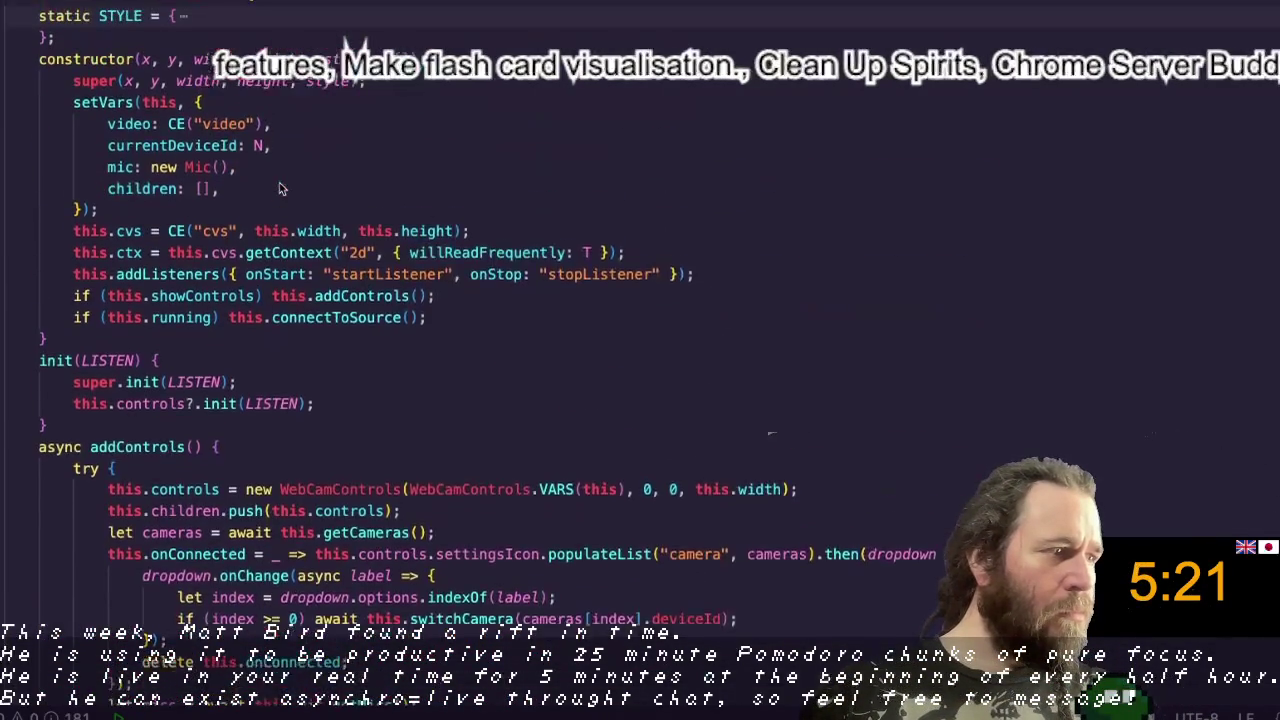
scroll(280, 186, "up", 2)
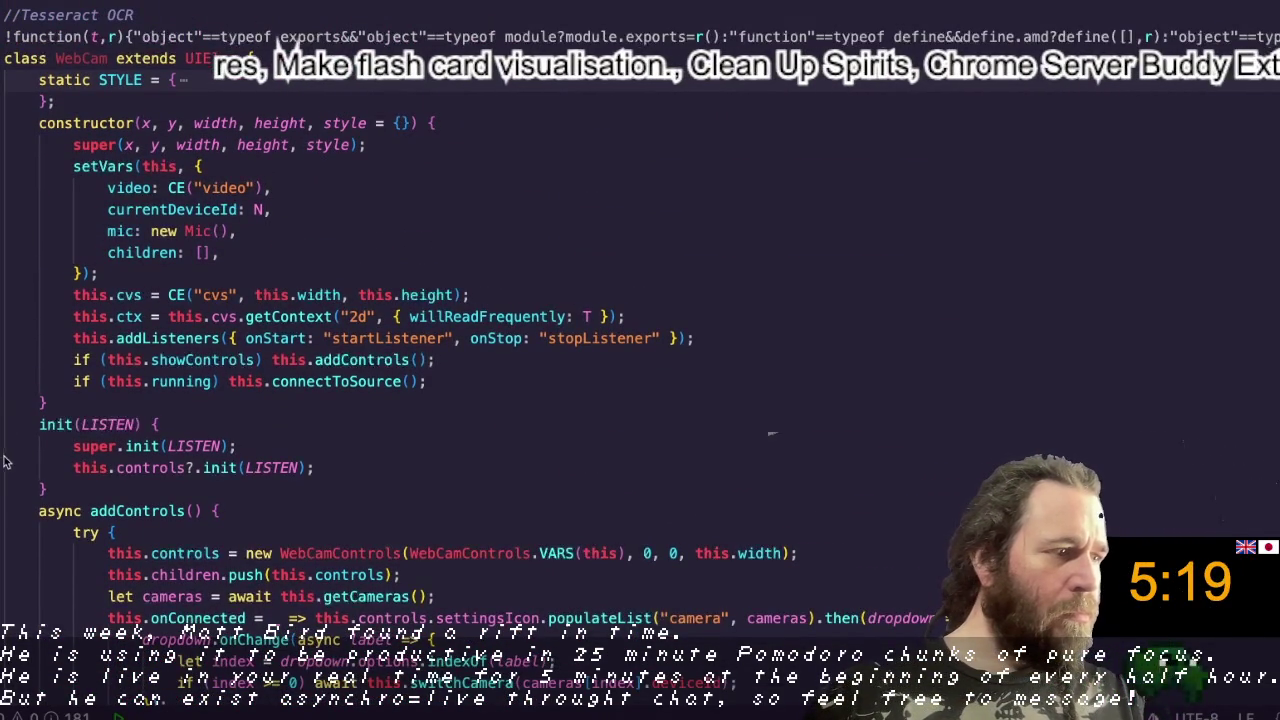
left_click(2, 511)
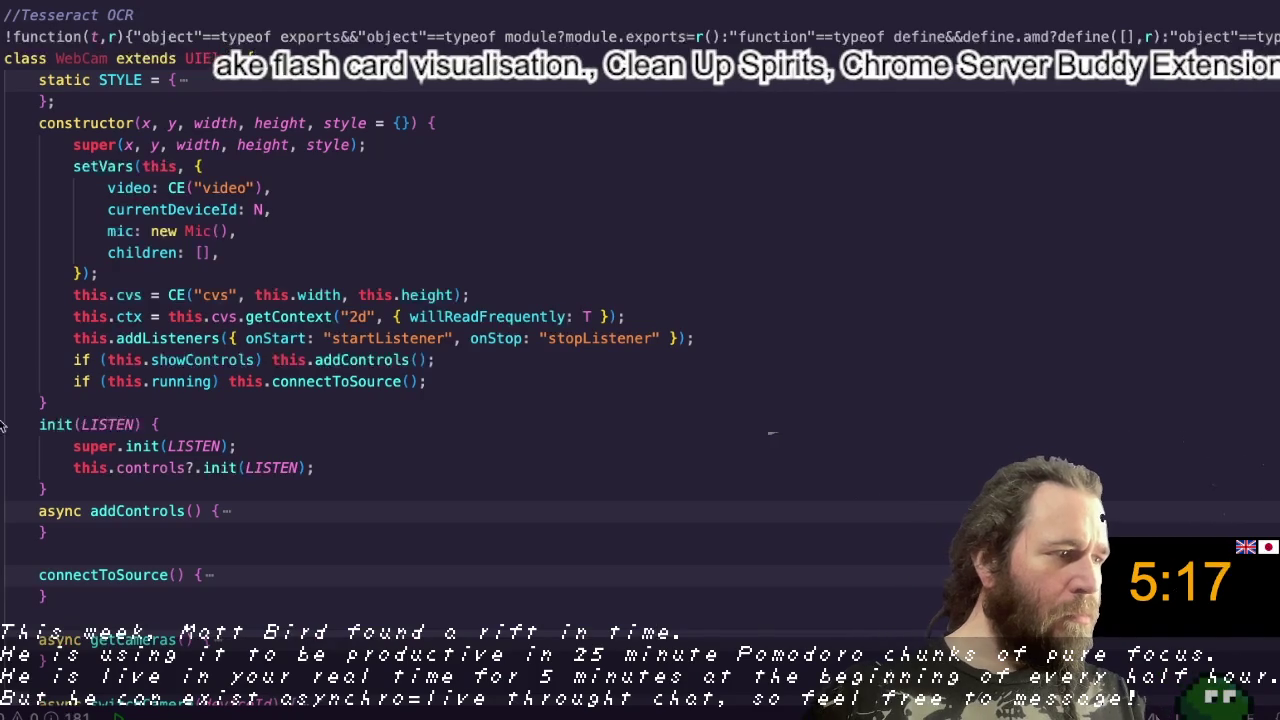
left_click(9, 123)
key("ctrl+shift+bracketleft")
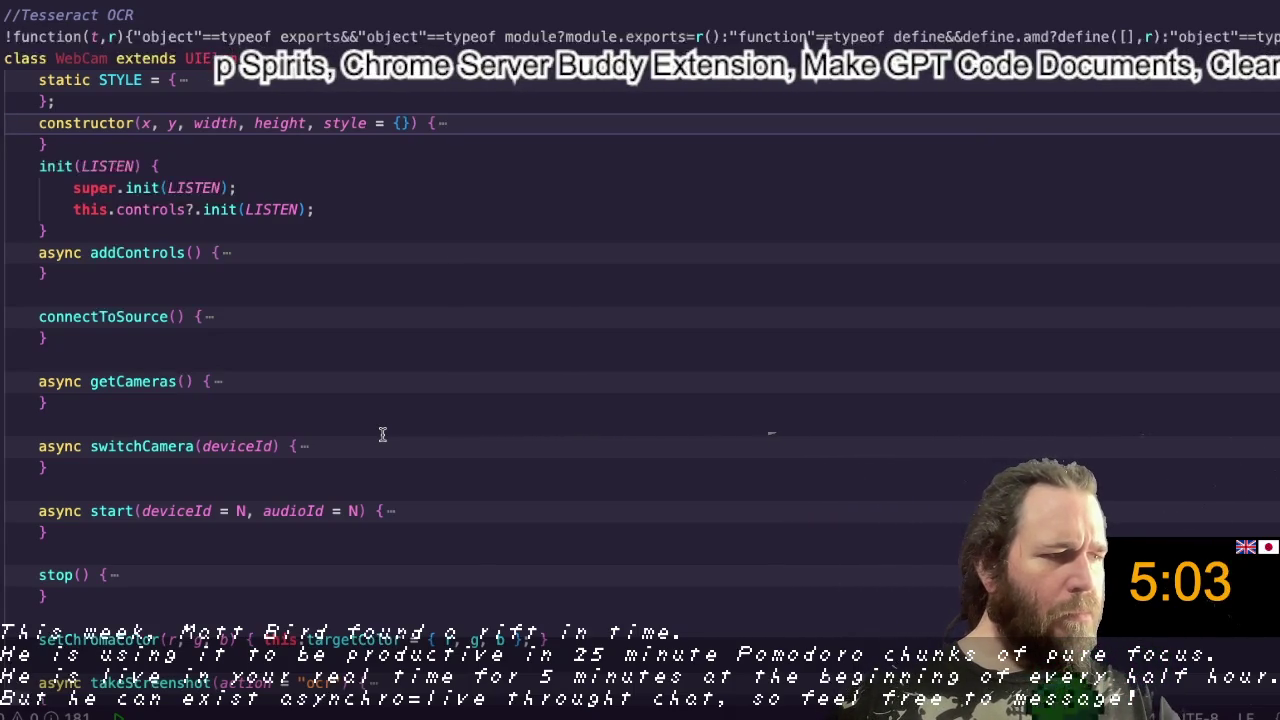
Step: Expand the collapsed start() method to view its body
left_click(472, 361)
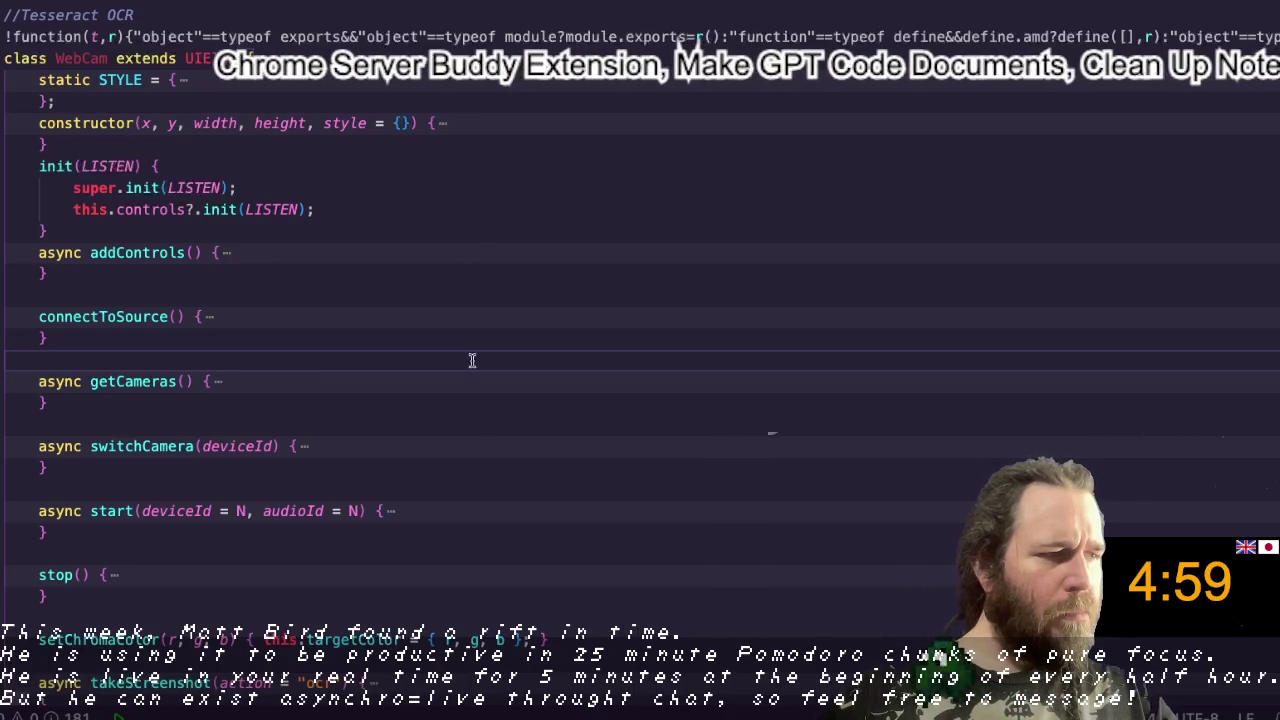
left_click(391, 511)
scroll(600, 594, "down", 8)
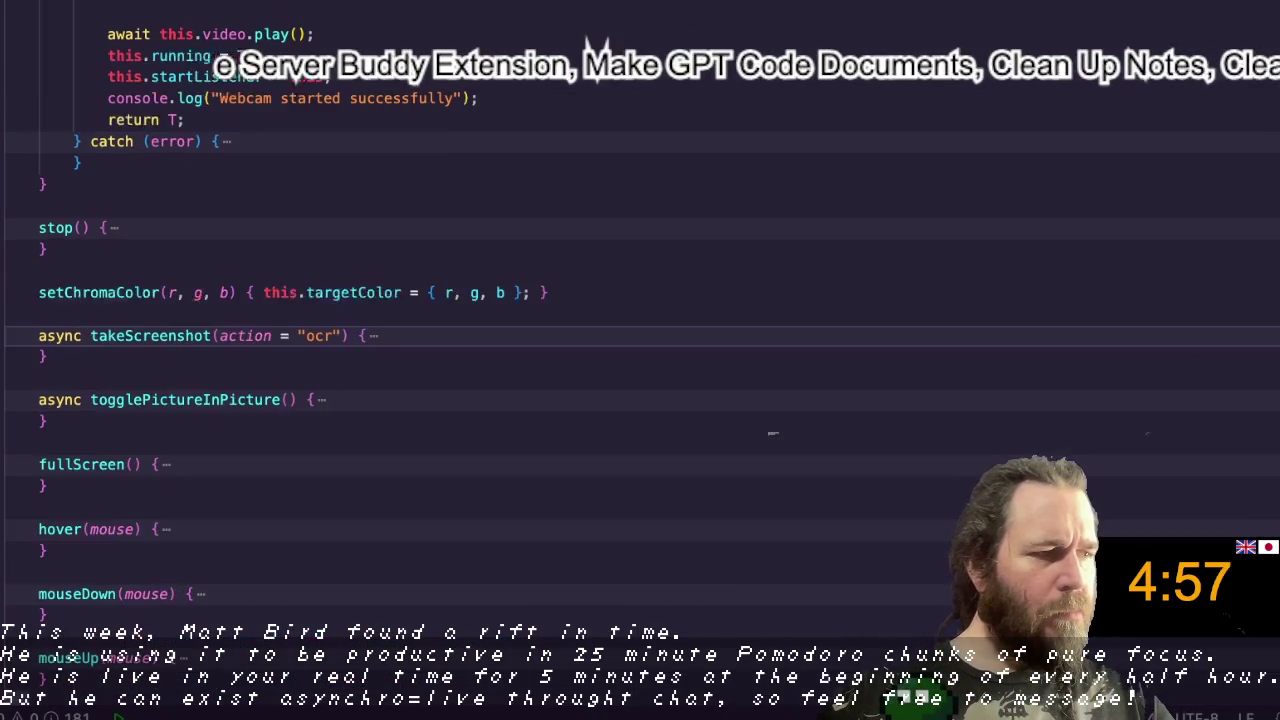
Step: Jump to localStorage in Mic.load() and step through 'load' occurrences to this.load()
key("Return")
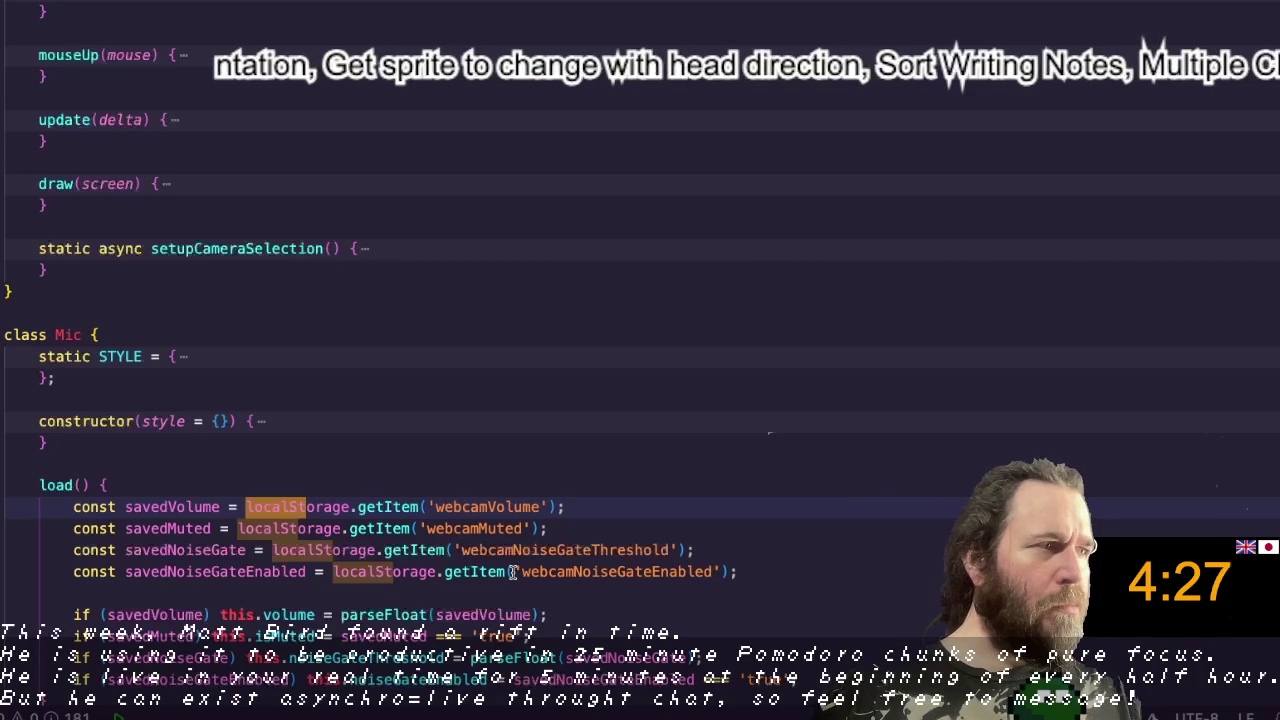
double_click(58, 487)
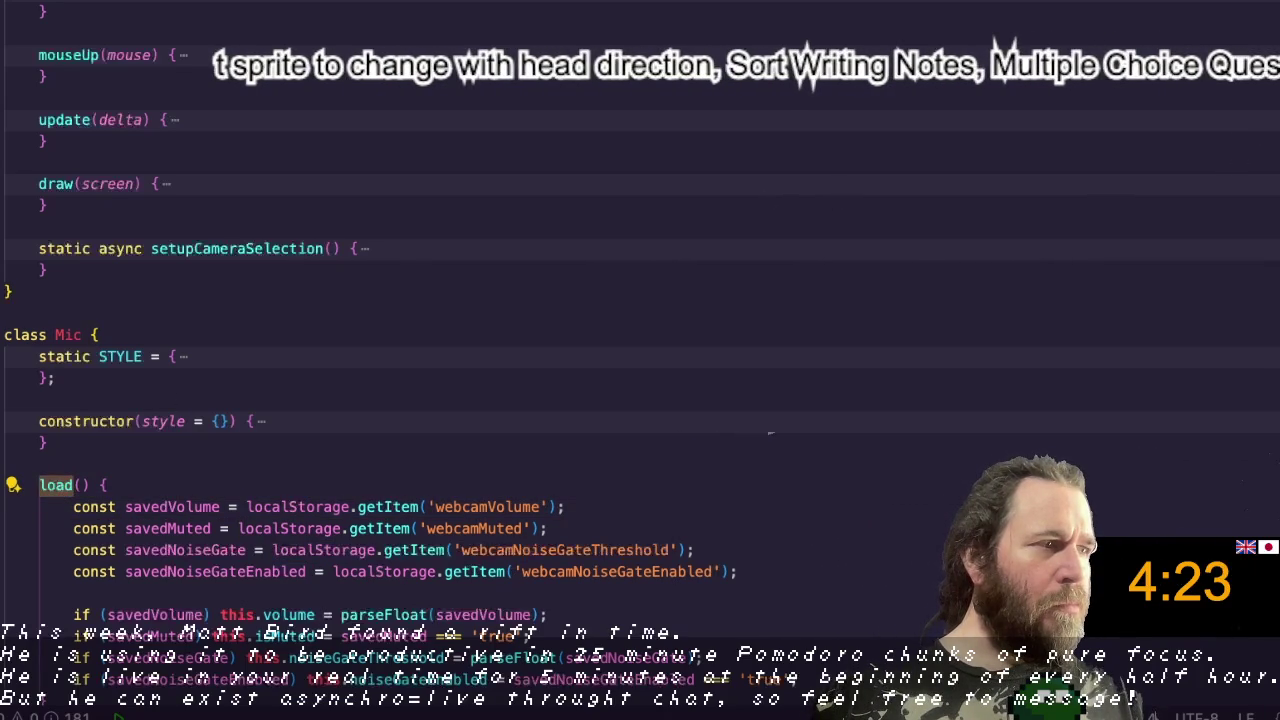
key("ctrl+shift+F3")
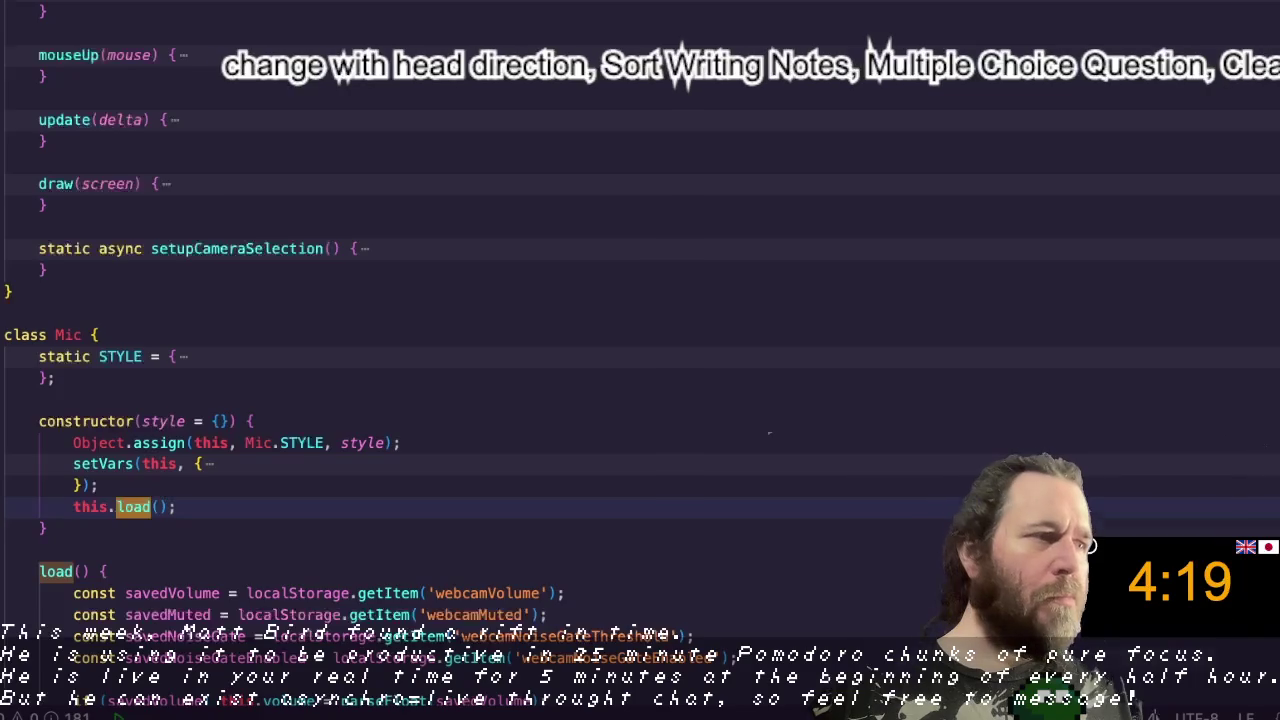
key("ctrl+shift+F3")
key("ctrl+F3")
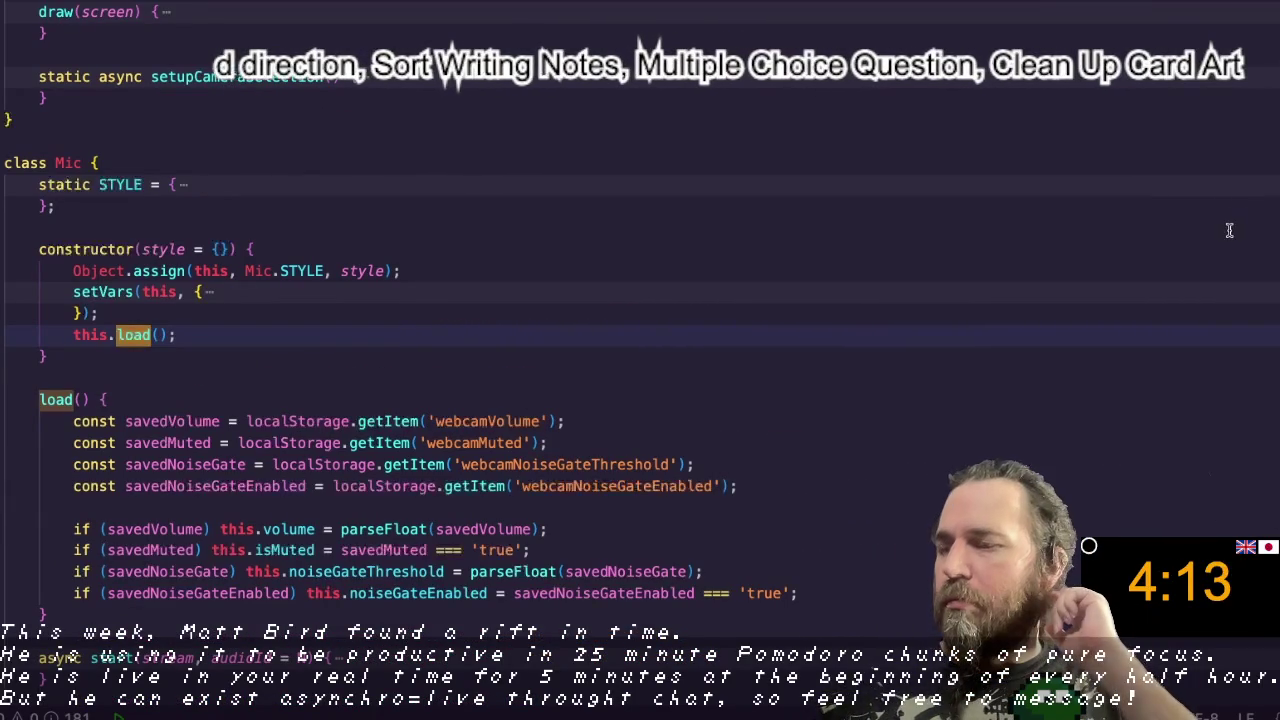
left_click(768, 376)
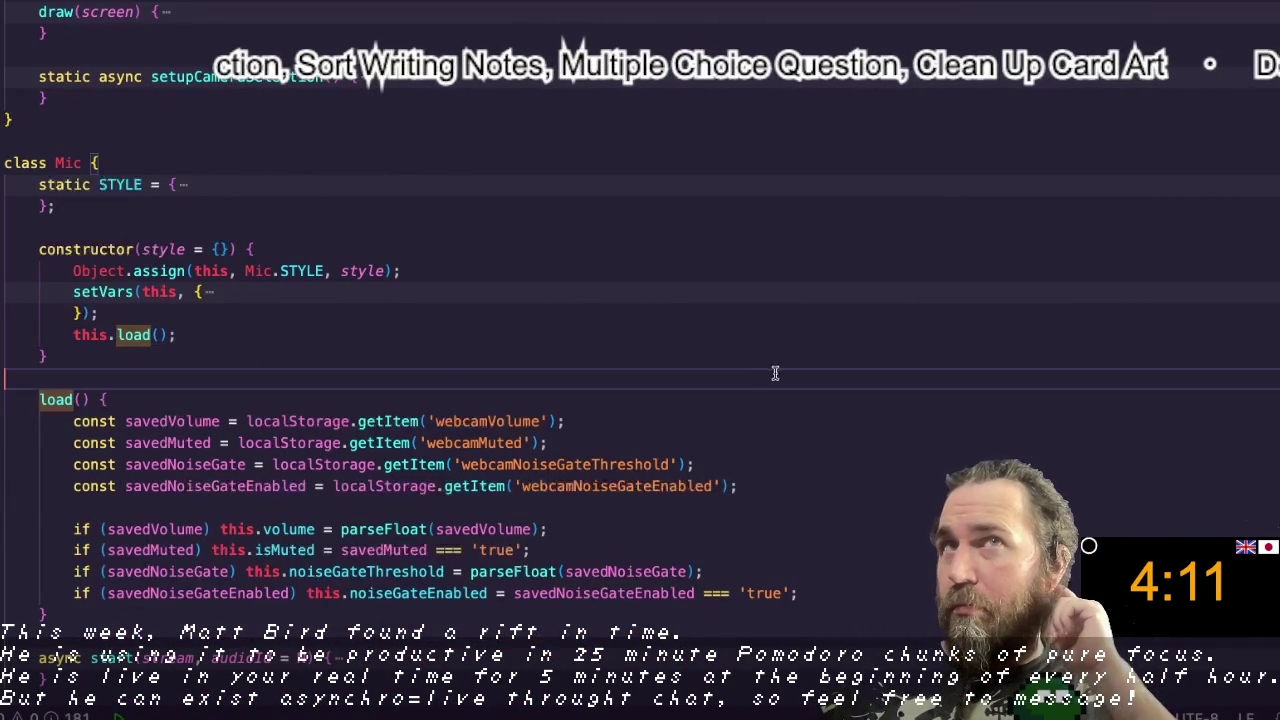
Step: Delete the this.load() line and its leftover blank line from the Mic constructor
left_click(817, 355)
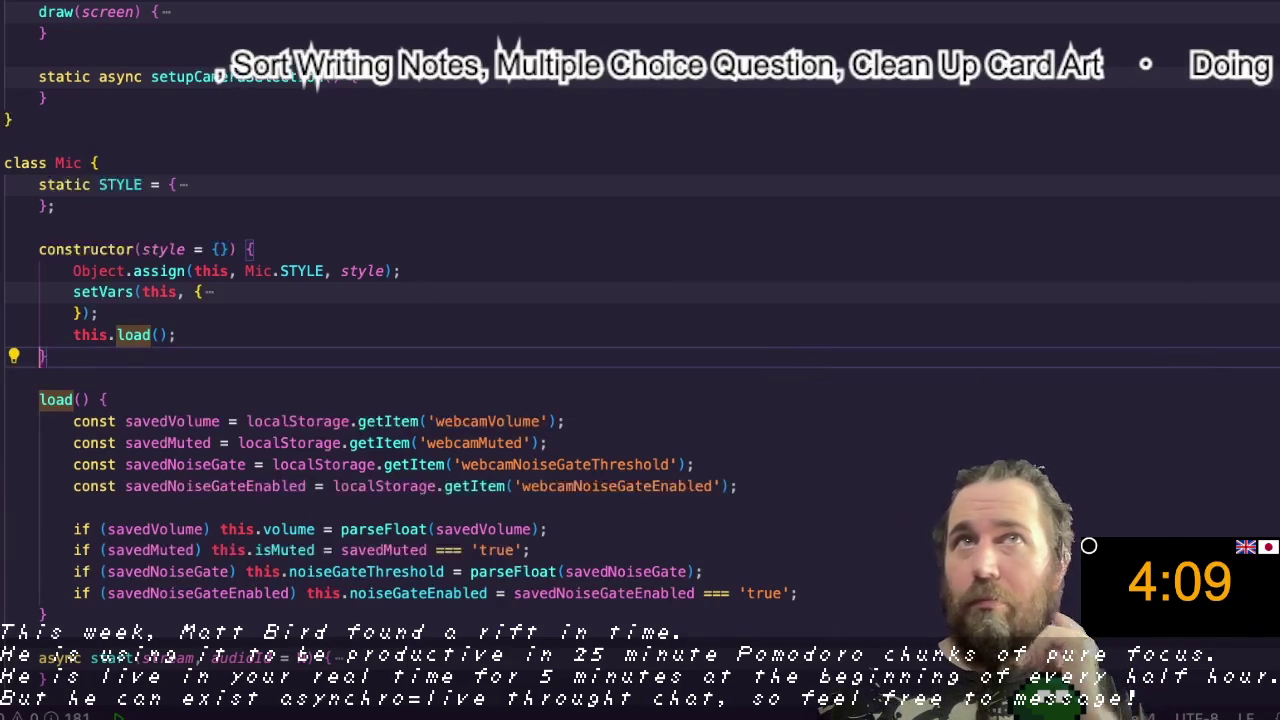
key("Up")
key("End")
key("shift+Home")
key("shift+Home")
key("BackSpace")
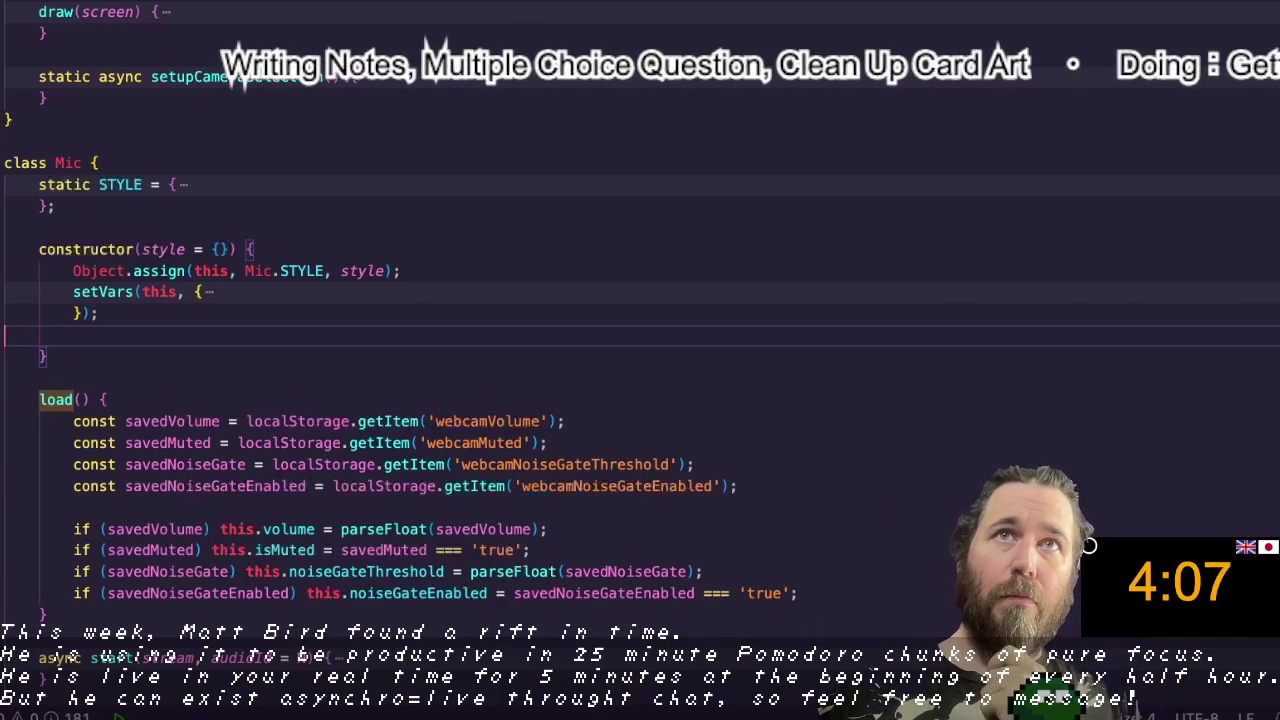
key("BackSpace")
key("Down")
key("Down")
key("Down")
key("Down")
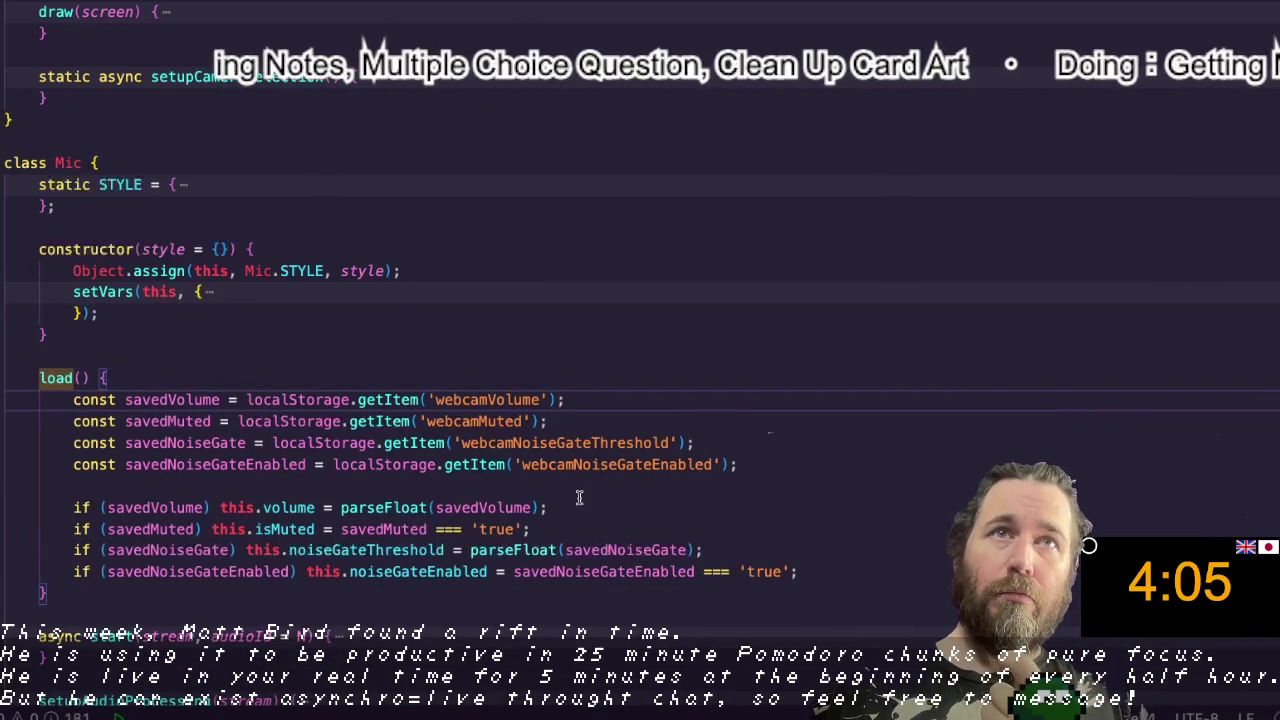
Step: Add this.mic?.init(LISTEN) after super.init(LISTEN) in the init method
scroll(564, 507, "down", 2)
scroll(564, 507, "down", 1)
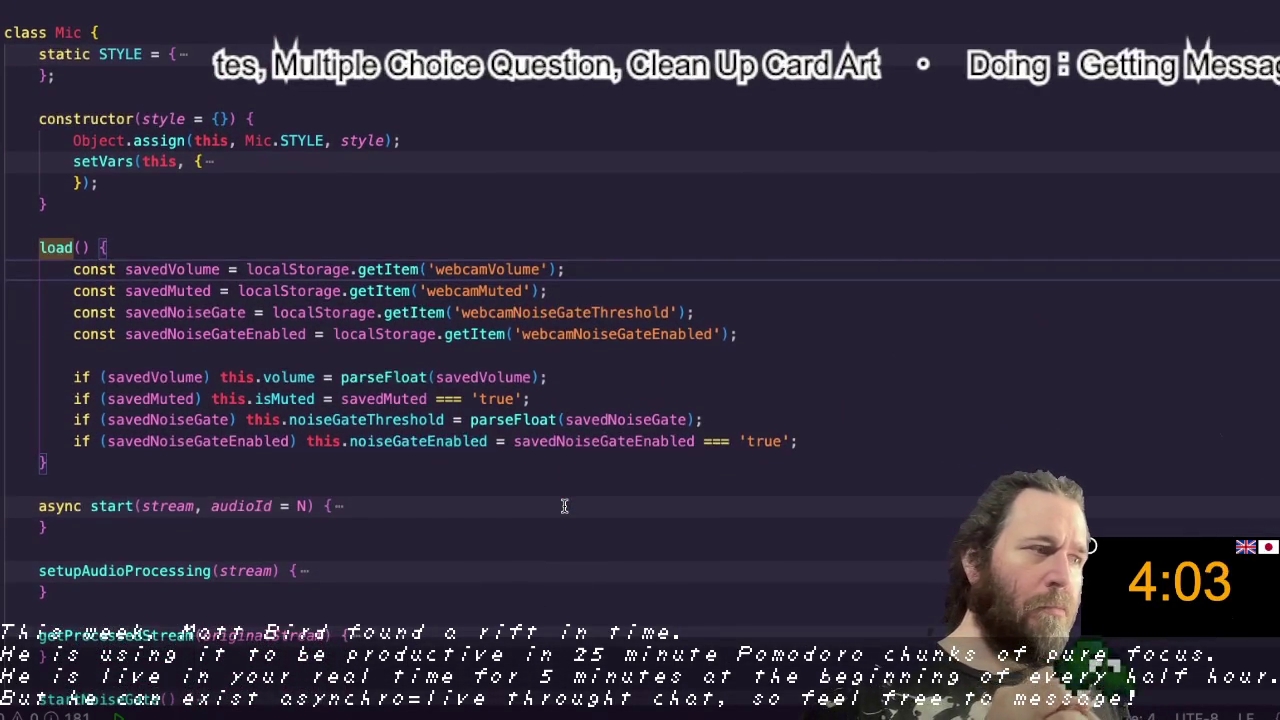
scroll(564, 507, "down", 1)
scroll(564, 507, "down", 1)
scroll(564, 507, "down", 1)
scroll(564, 507, "down", 1)
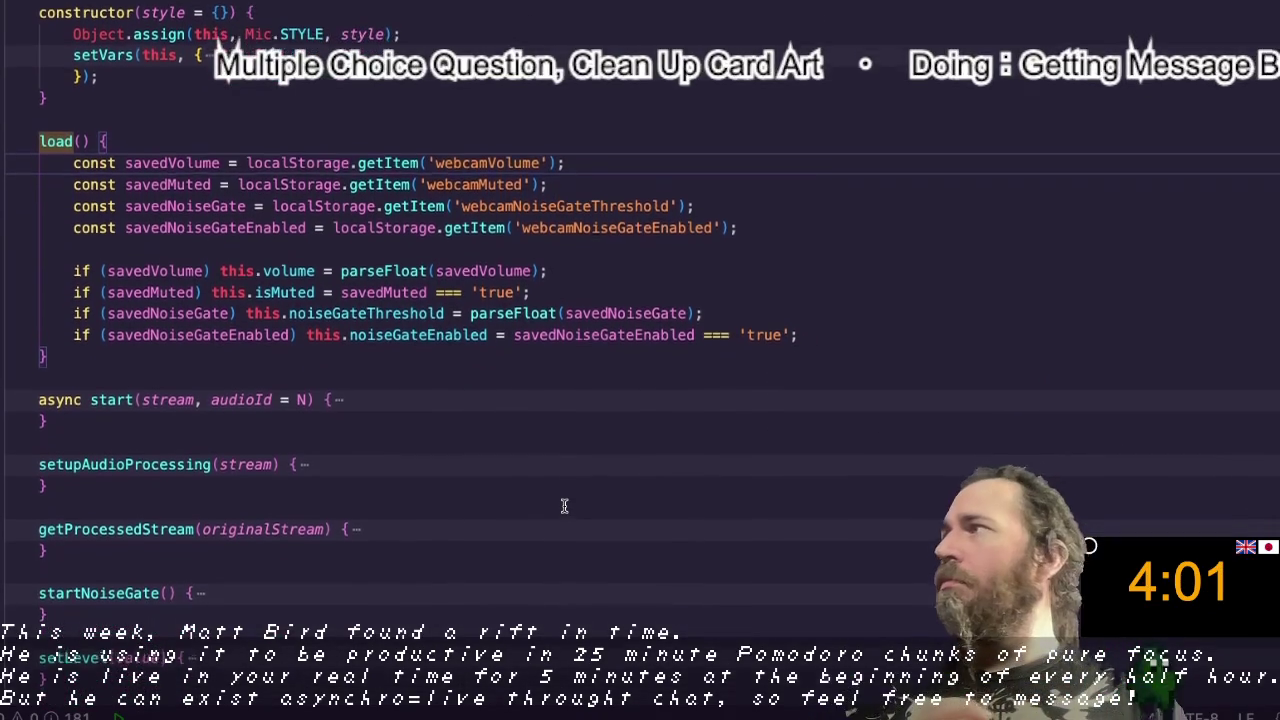
scroll(564, 507, "down", 1)
scroll(564, 507, "down", 2)
scroll(564, 507, "down", 6)
scroll(563, 515, "down", 3)
scroll(563, 521, "down", 5)
scroll(563, 521, "up", 3)
scroll(563, 521, "up", 15)
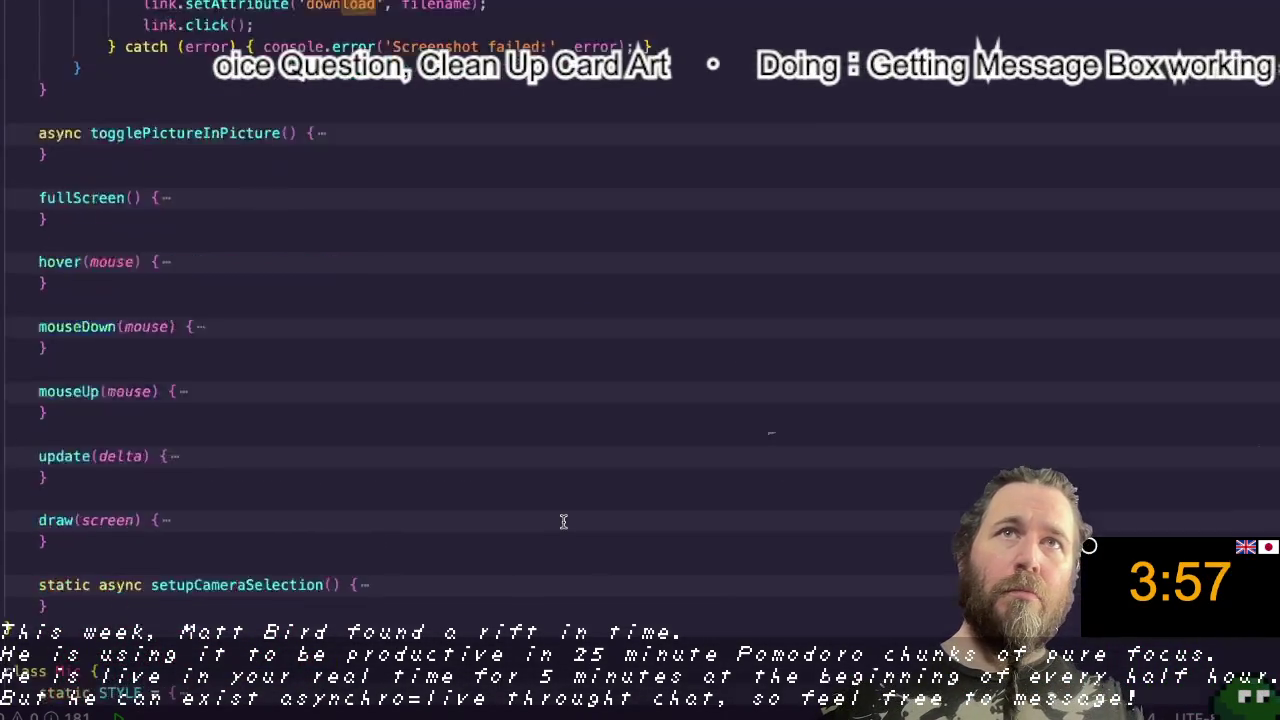
scroll(563, 521, "up", 15)
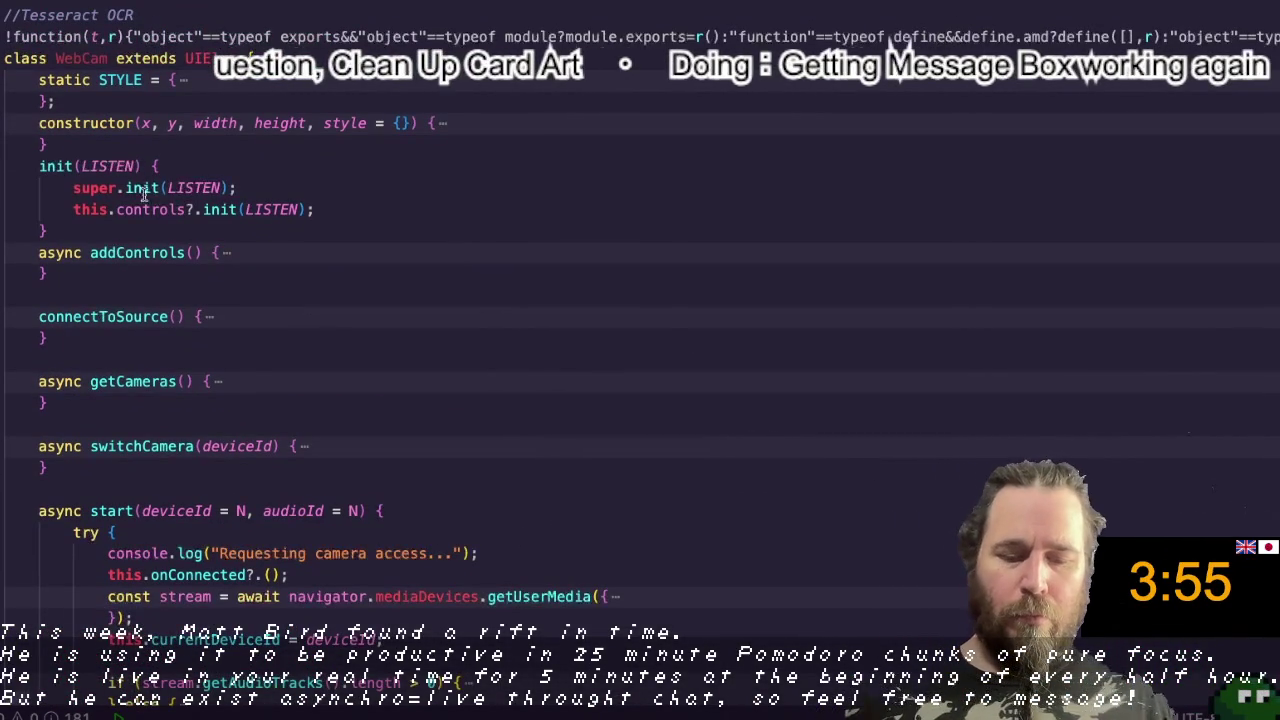
scroll(161, 190, "down", 1)
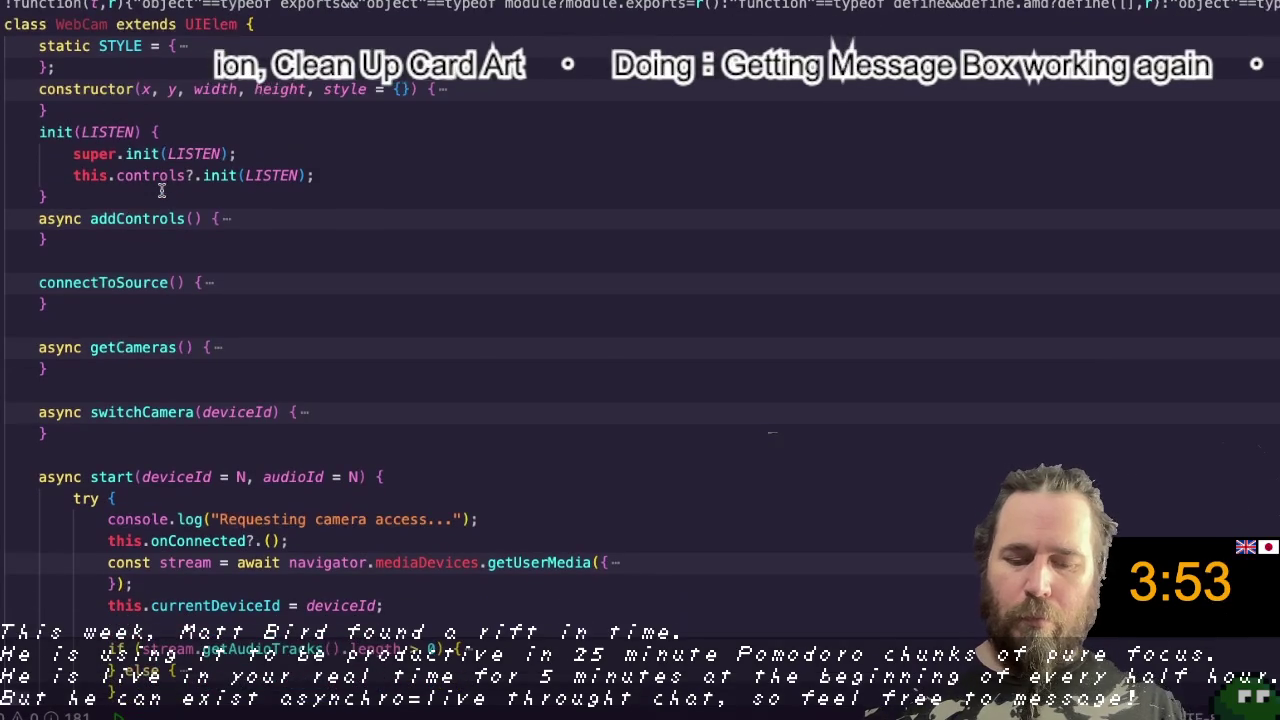
left_click(282, 151)
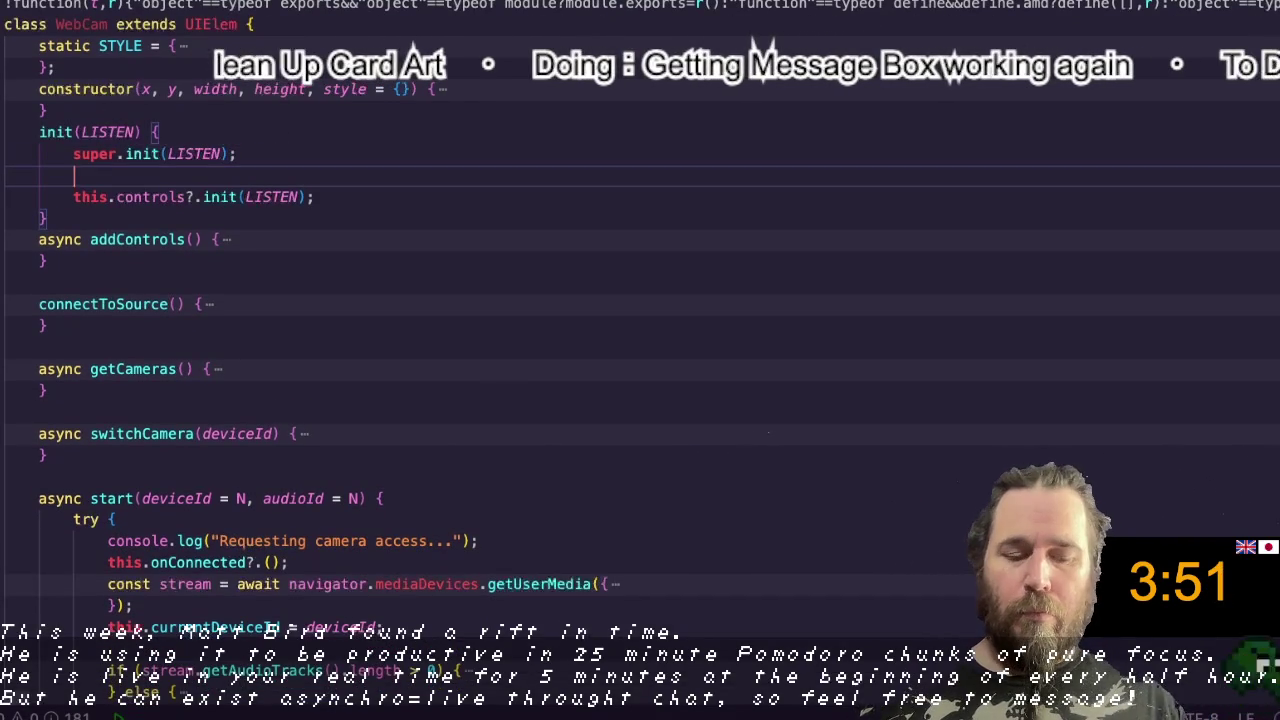
type("this.mic")
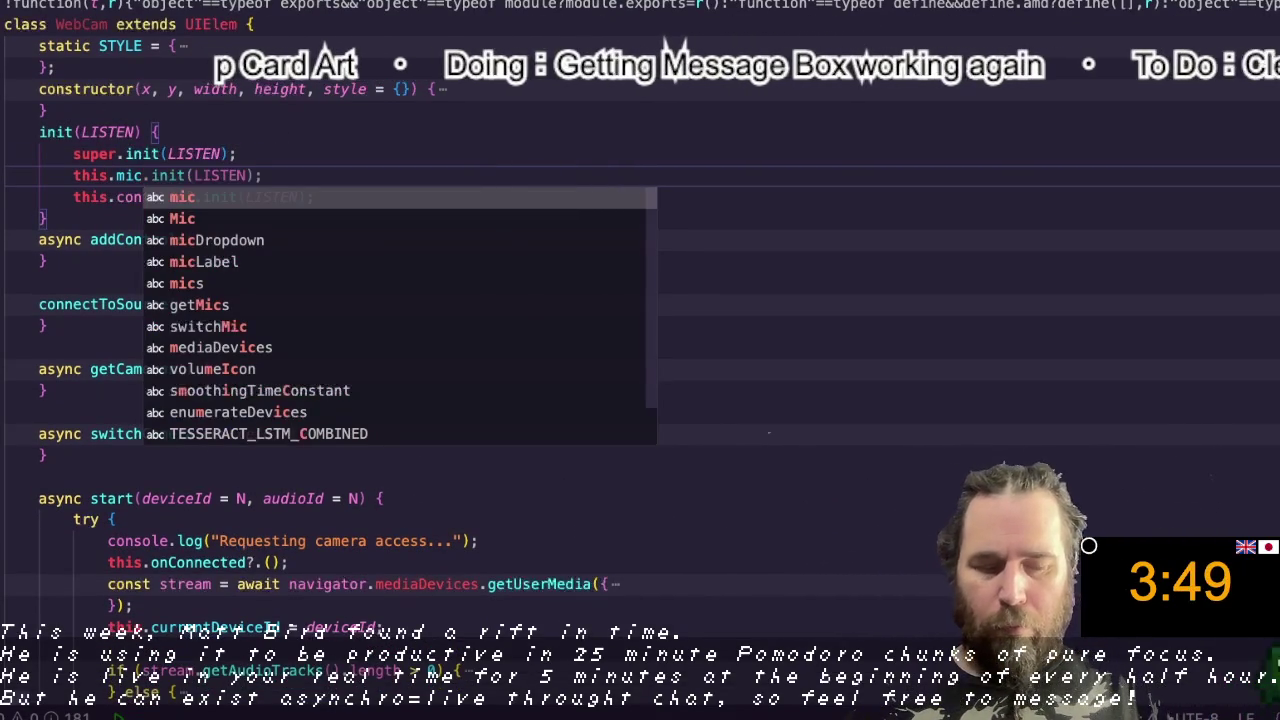
type("?.ini")
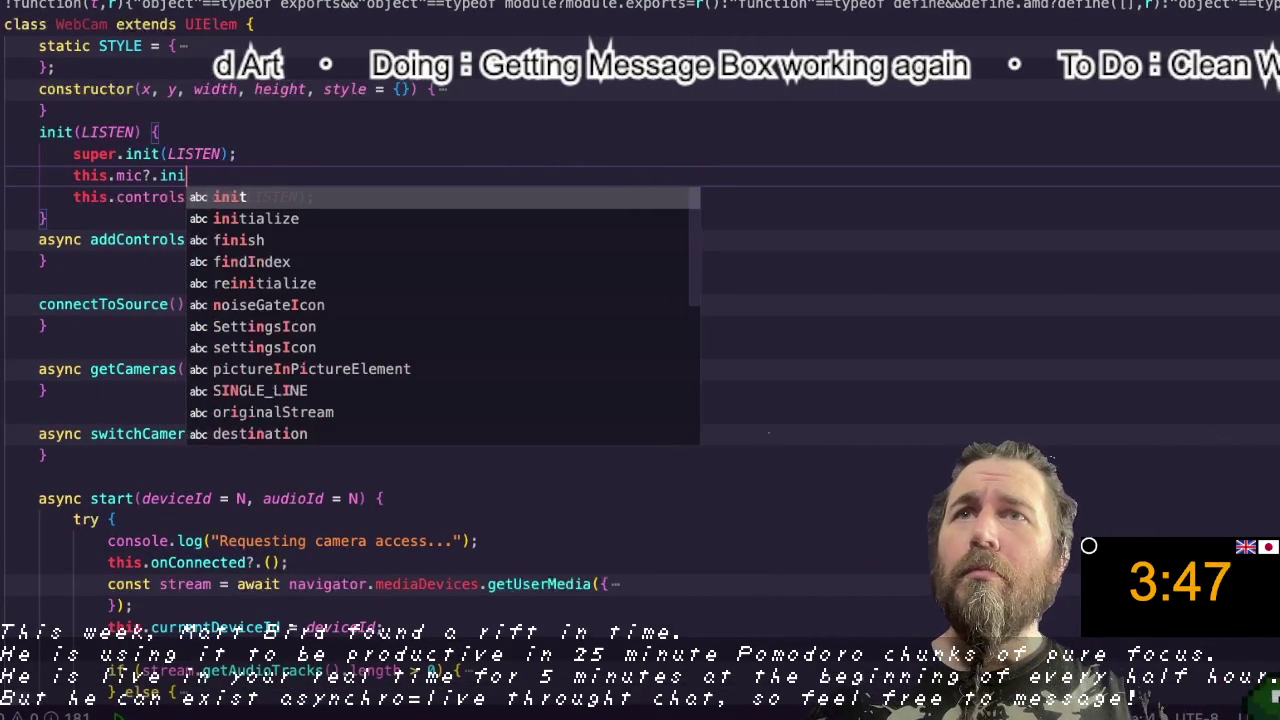
type("t();")
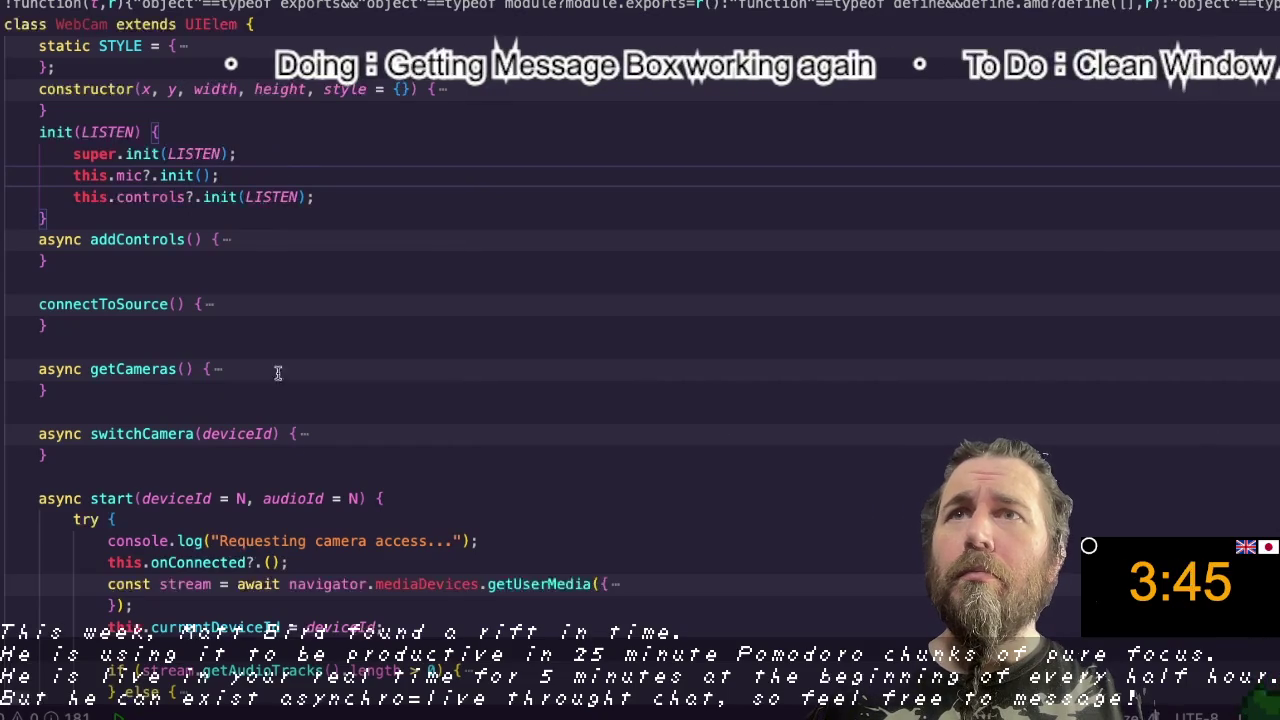
key("Tab")
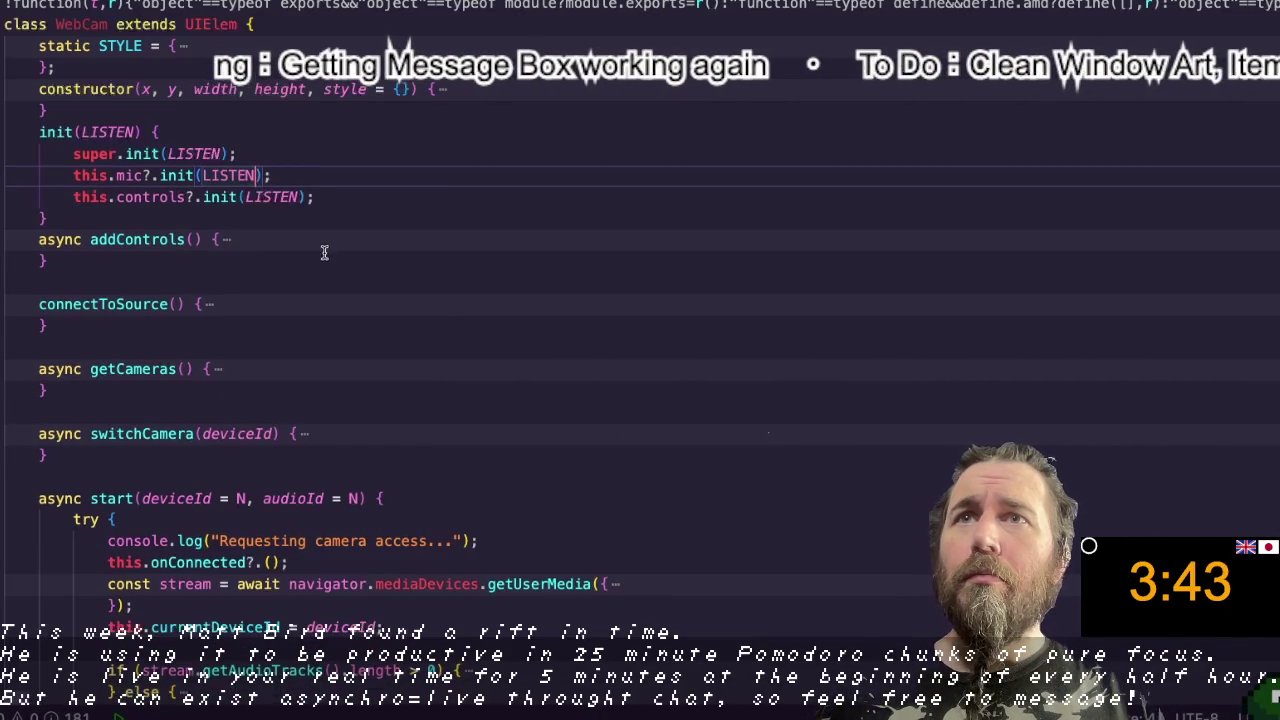
Step: Undo the stray this.load() line below the screenshot save code
scroll(605, 399, "down", 4)
scroll(605, 399, "down", 3)
scroll(605, 399, "down", 7)
scroll(605, 399, "down", 5)
scroll(605, 399, "down", 1)
left_click(608, 392)
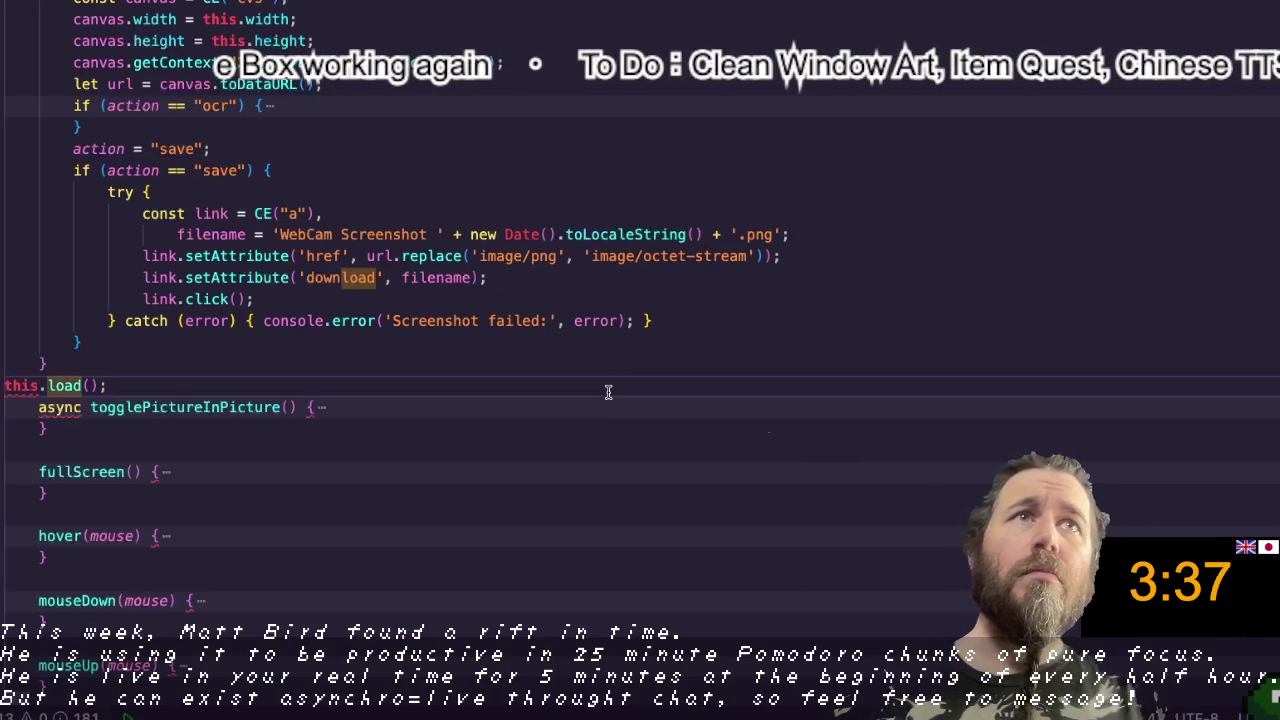
key("ctrl+z")
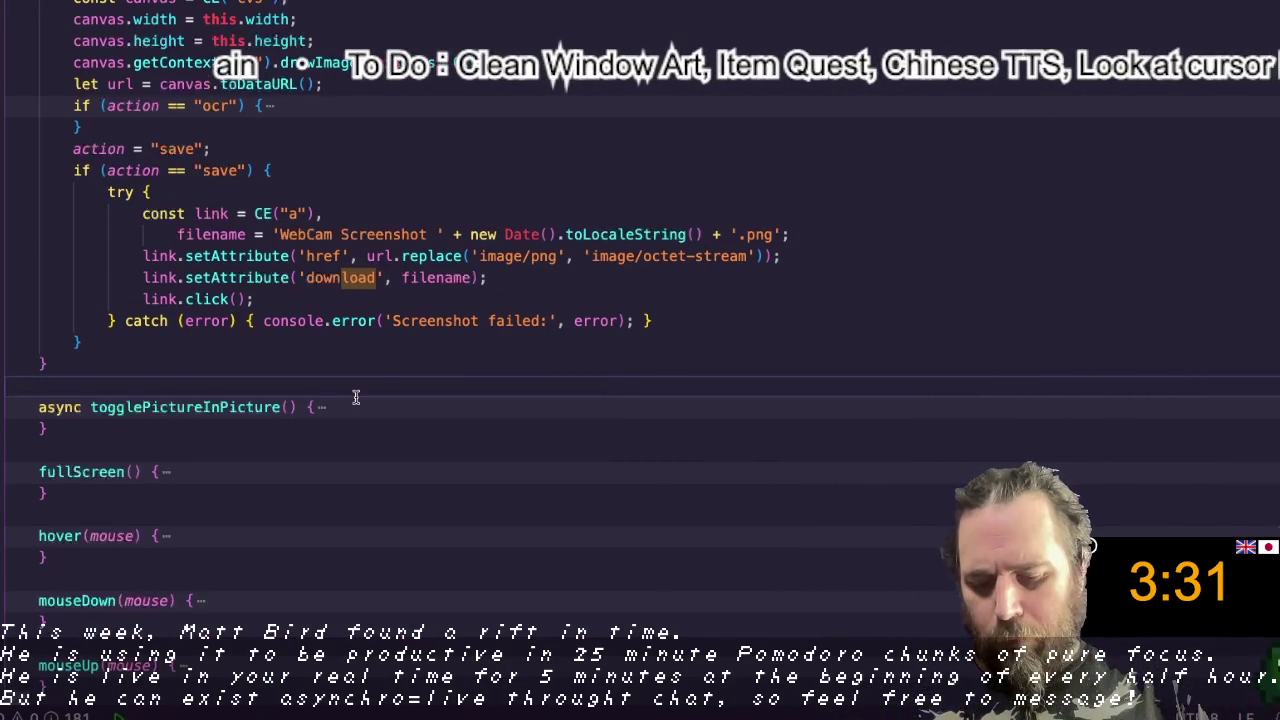
scroll(359, 394, "up", 10)
Step: Insert init() { this.load() } just above Mic.load() and unfold the constructor's setVars block
scroll(330, 360, "up", 2)
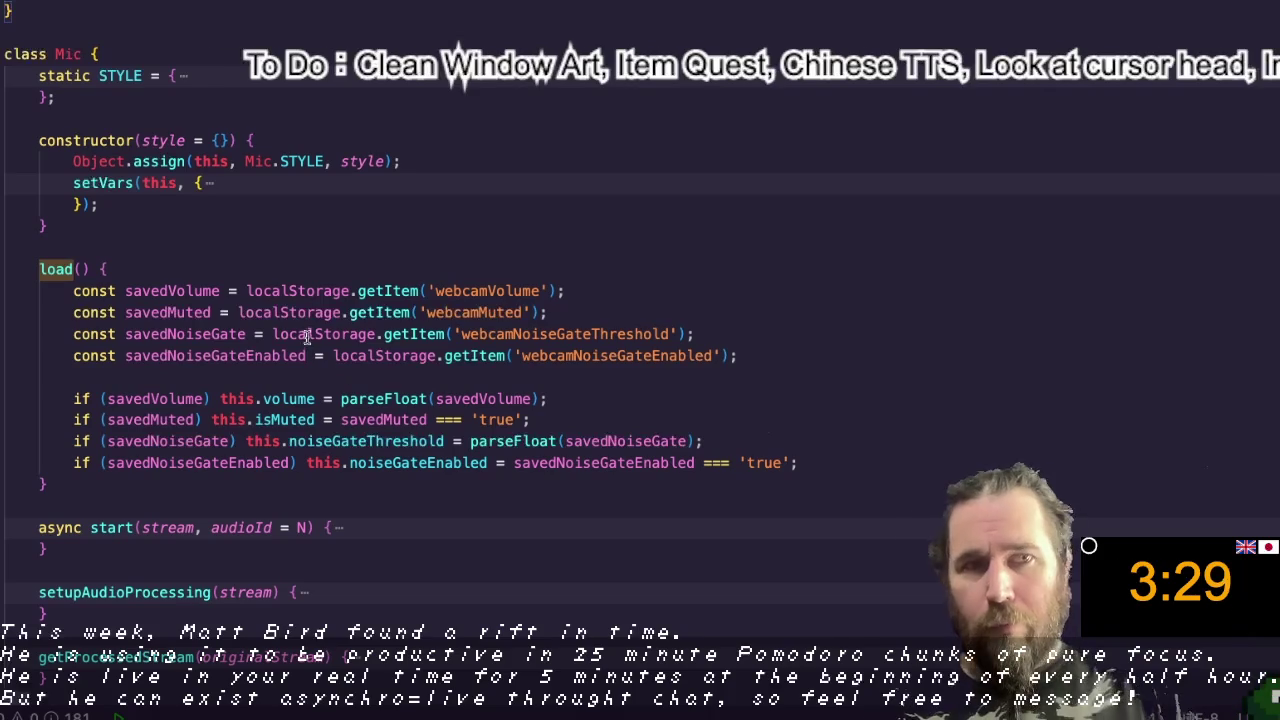
left_click(320, 262)
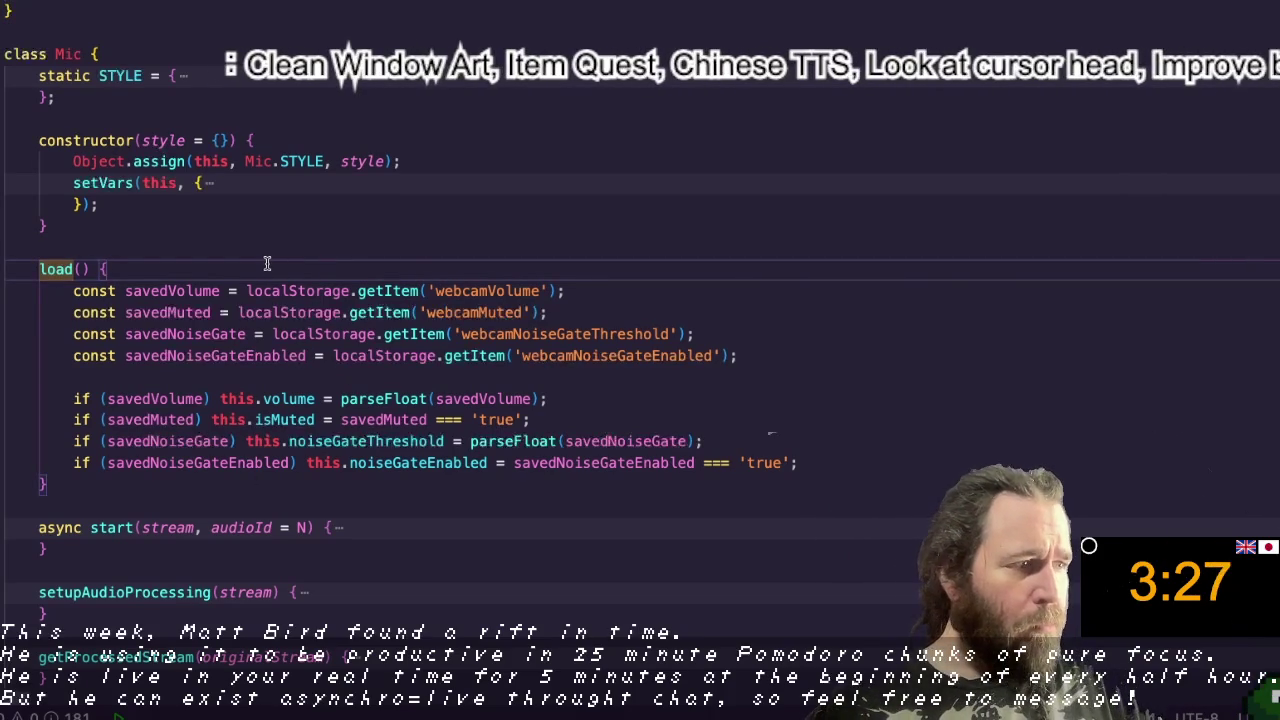
left_click(268, 229)
key("Down")
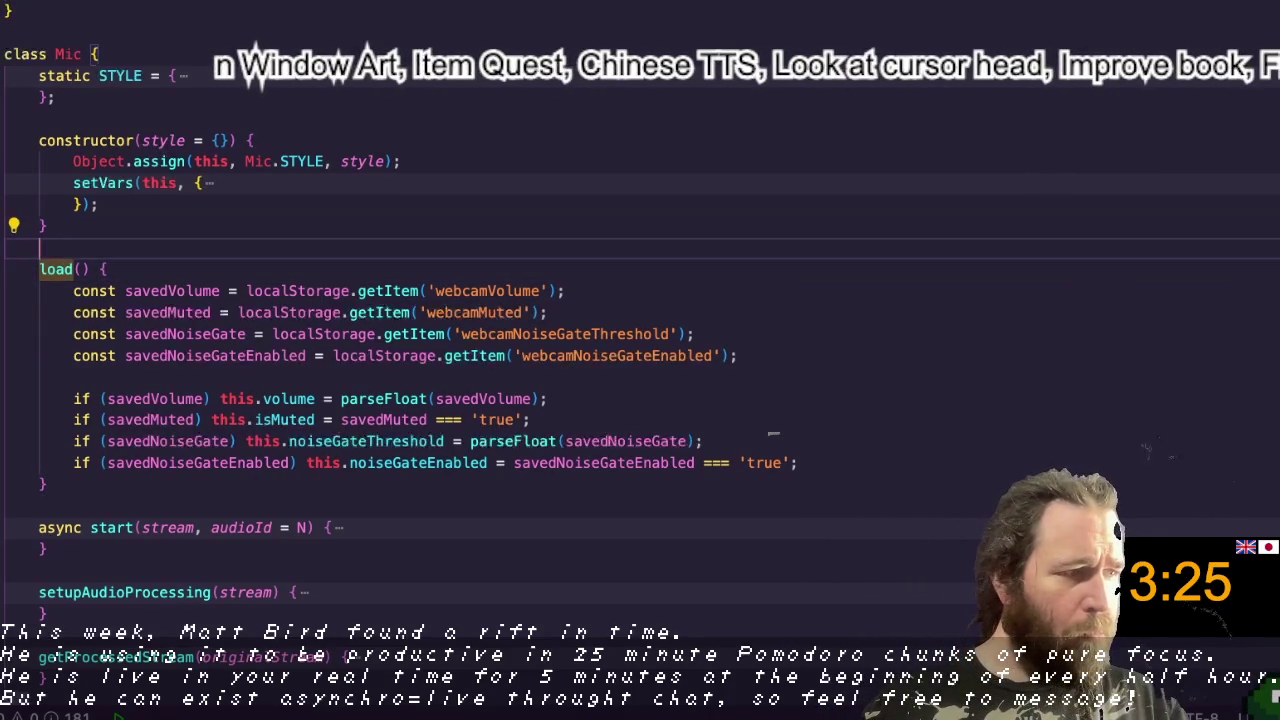
type("init() {")
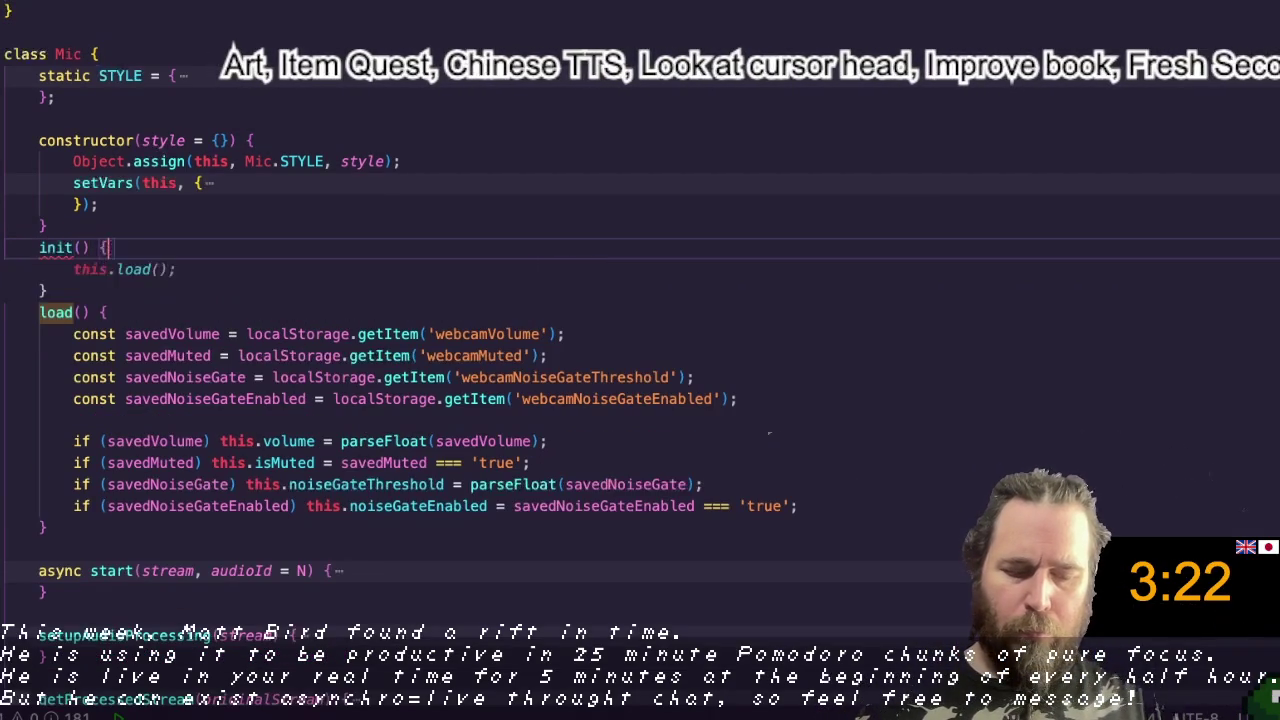
key("Tab")
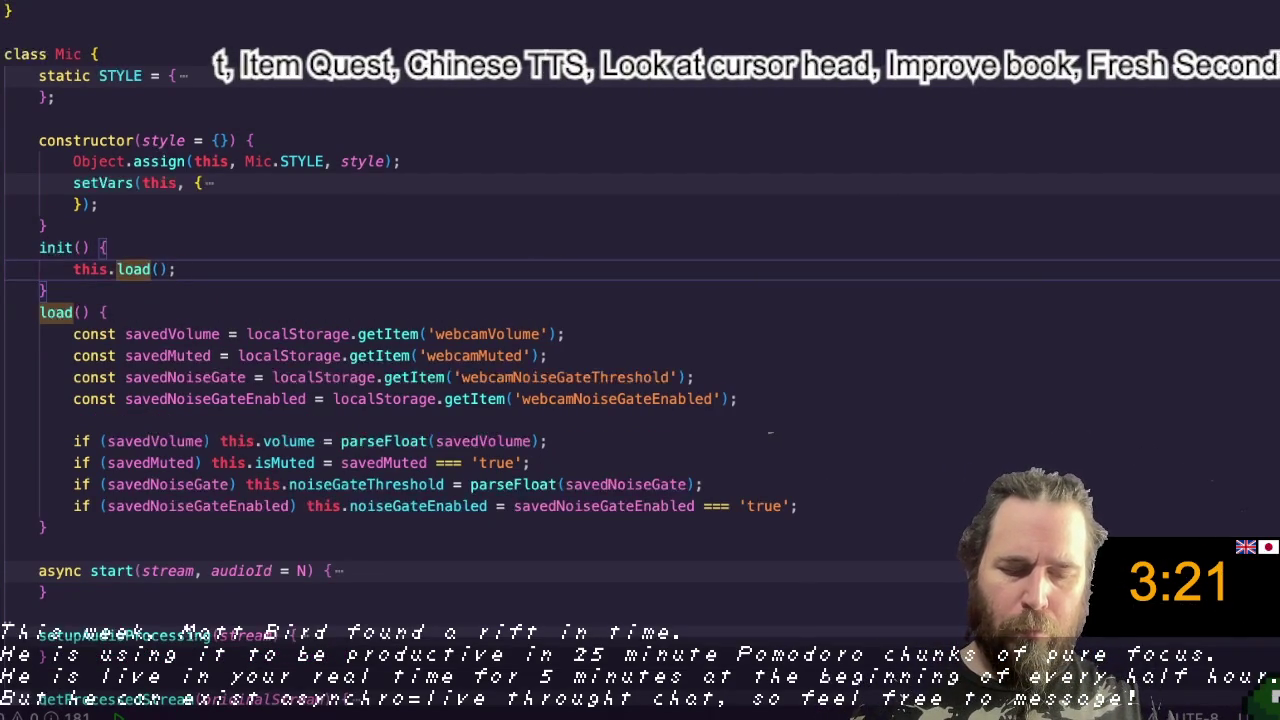
left_click(411, 357)
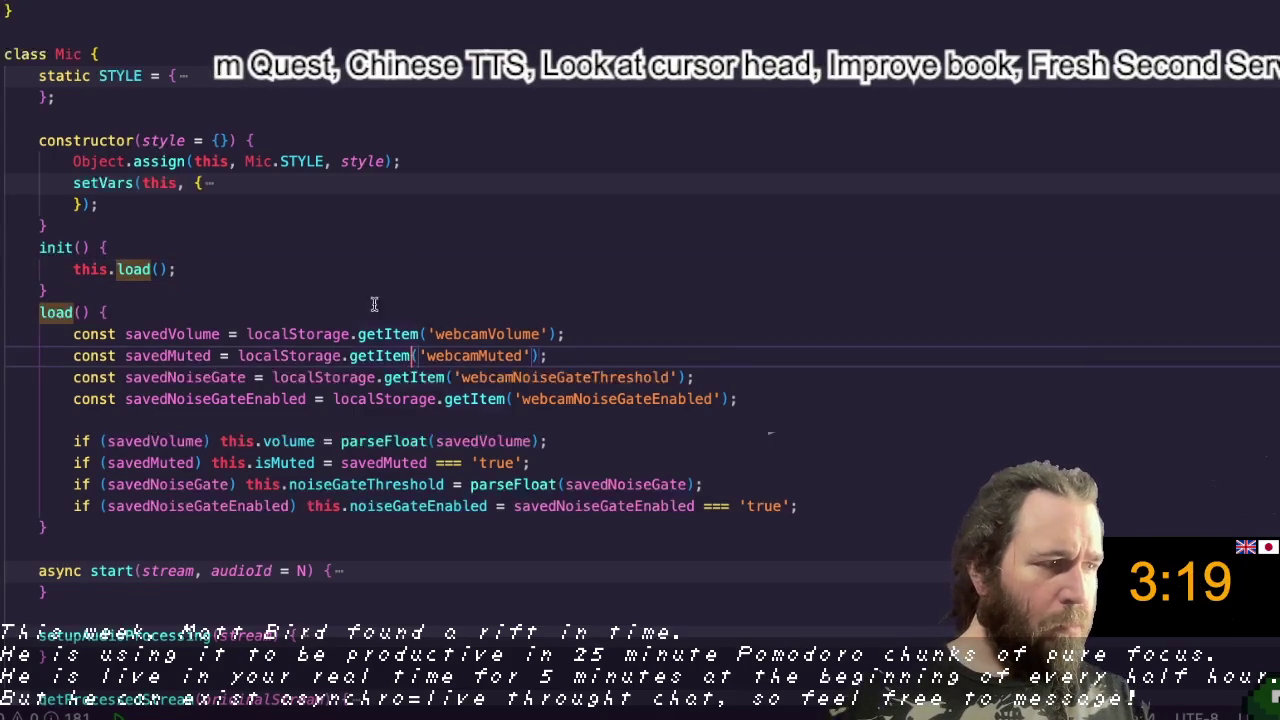
key("ctrl+shift+]")
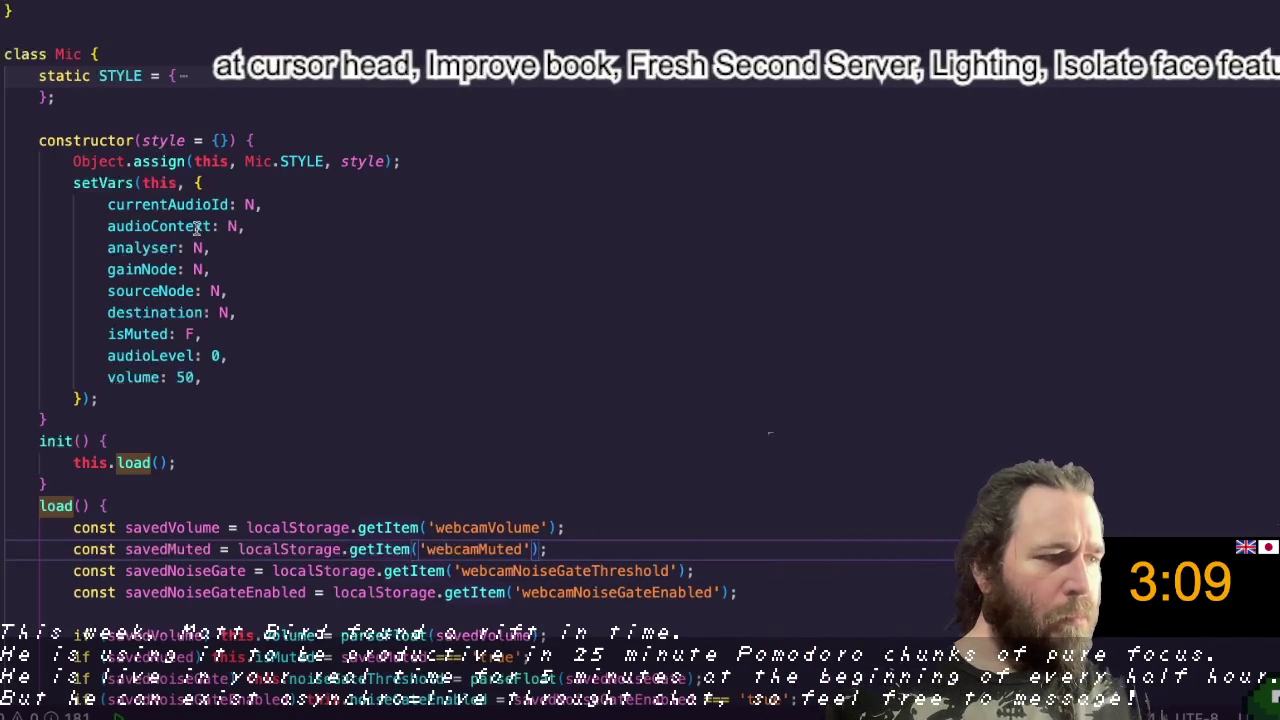
Step: Change the audioId parameter of start() to audioID, fixing the stray audio.ID typo
left_click(226, 204)
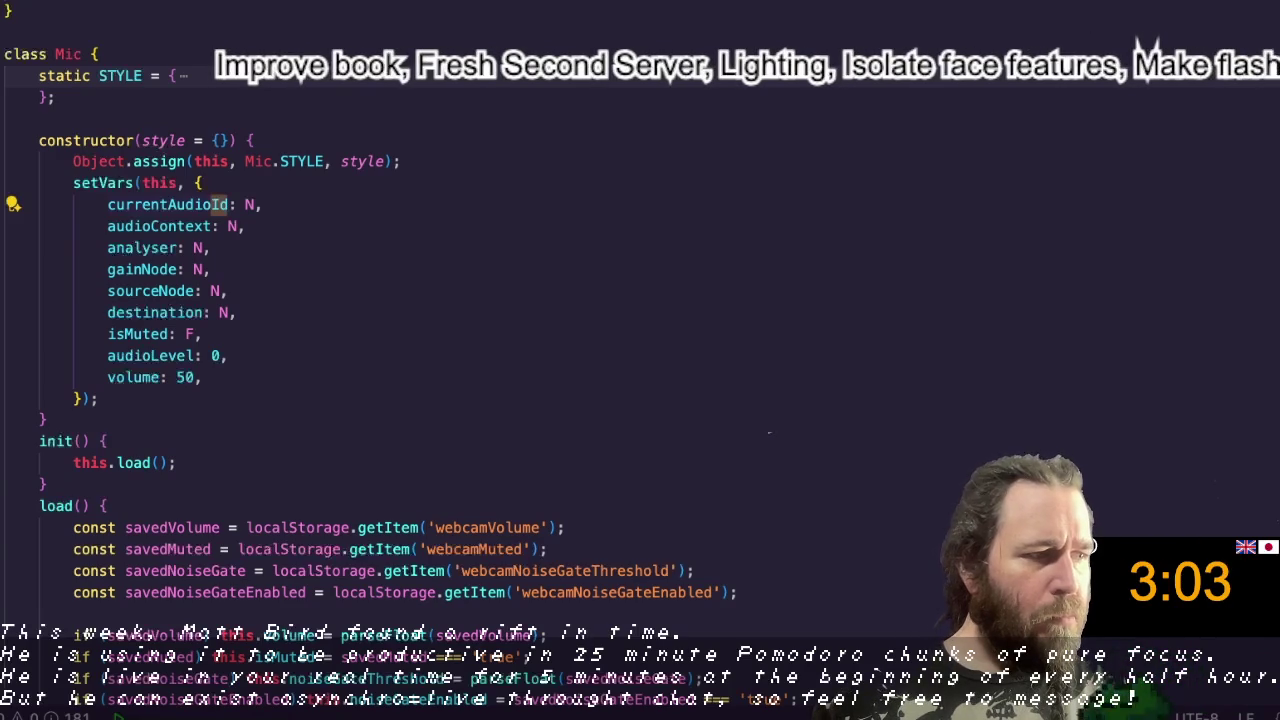
key("ctrl+d")
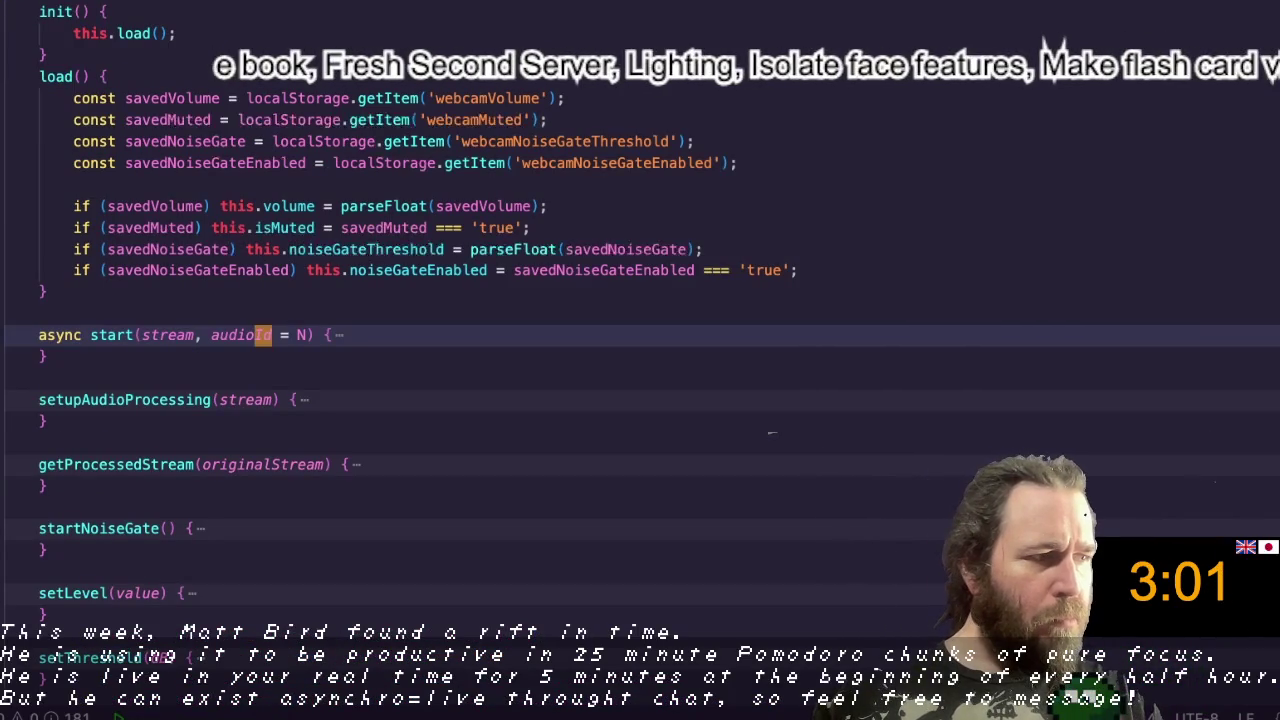
key("ctrl+h")
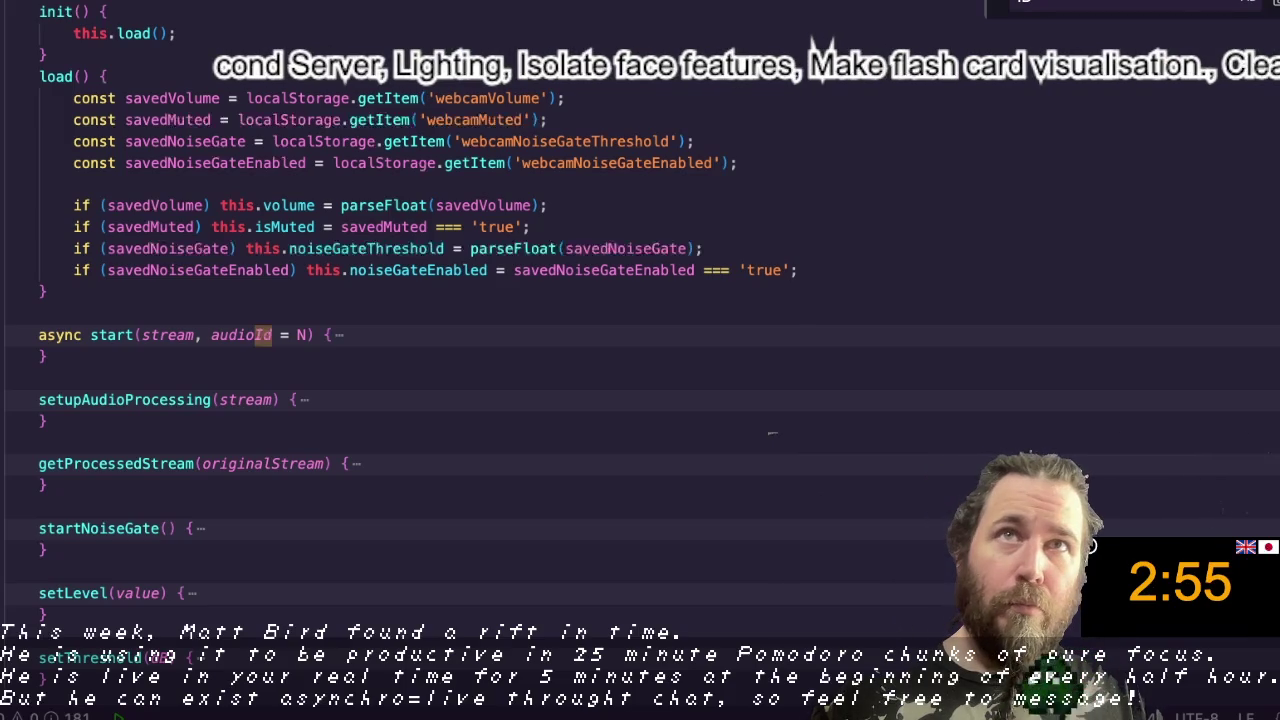
key("Escape")
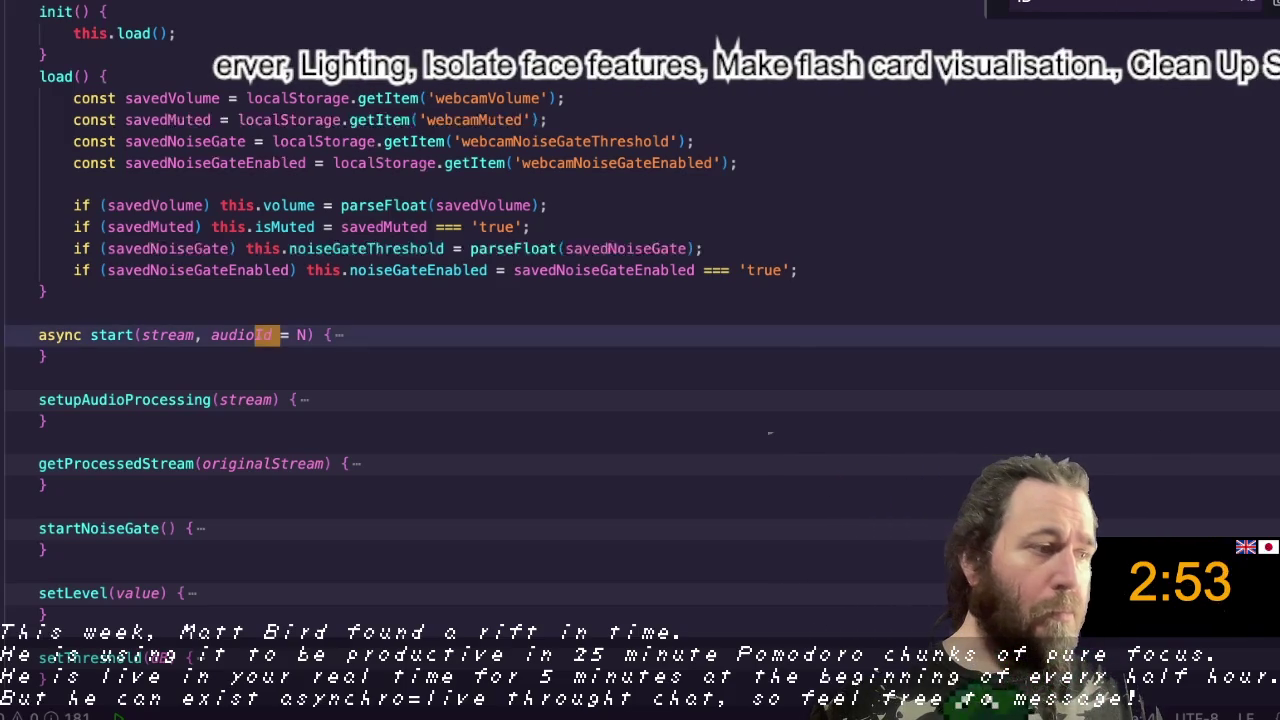
type("ID")
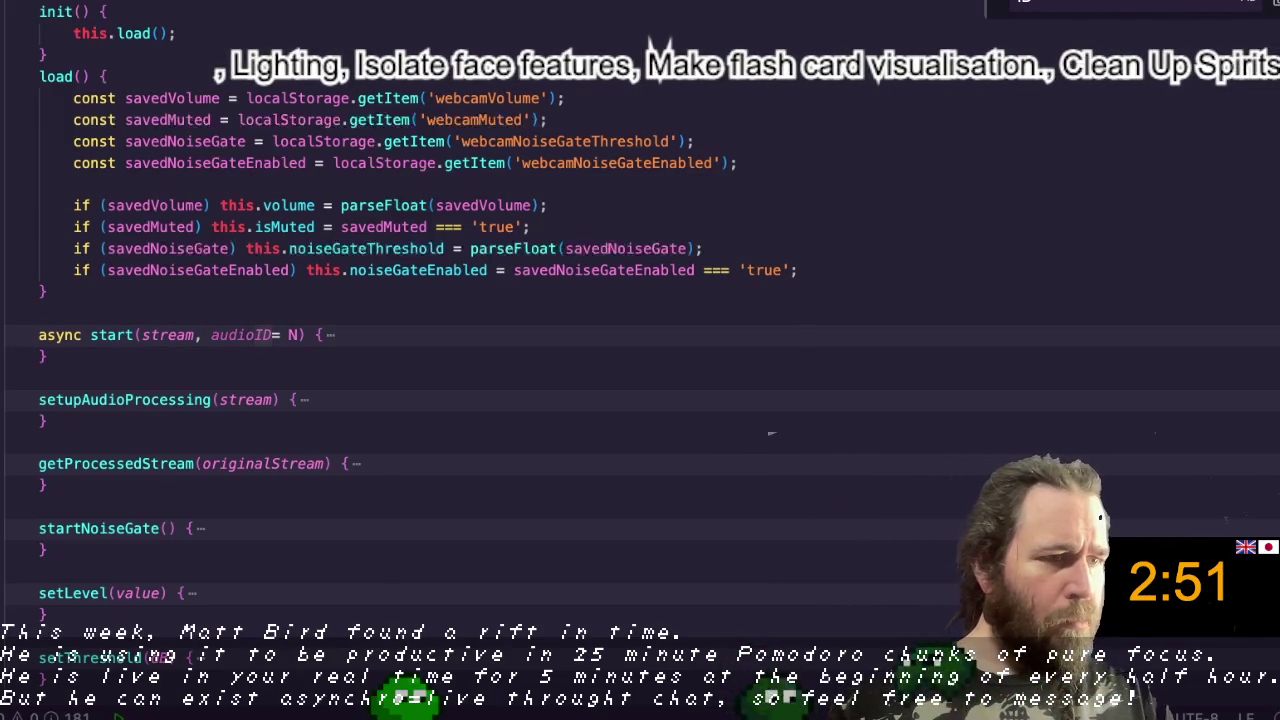
key("ctrl+shift+bracketright")
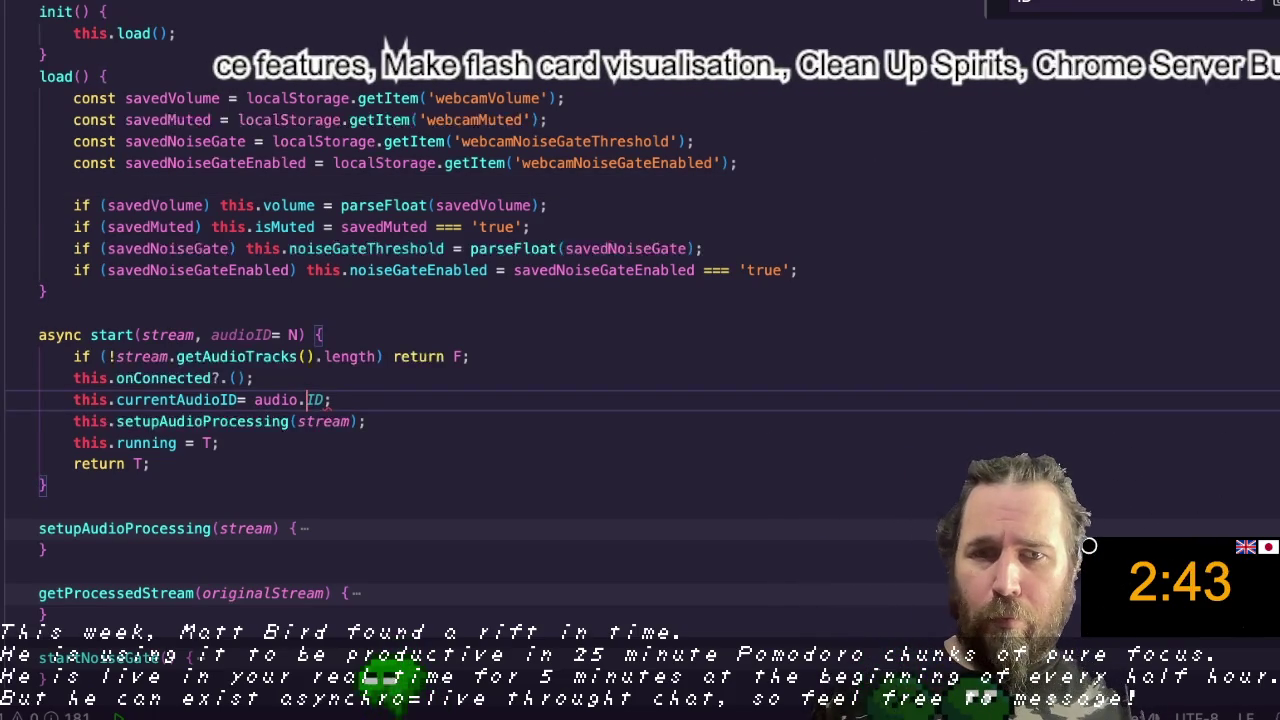
key("BackSpace")
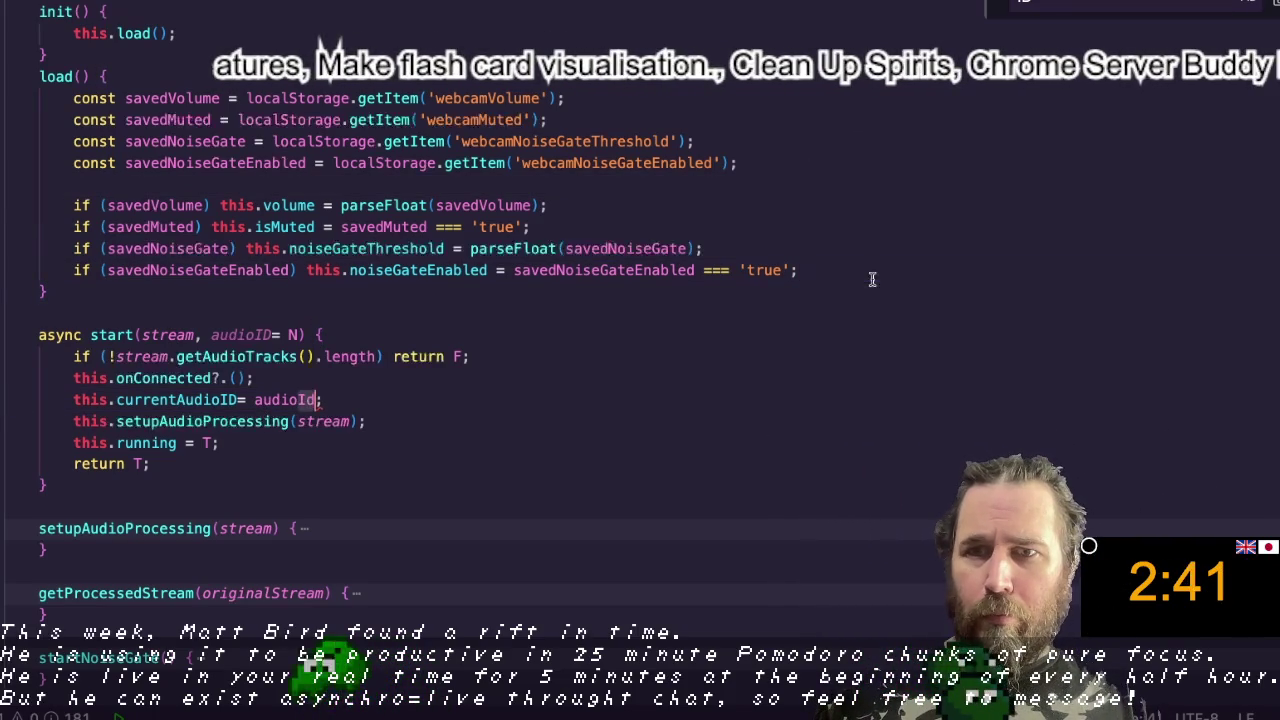
type("Id")
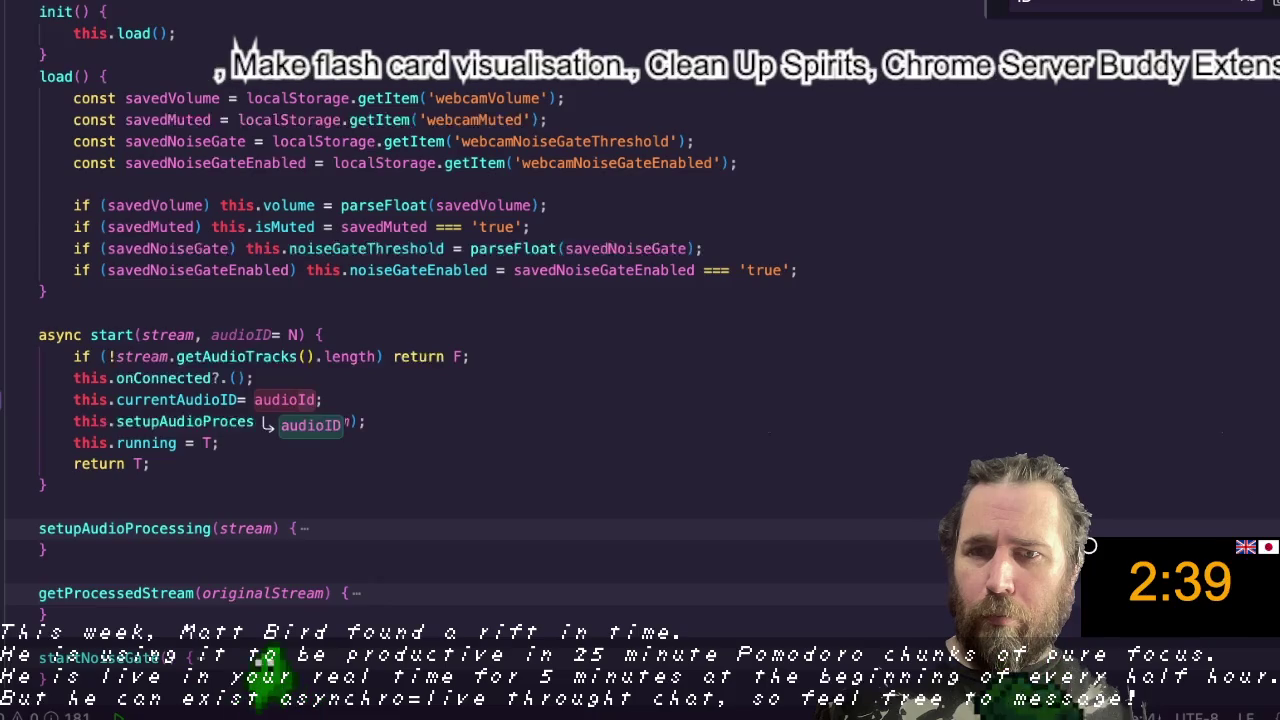
Step: Try renaming this.currentAudioId to currentAudioID, then undo to keep currentAudioId
key("ctrl+d")
scroll(640, 300, "up", 7)
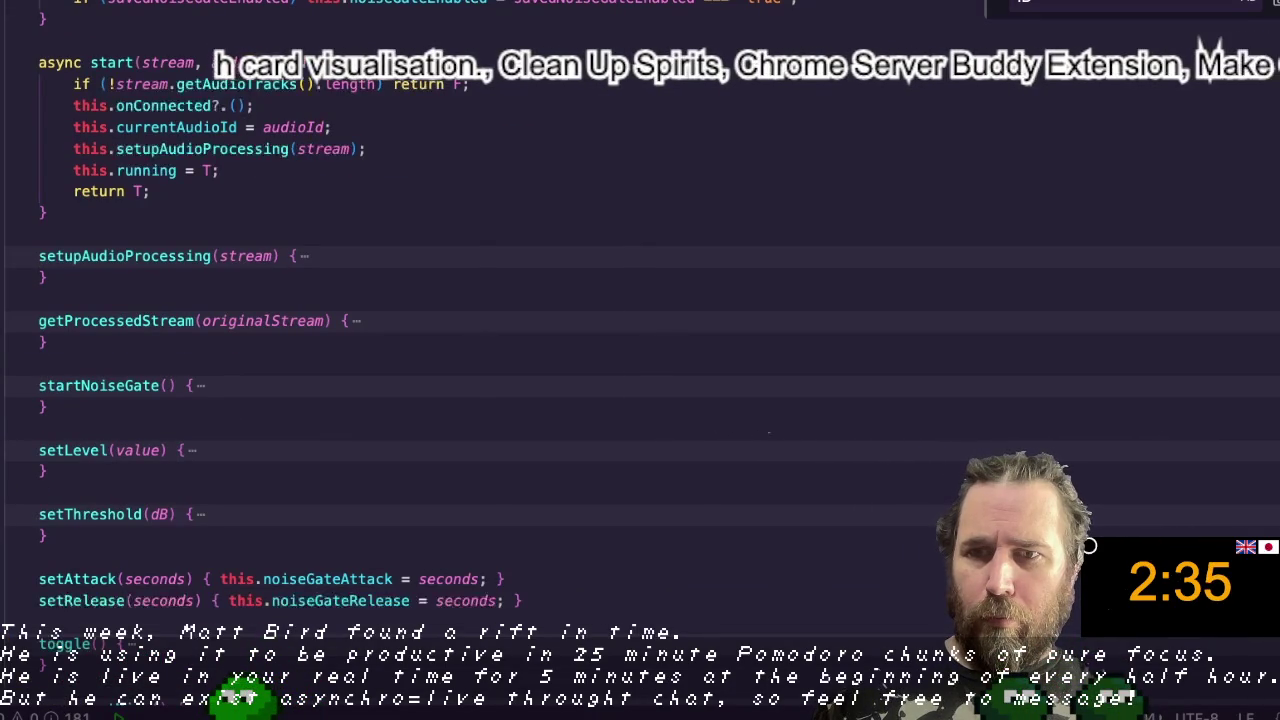
key("ctrl+d")
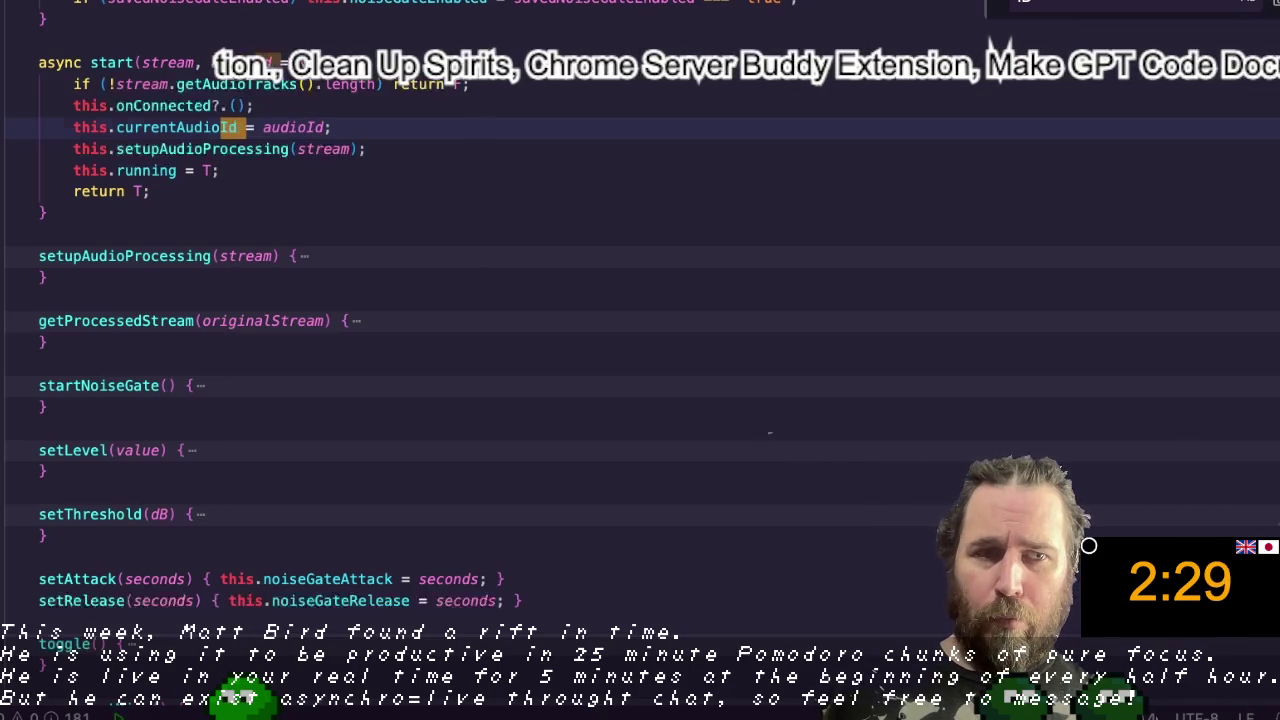
type("ID")
key("ctrl+d")
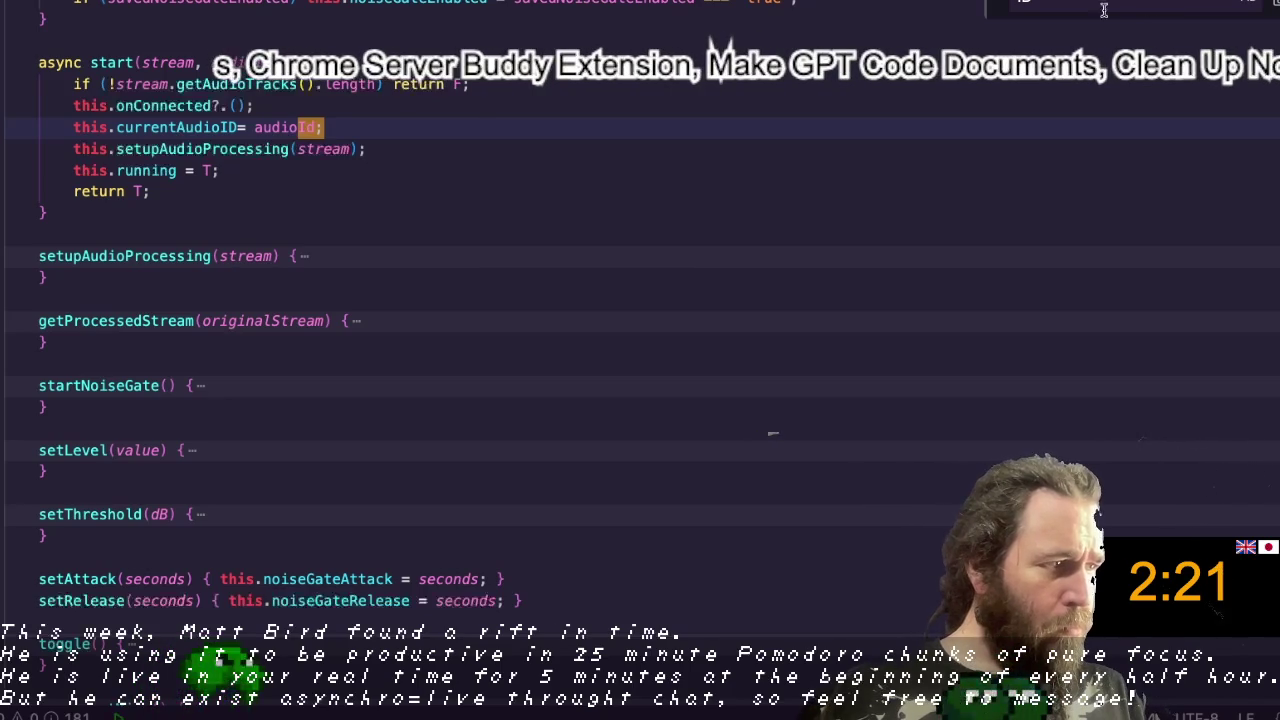
key("ctrl+z")
key("Escape")
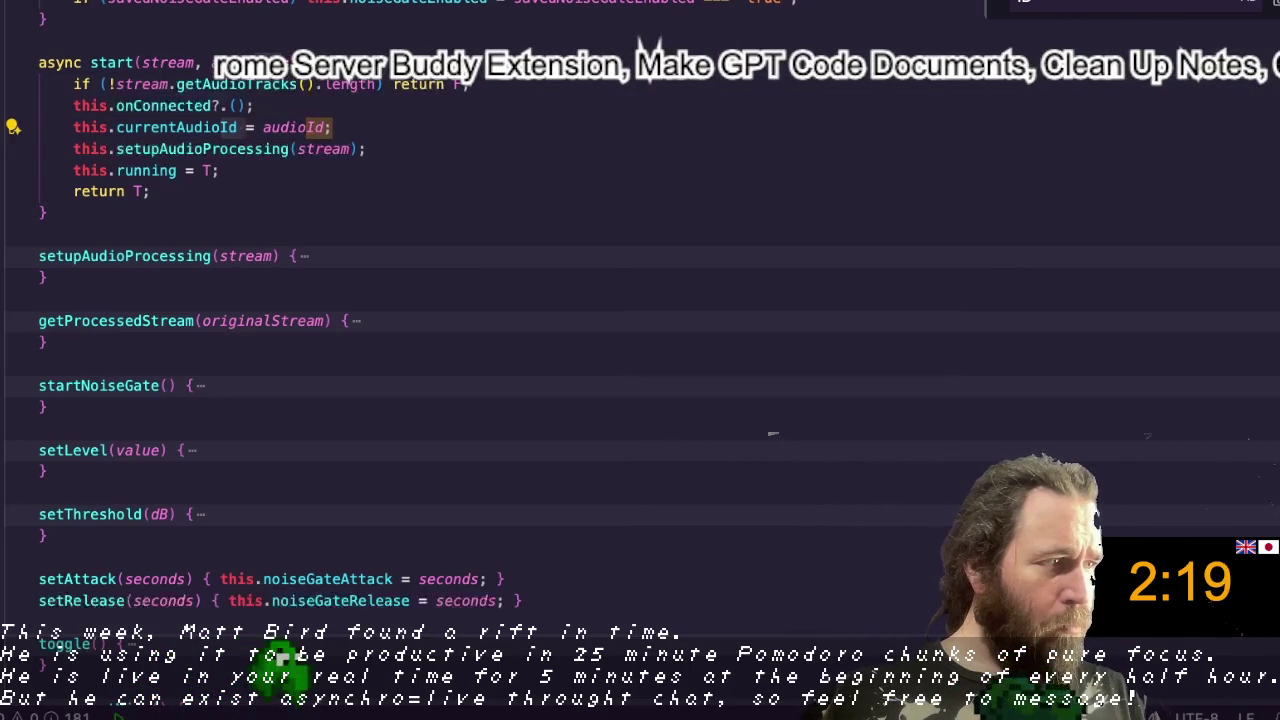
key("ctrl+d")
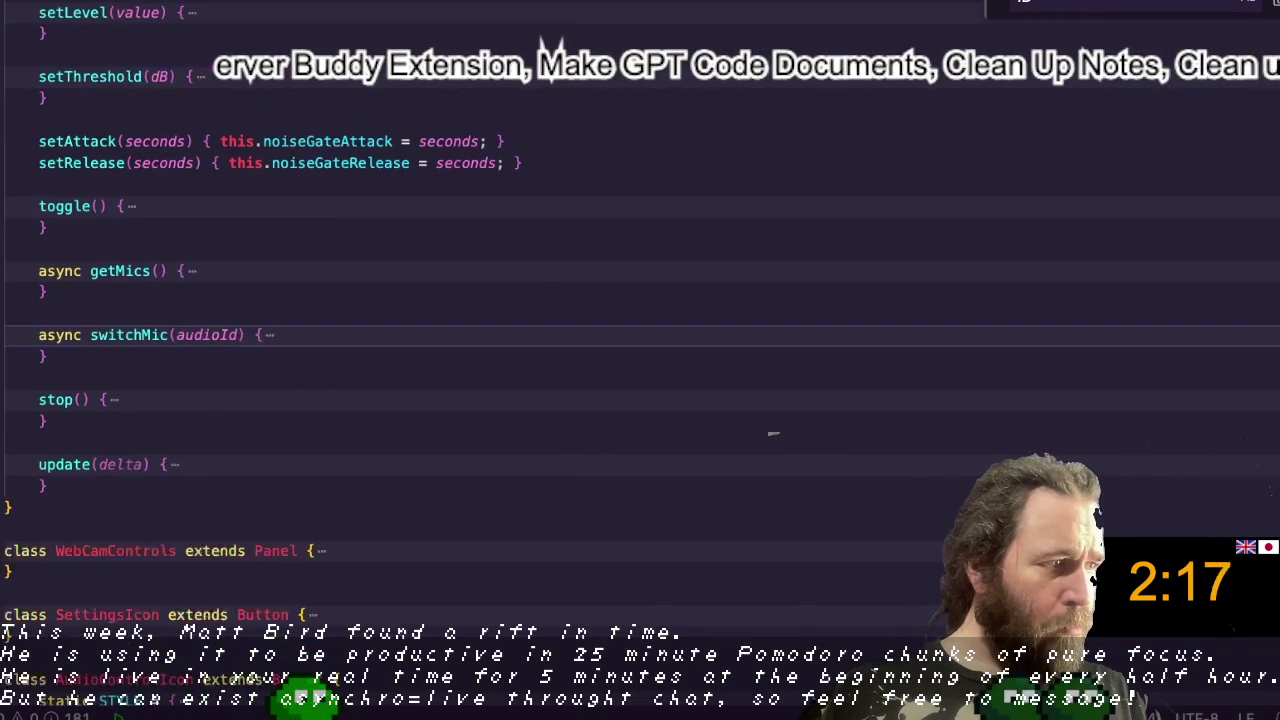
Step: Retype Id as ID in the audioId occurrences of start() and switchMic()
type("ID = audioId;")
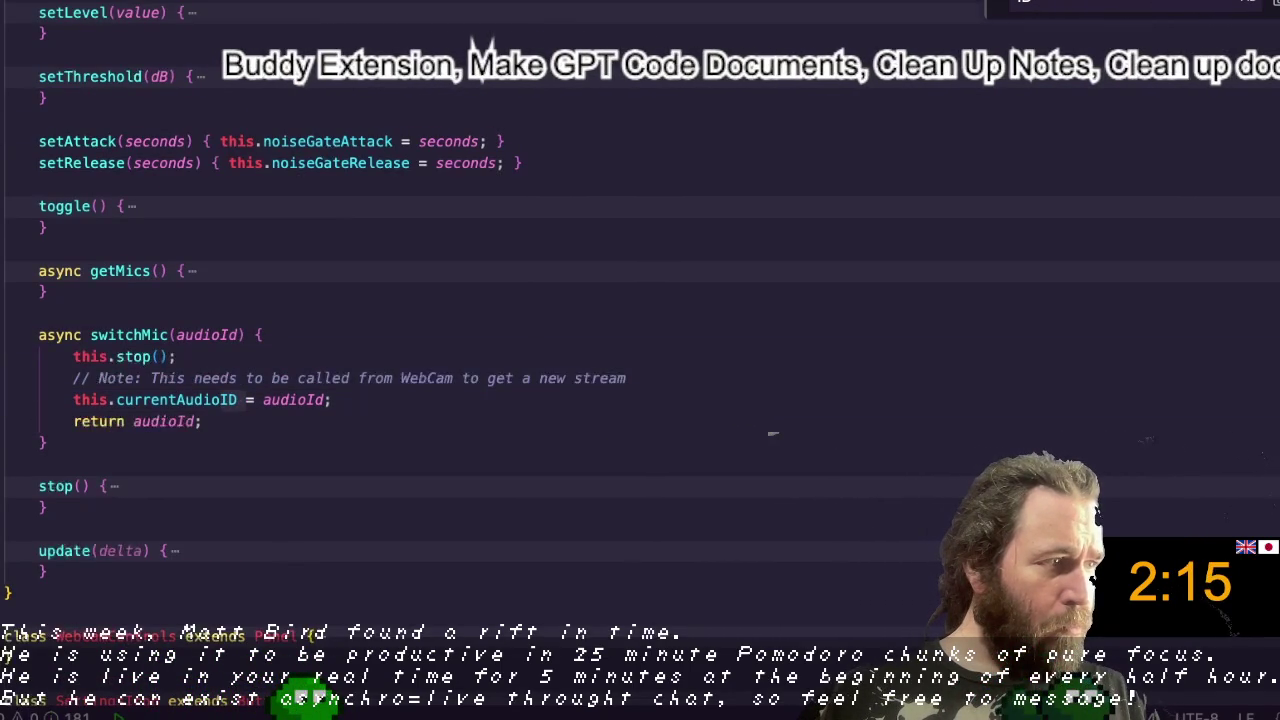
key("ctrl+d")
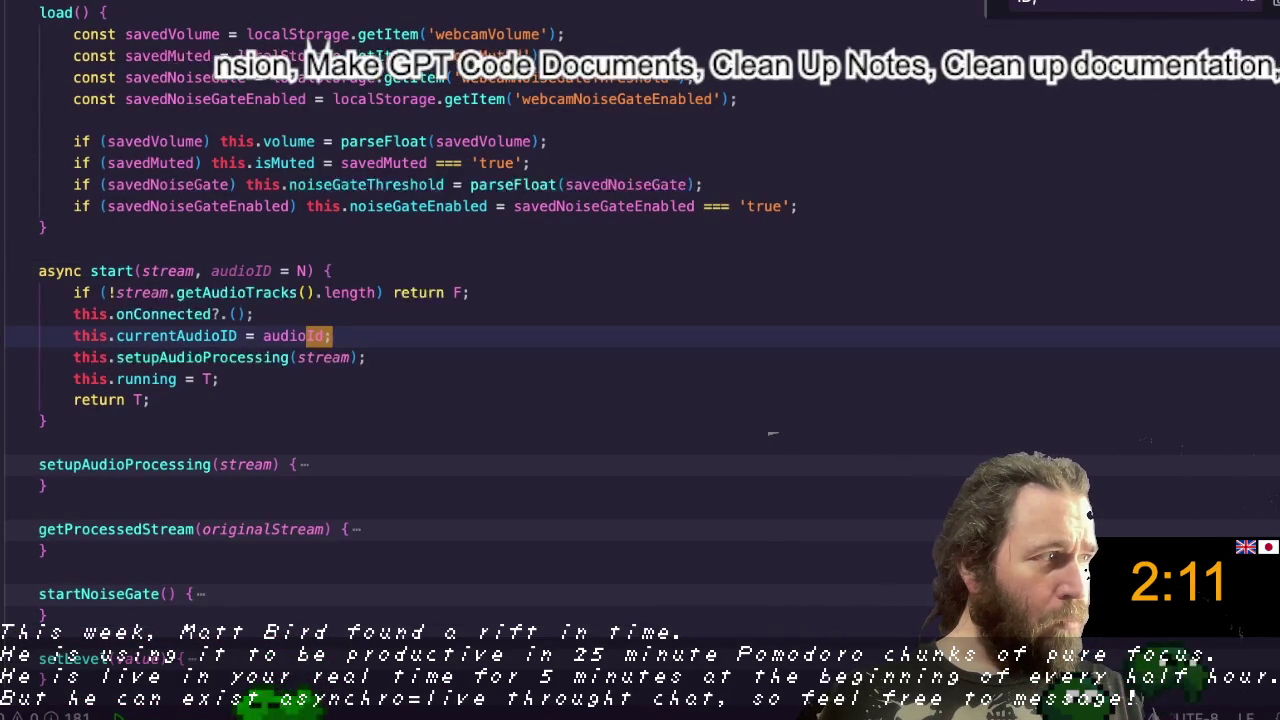
type("ID")
key("ctrl+d")
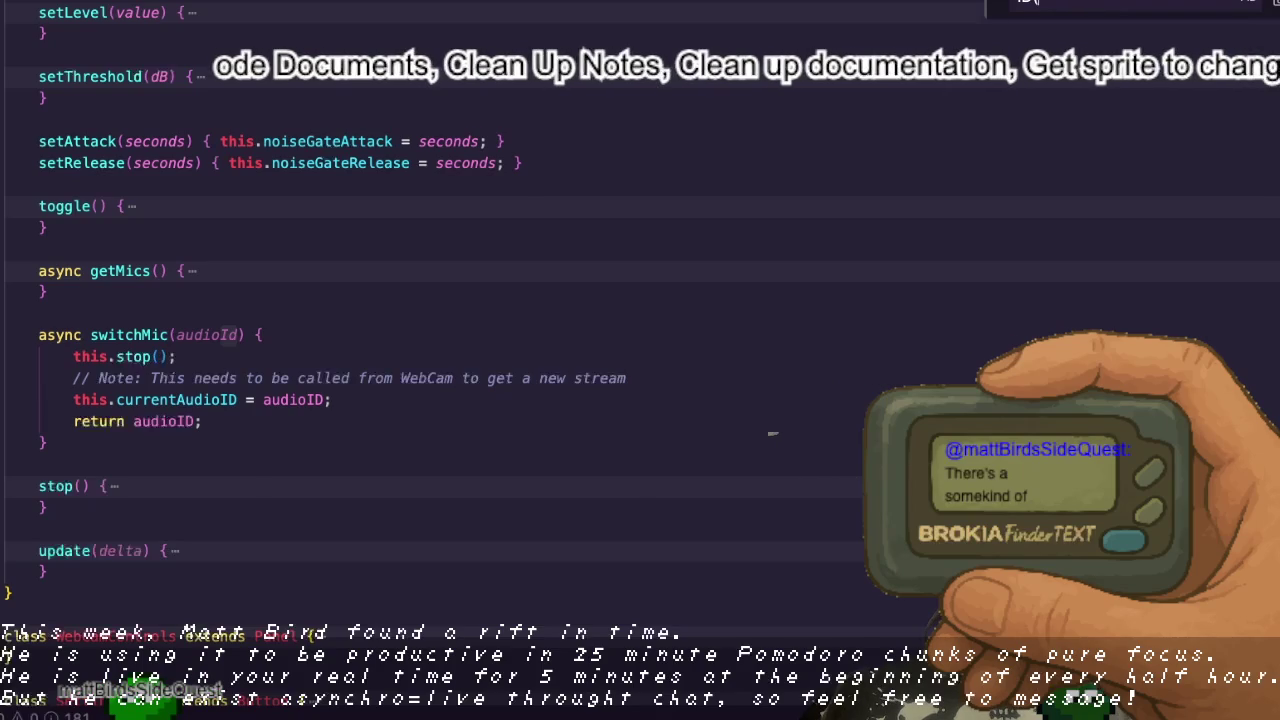
key("Right")
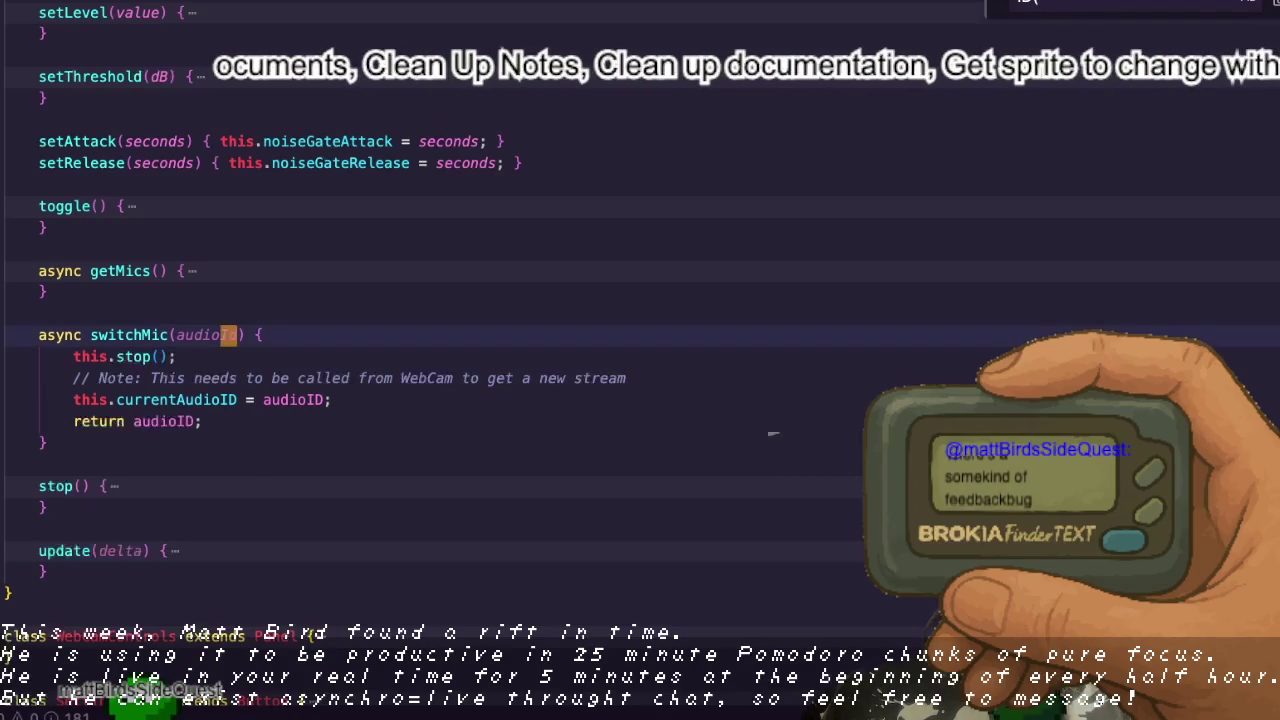
key("shift+Right")
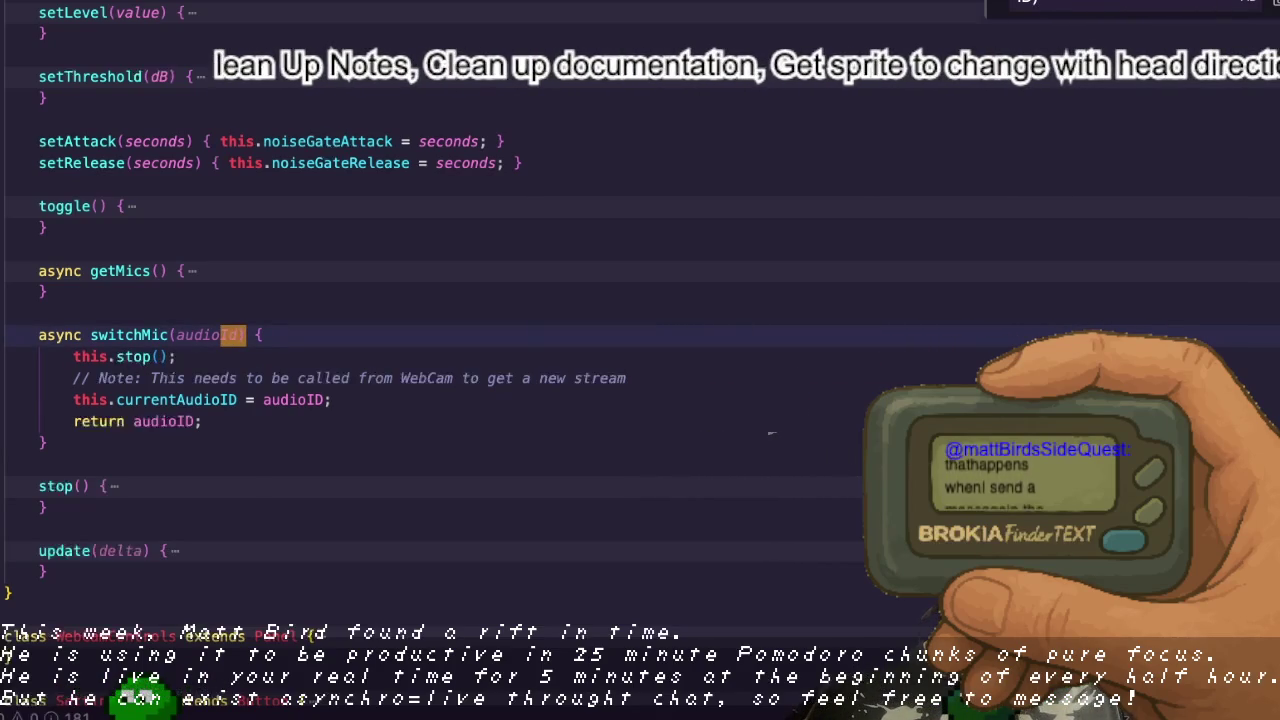
type("ID")
Step: Rename currentDeviceId to currentDeviceID and deviceId to deviceID in switchCamera's return line
key("alt+Tab")
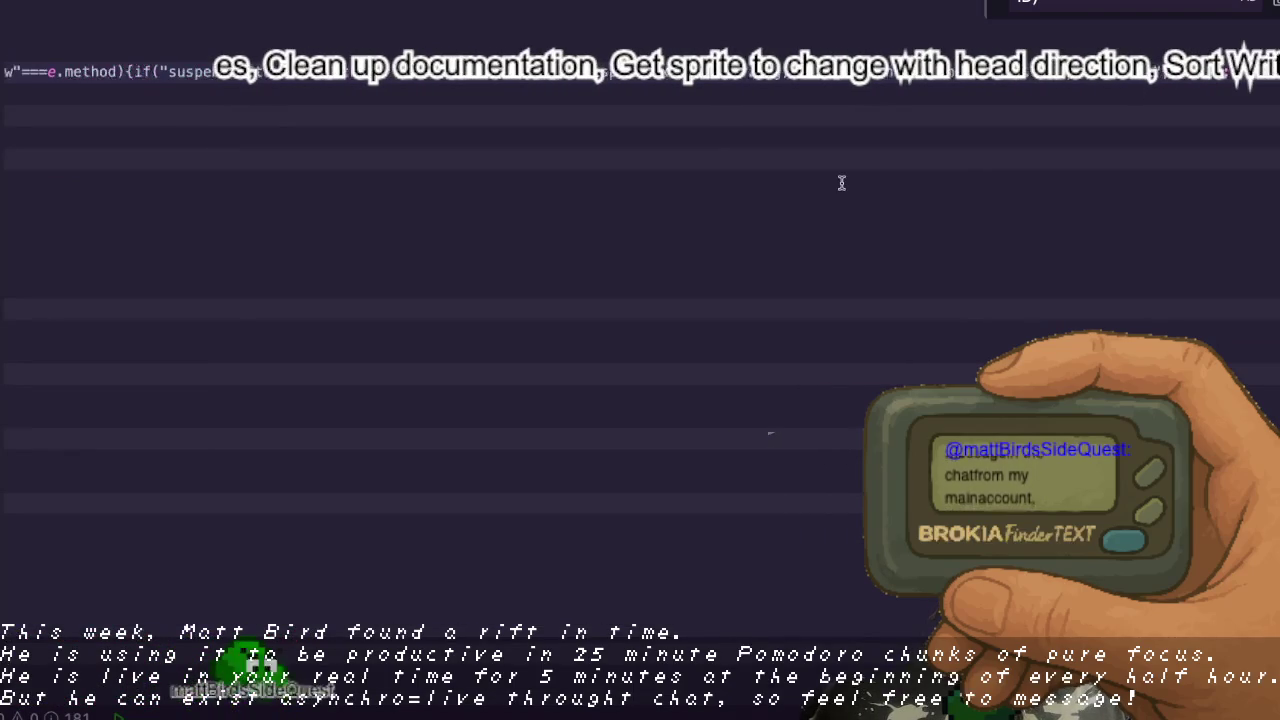
key("alt+Tab")
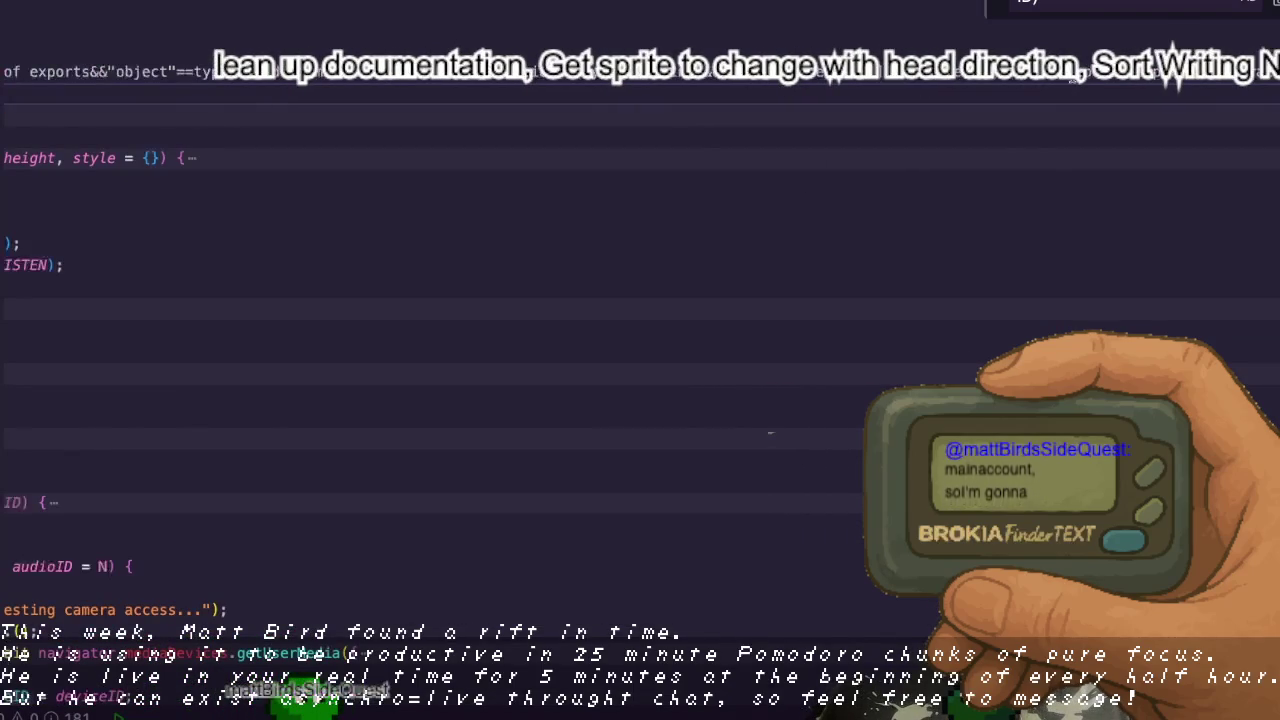
key("ctrl+z")
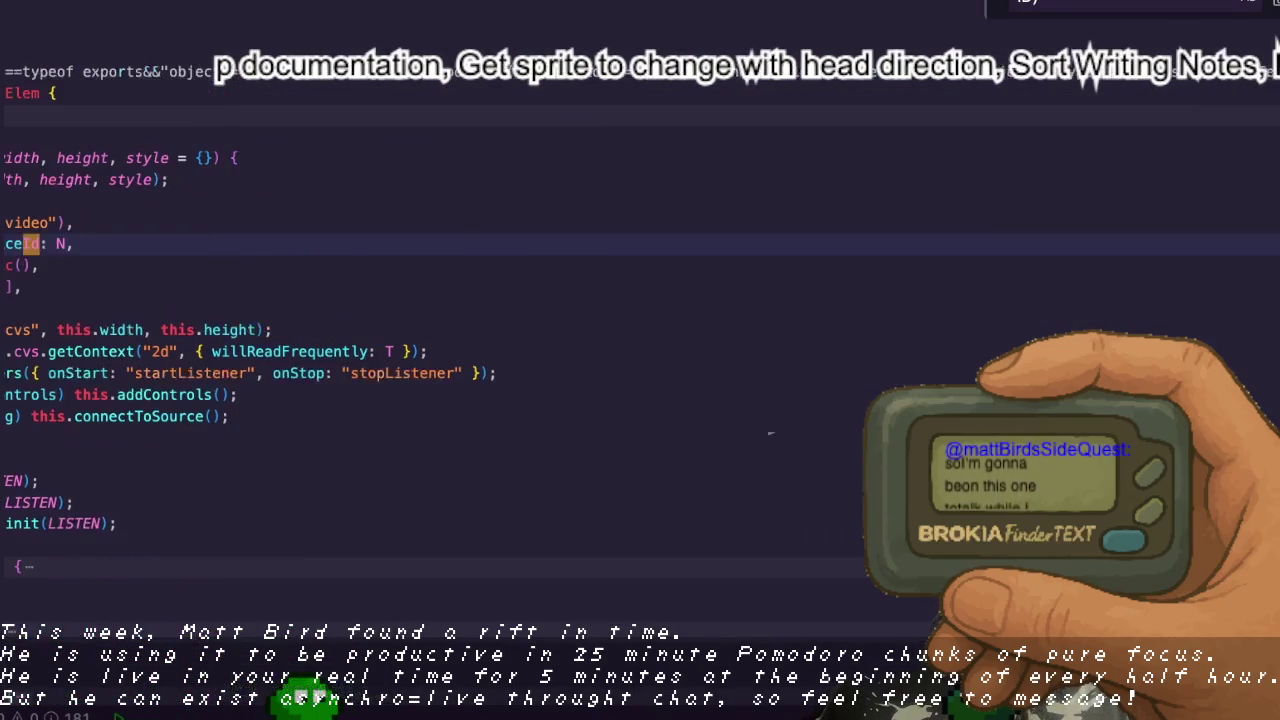
left_click(1259, 111)
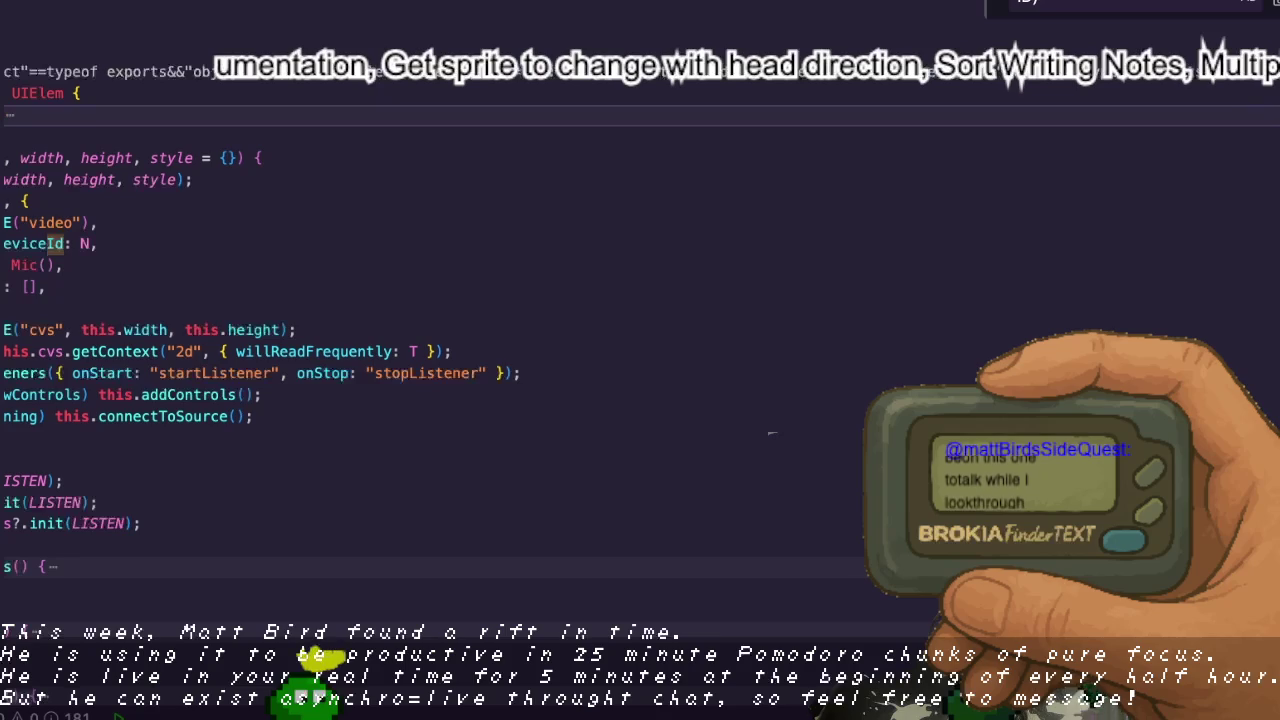
left_click(406, 95)
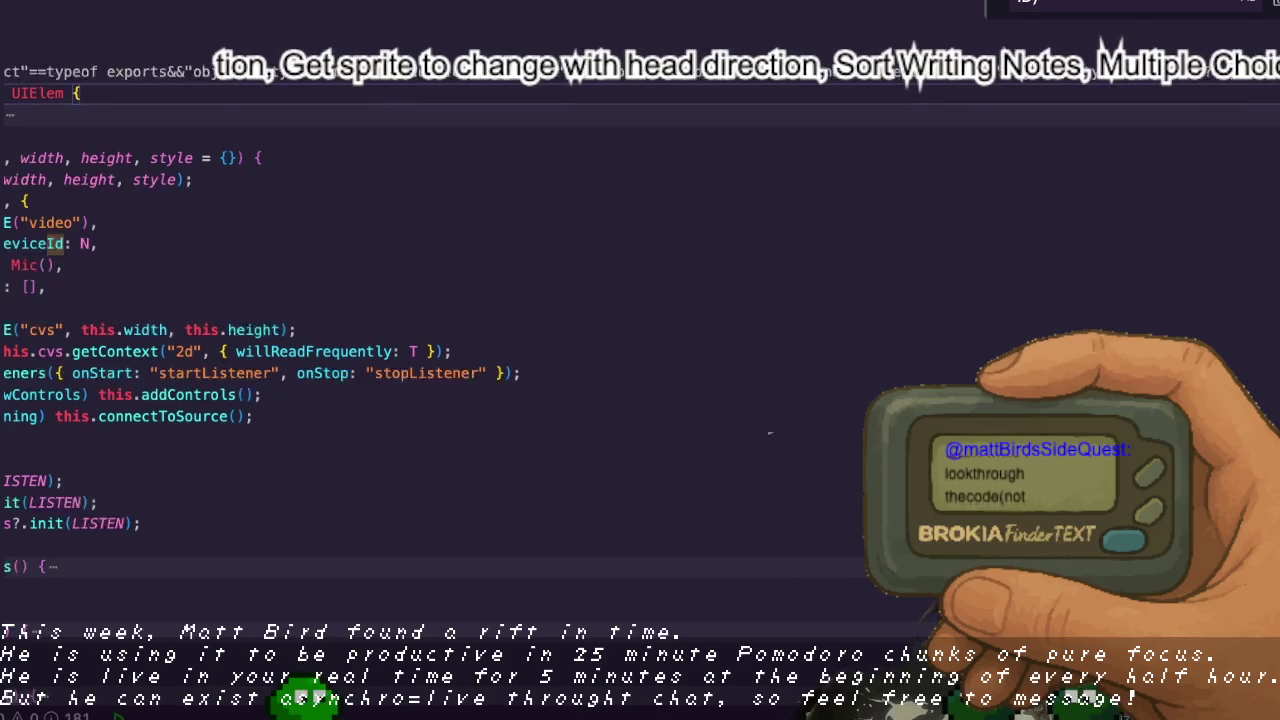
key("ctrl+z")
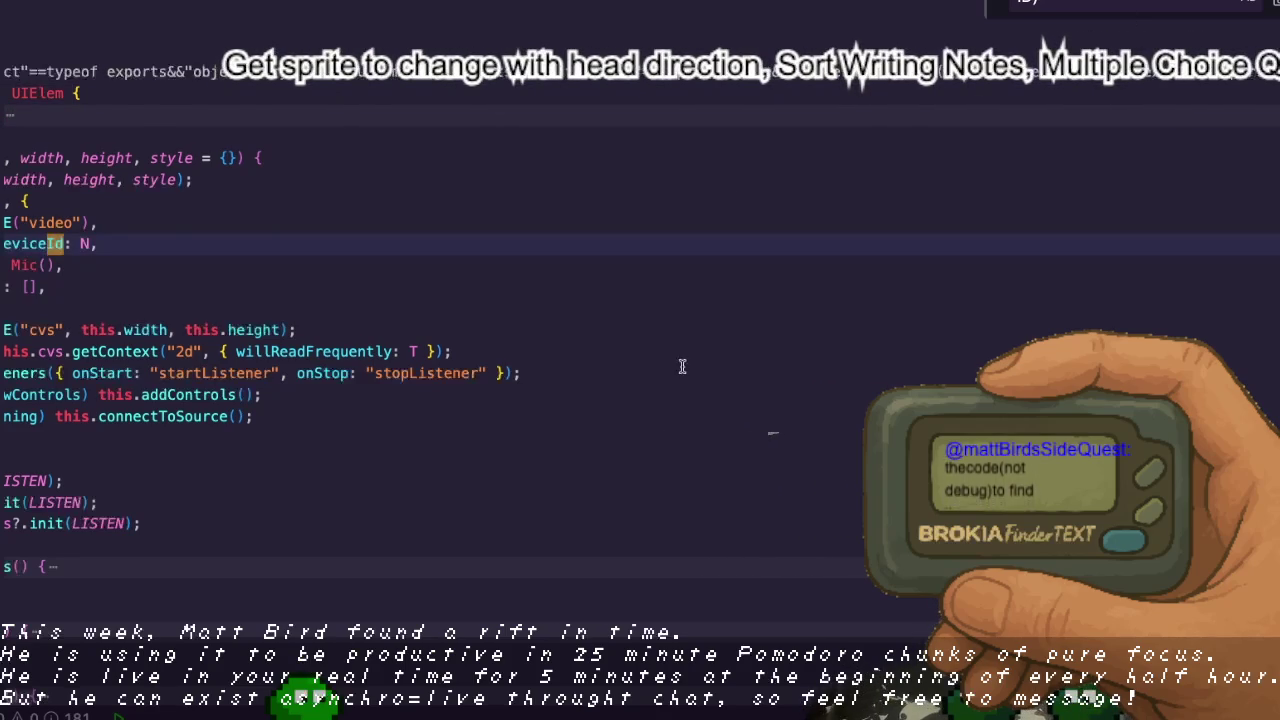
scroll(682, 366, "left", 3)
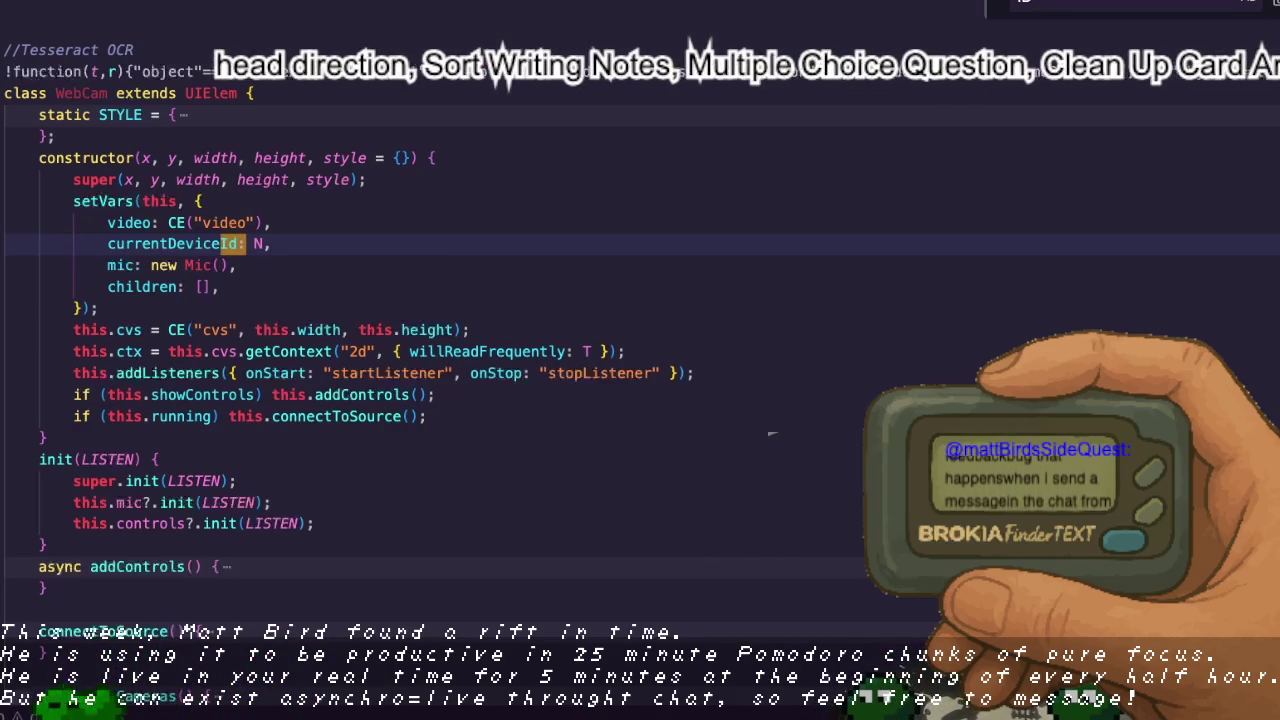
key("Return")
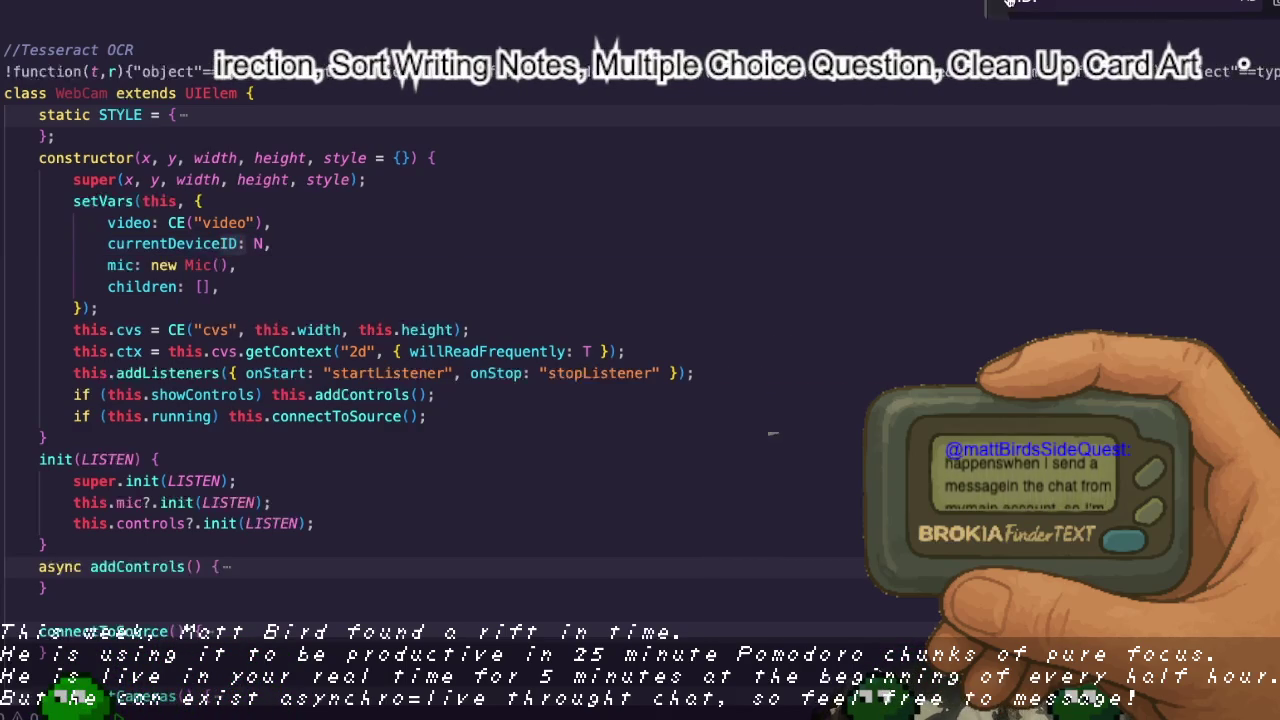
key("Return")
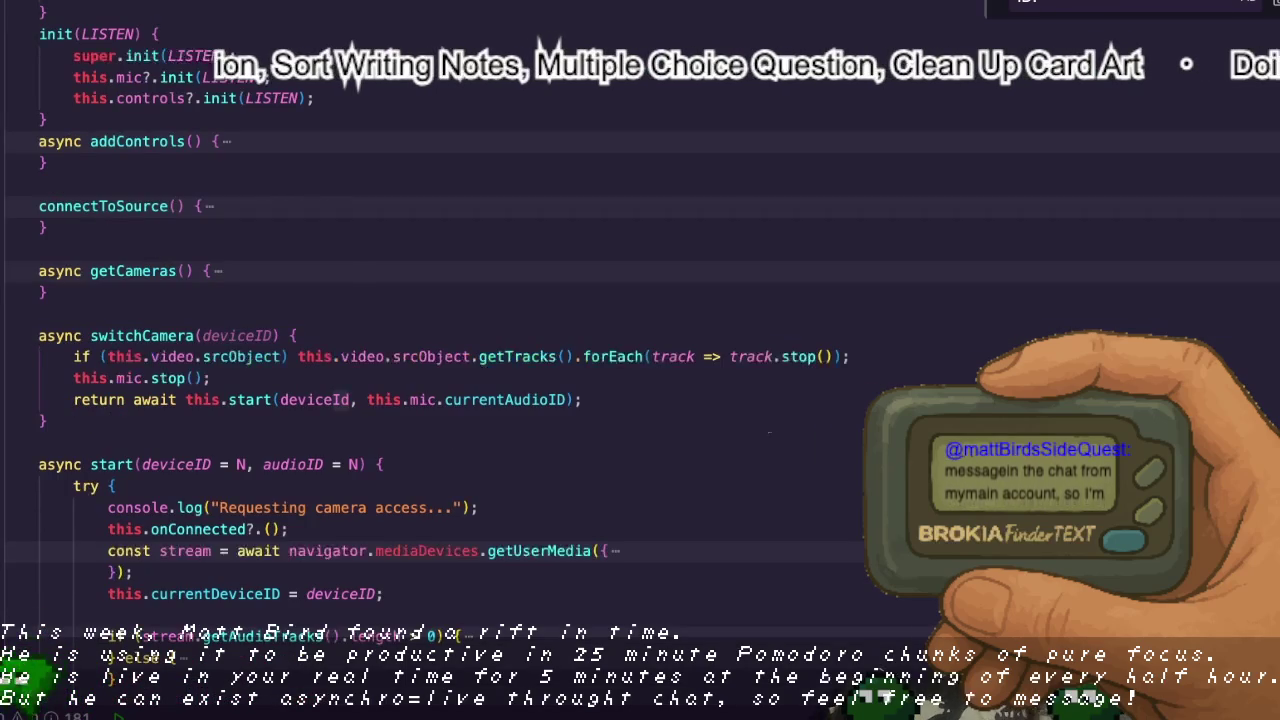
key("Return")
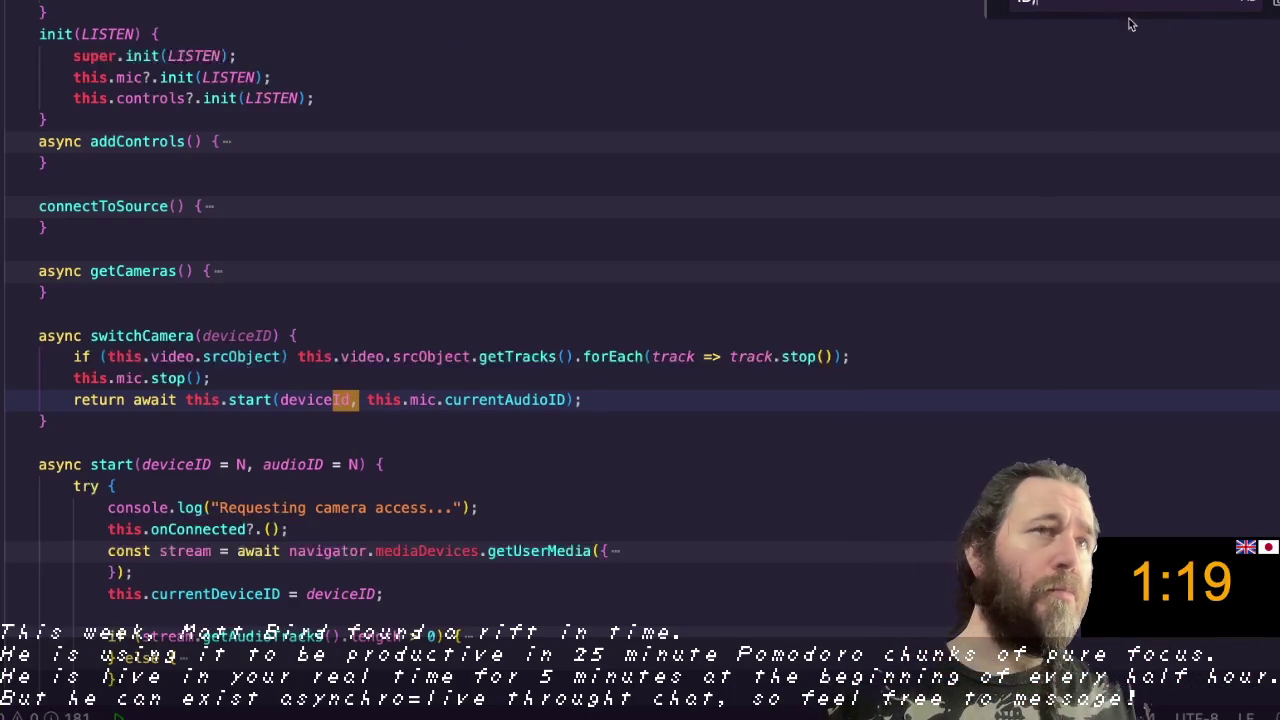
type("ID")
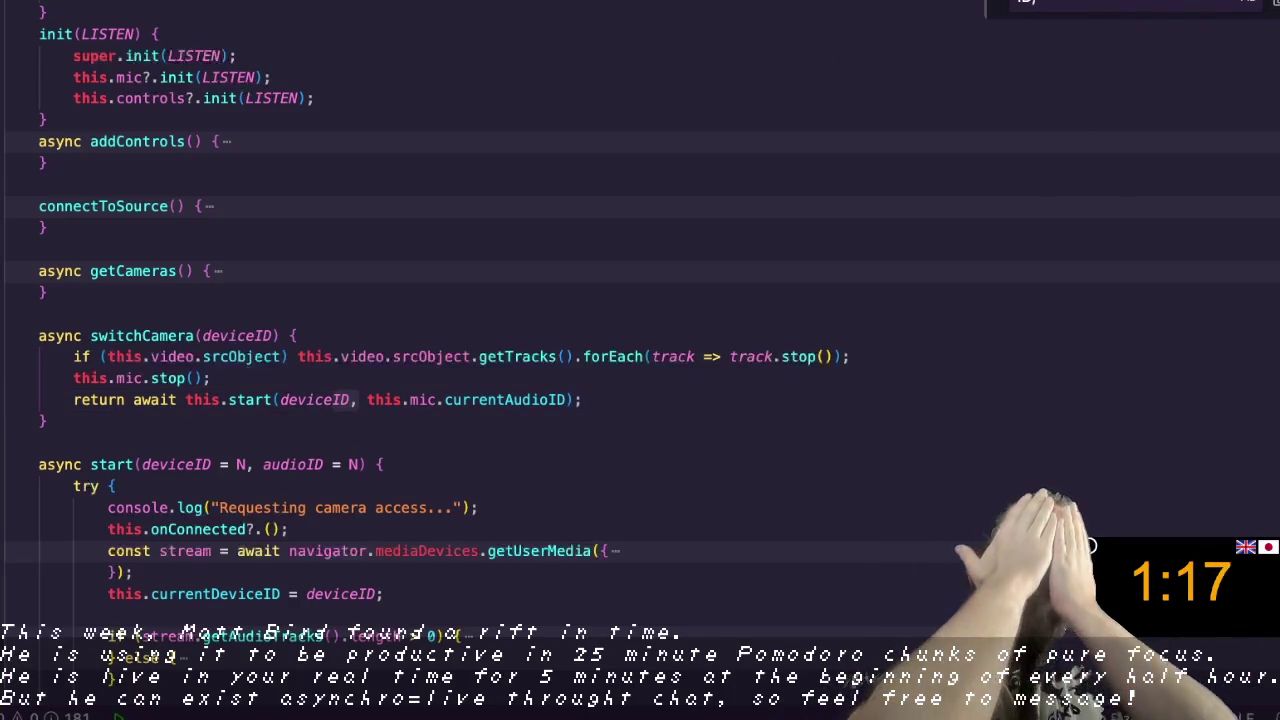
left_click(861, 287)
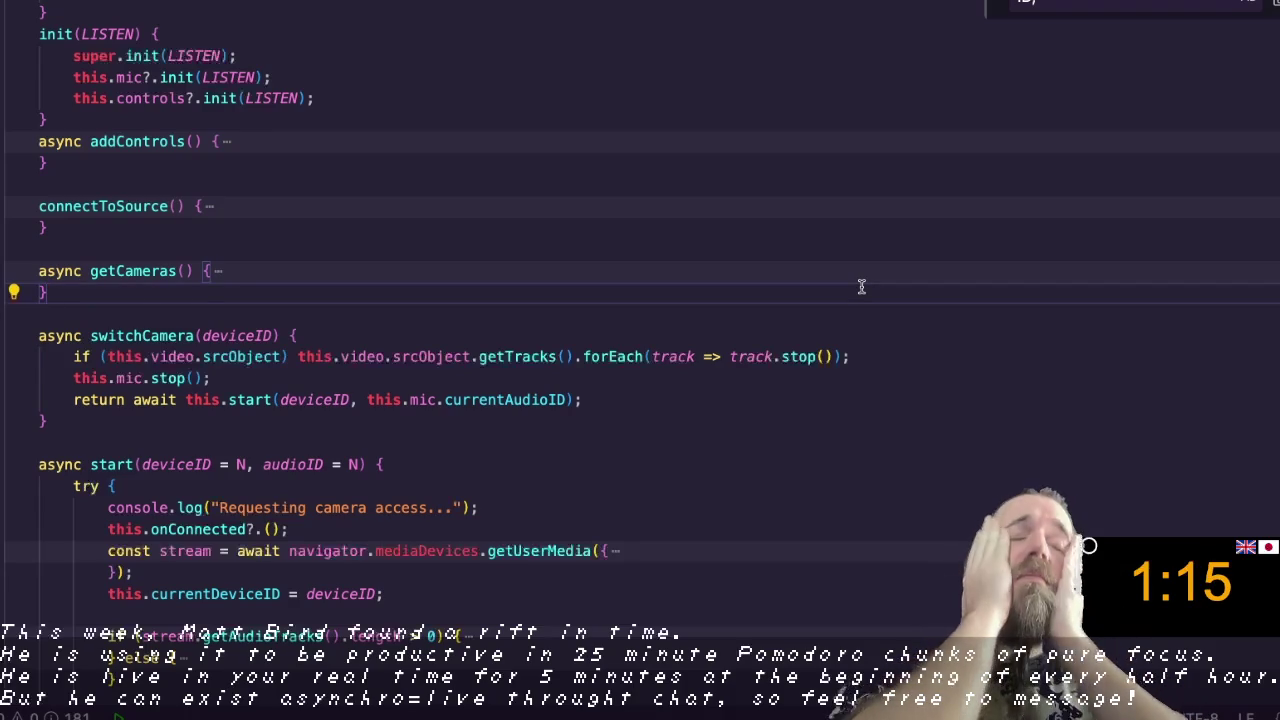
scroll(861, 287, "up", 5)
scroll(861, 287, "up", 5)
left_click(887, 140)
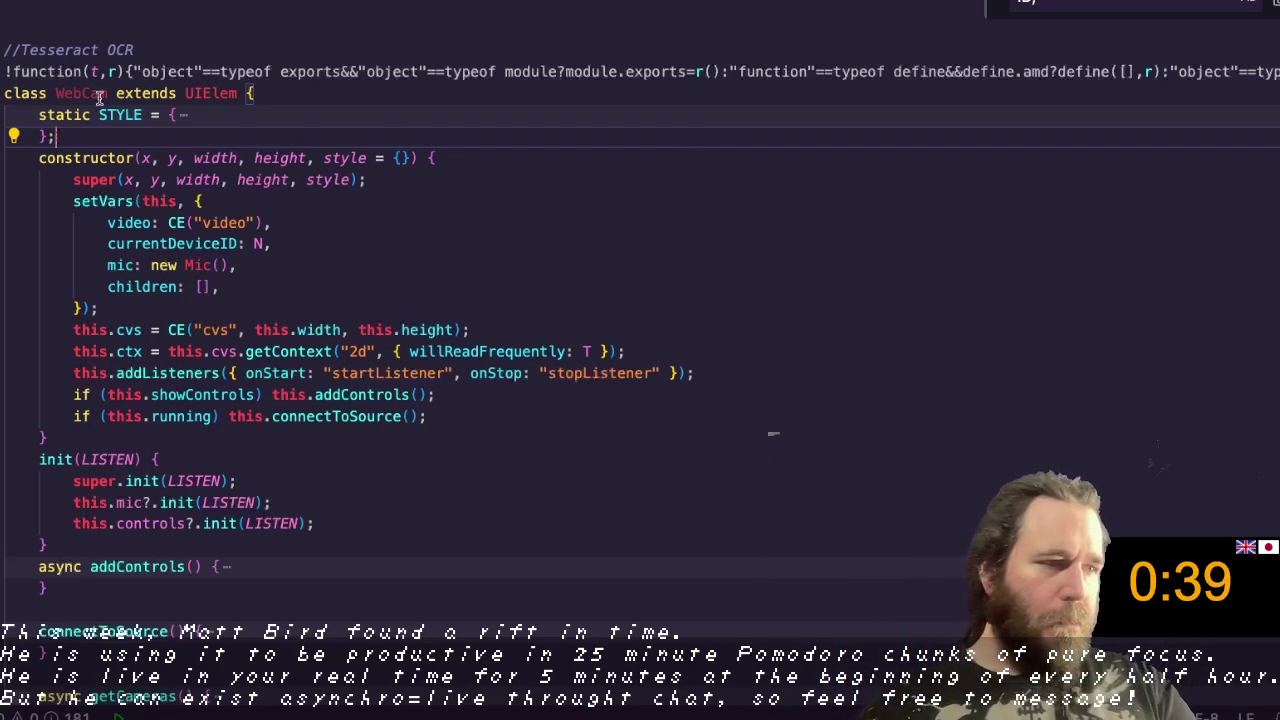
Step: Fold the whole file, then unfold only the Mic class and its load() method
left_click(14, 158)
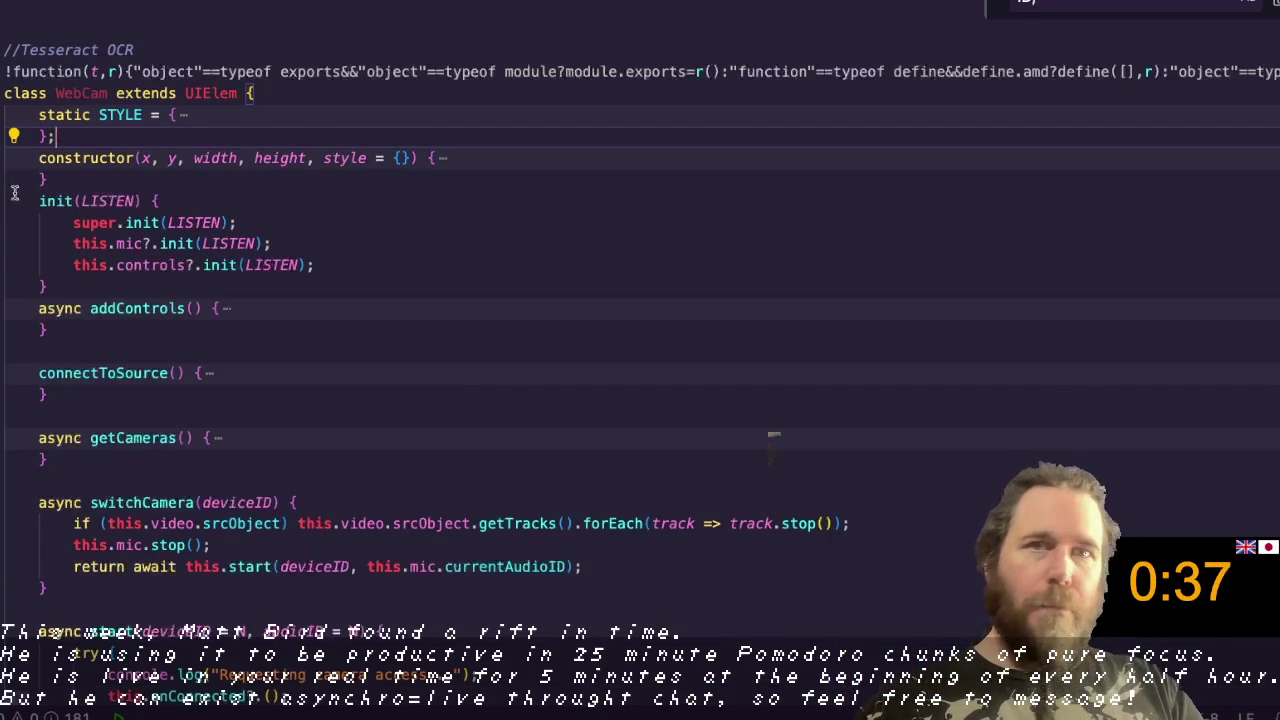
key("ctrl+k")
key("ctrl+0")
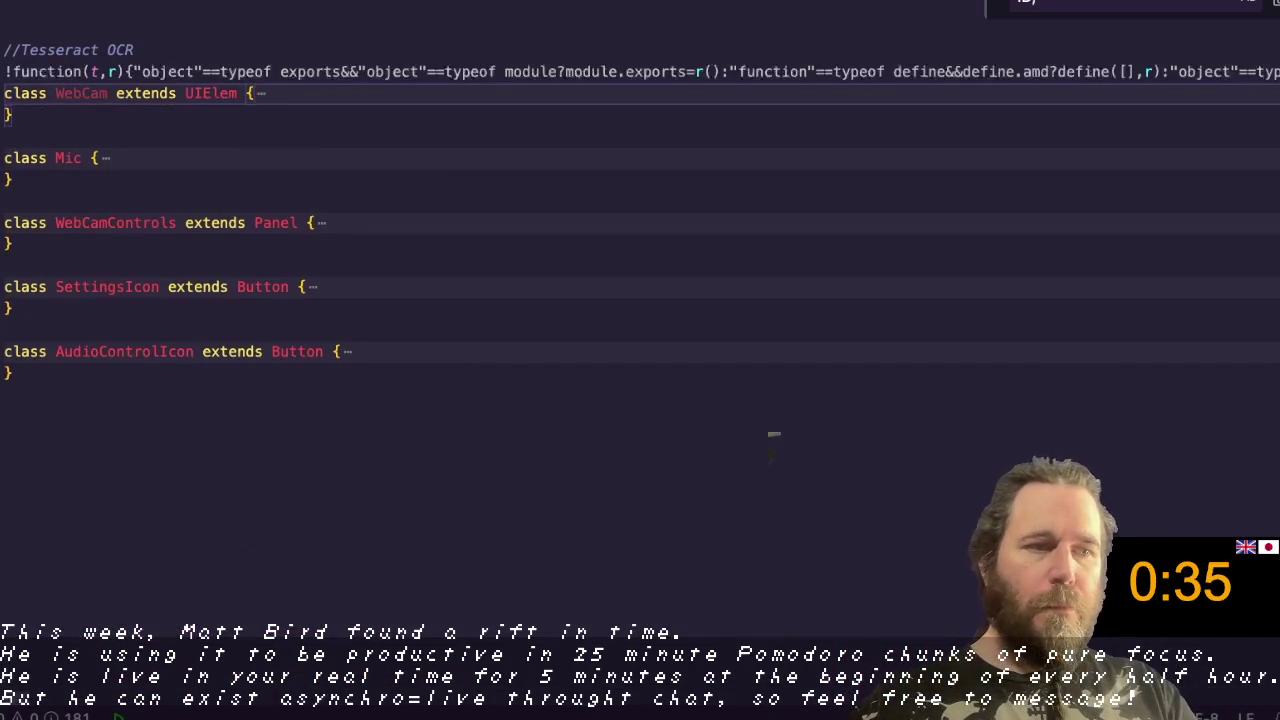
key("ctrl+shift+bracketright")
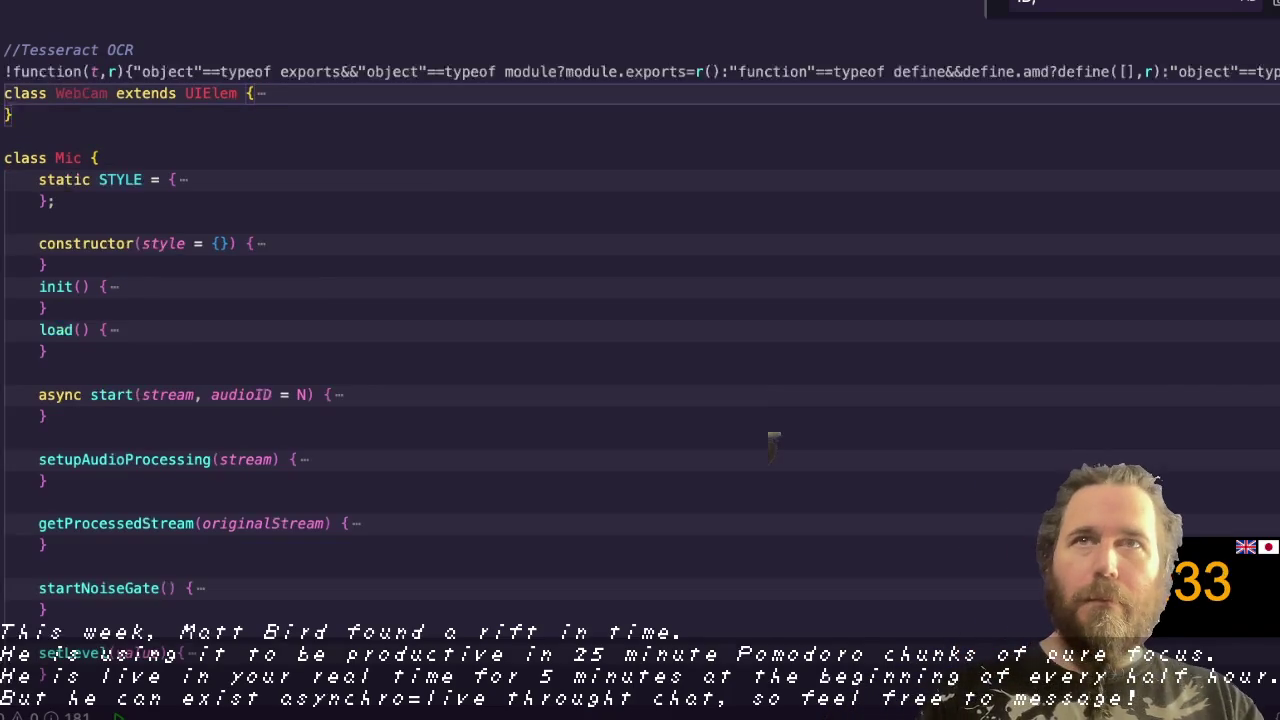
left_click(12, 330)
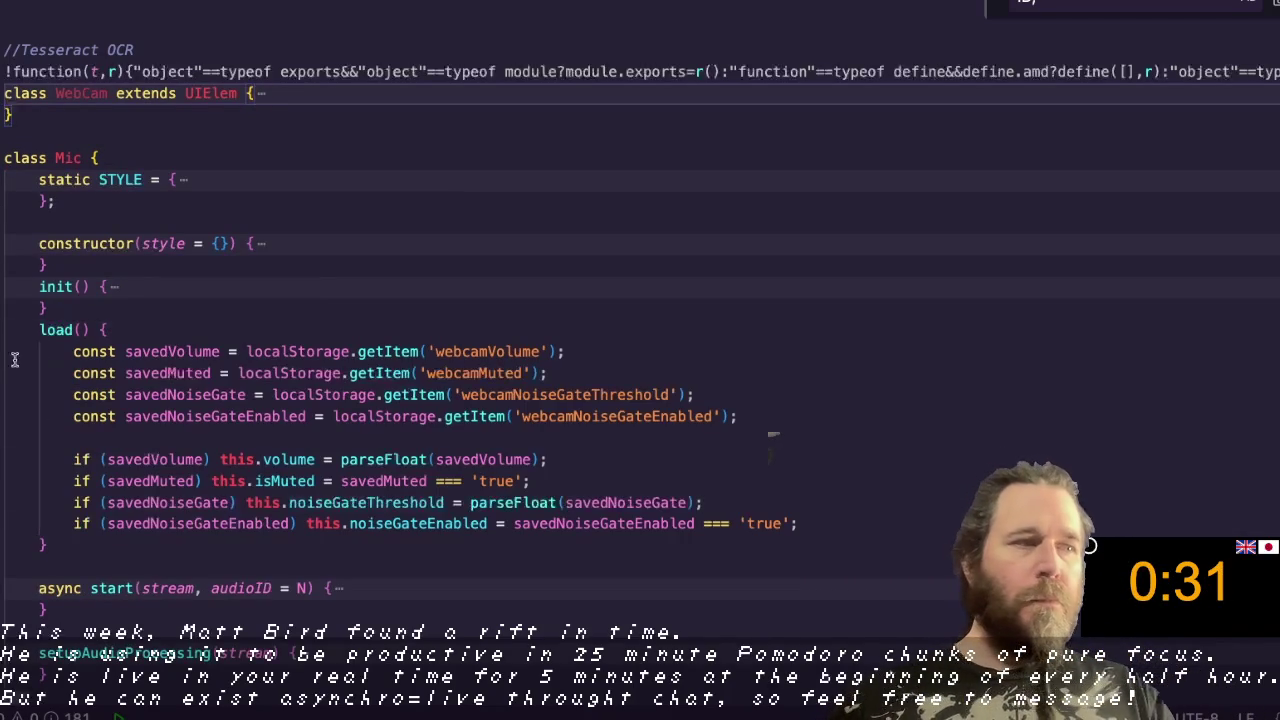
Step: Merge the savedVolume, savedMuted and threshold declarations into one comma-separated list without extra const keywords
left_click(265, 354)
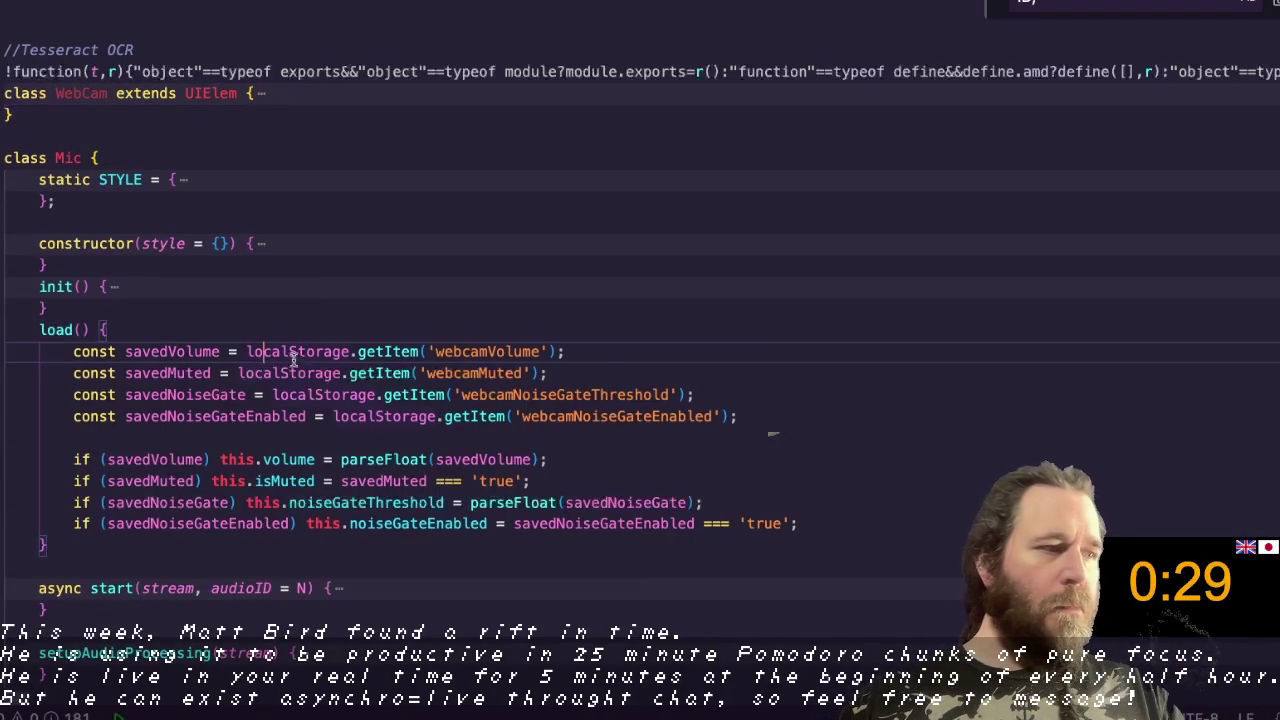
key("ctrl+alt+Down")
key("End")
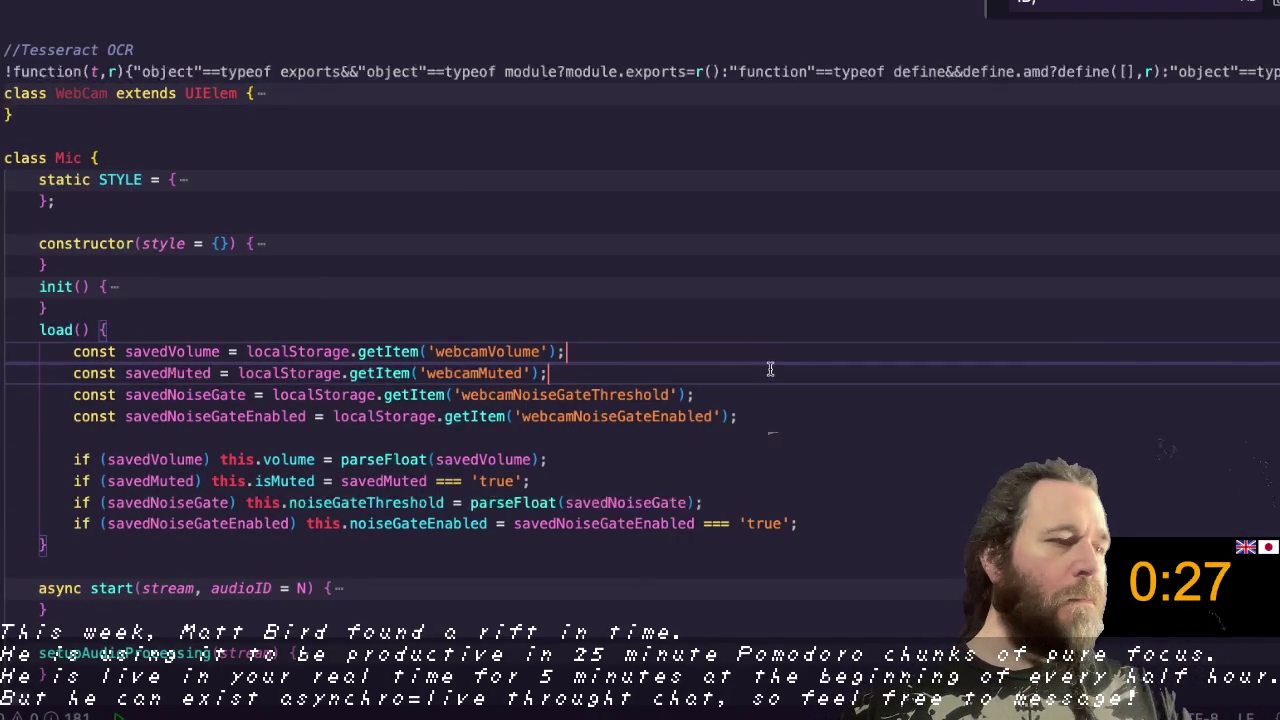
key("ctrl+alt+Down")
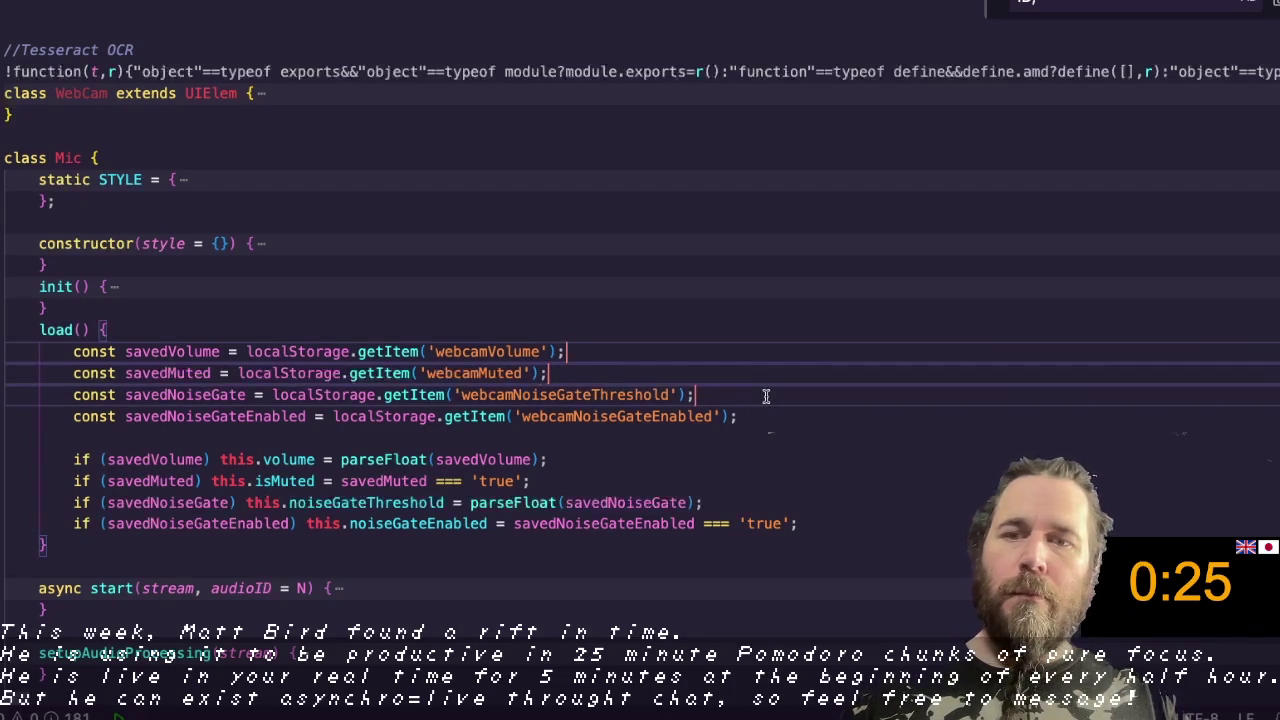
type(",")
key("Down")
key("ctrl+shift+Right")
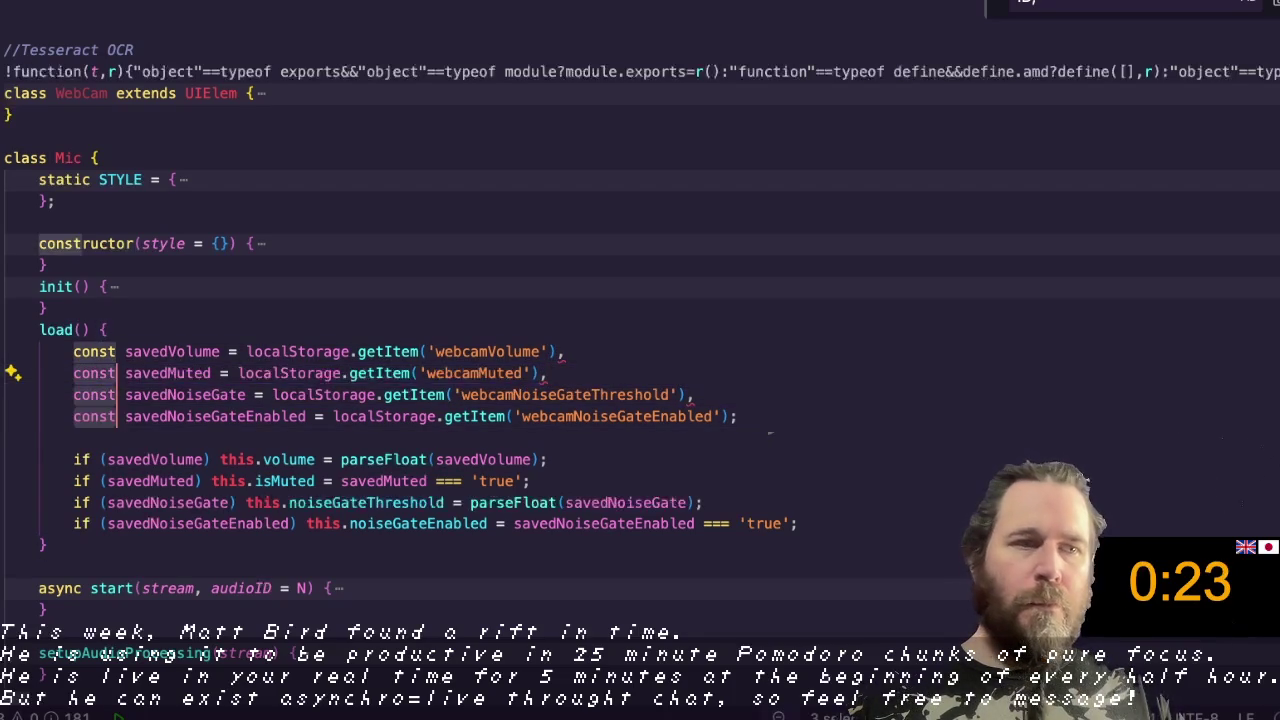
key("Tab")
key("Tab")
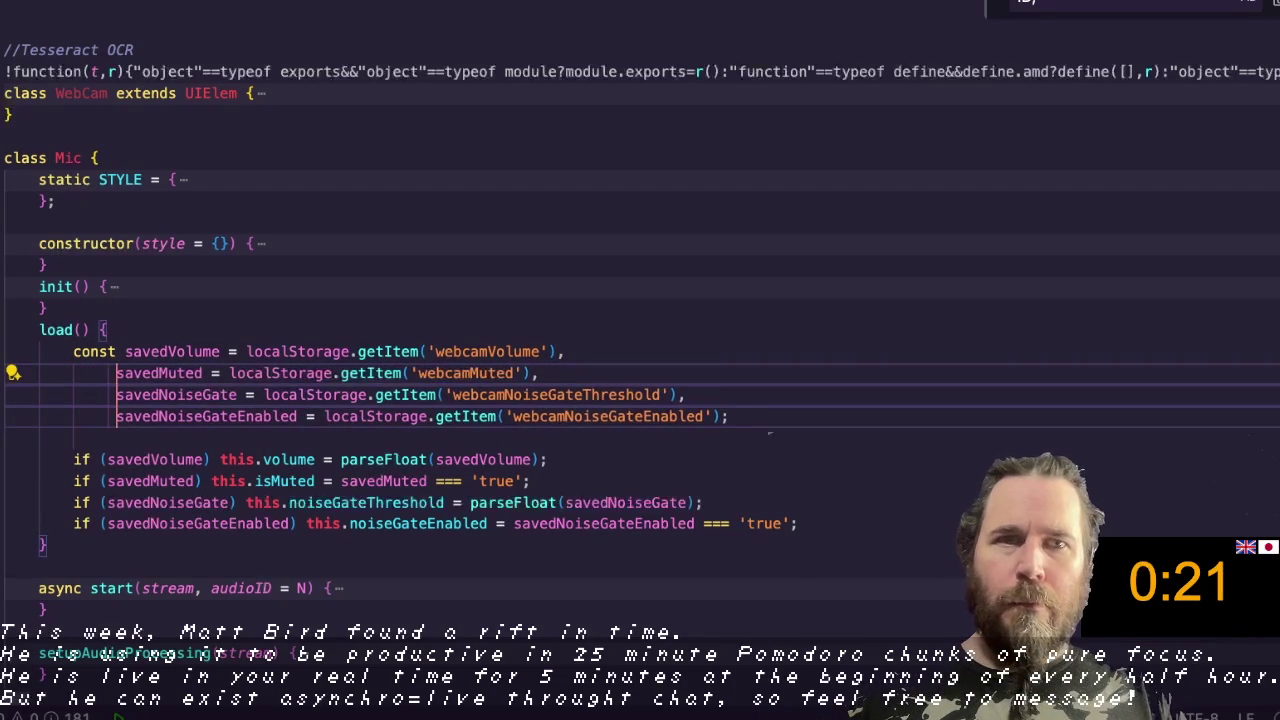
key("BackSpace")
key("BackSpace")
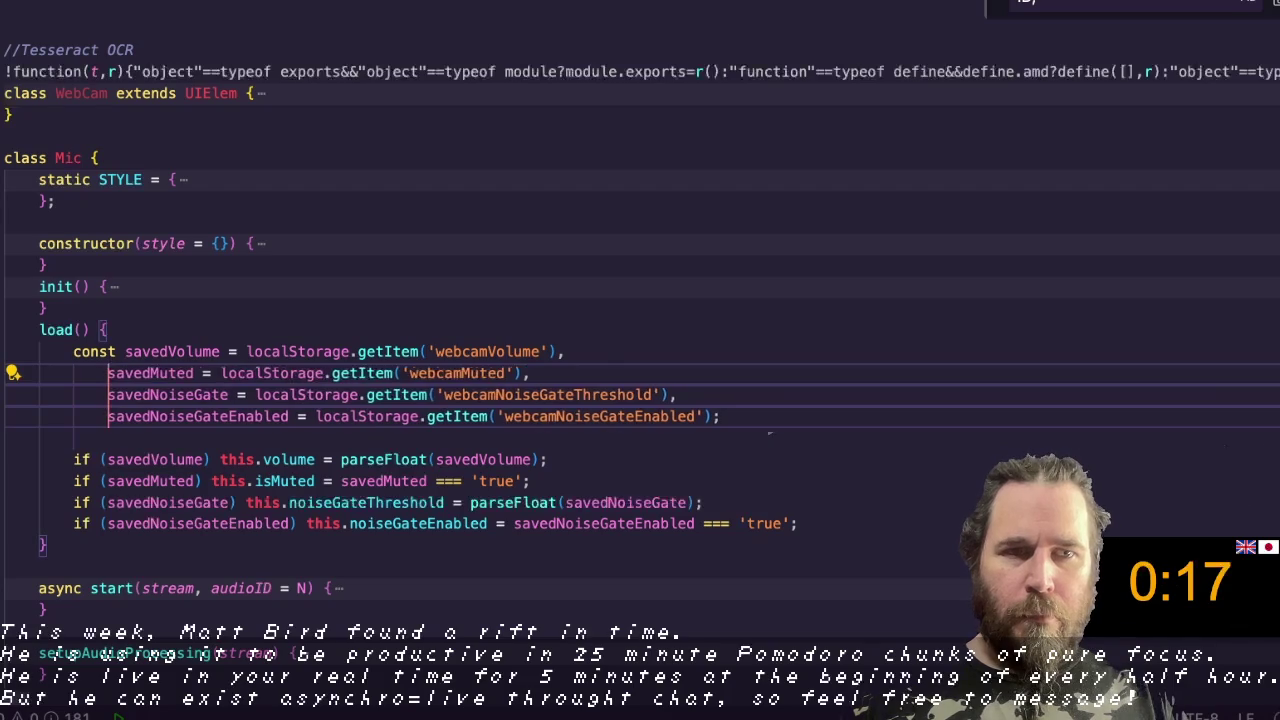
key("BackSpace")
scroll(640, 360, "down", 1)
key("Escape")
key("Up")
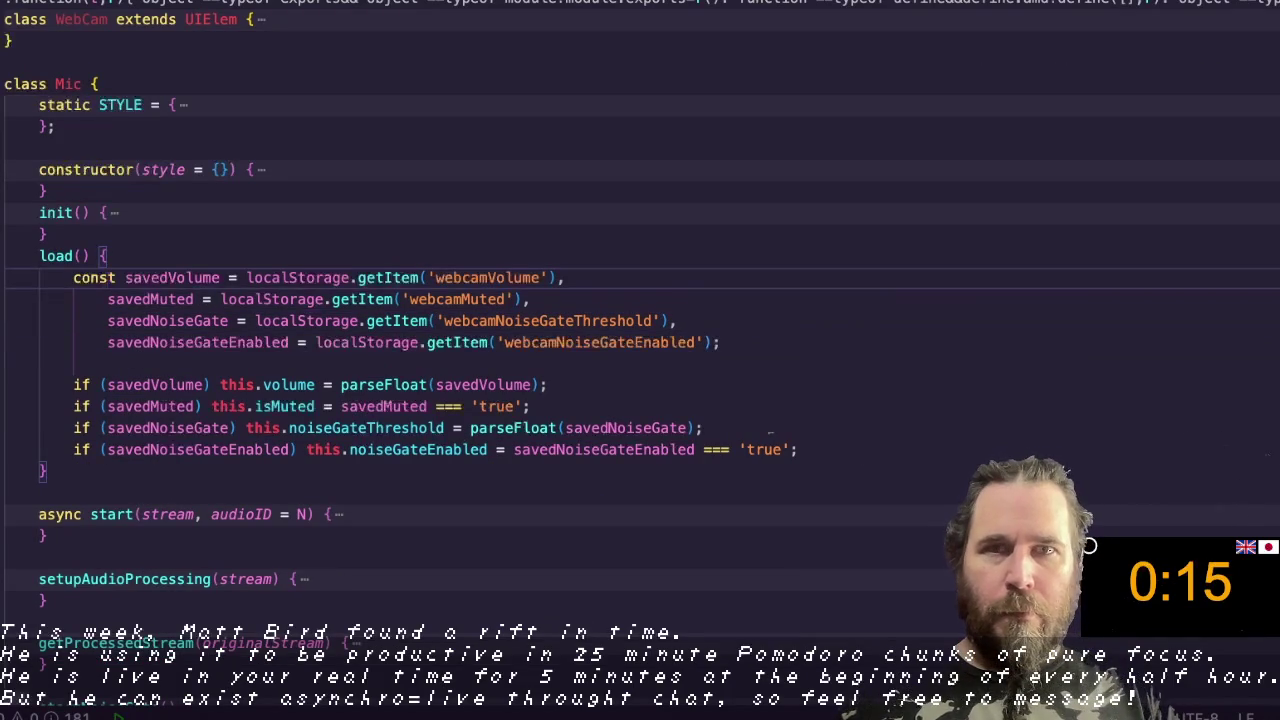
Step: Replace the const before savedVolume with let
key("ctrl+d")
key("BackSpace")
type("let")
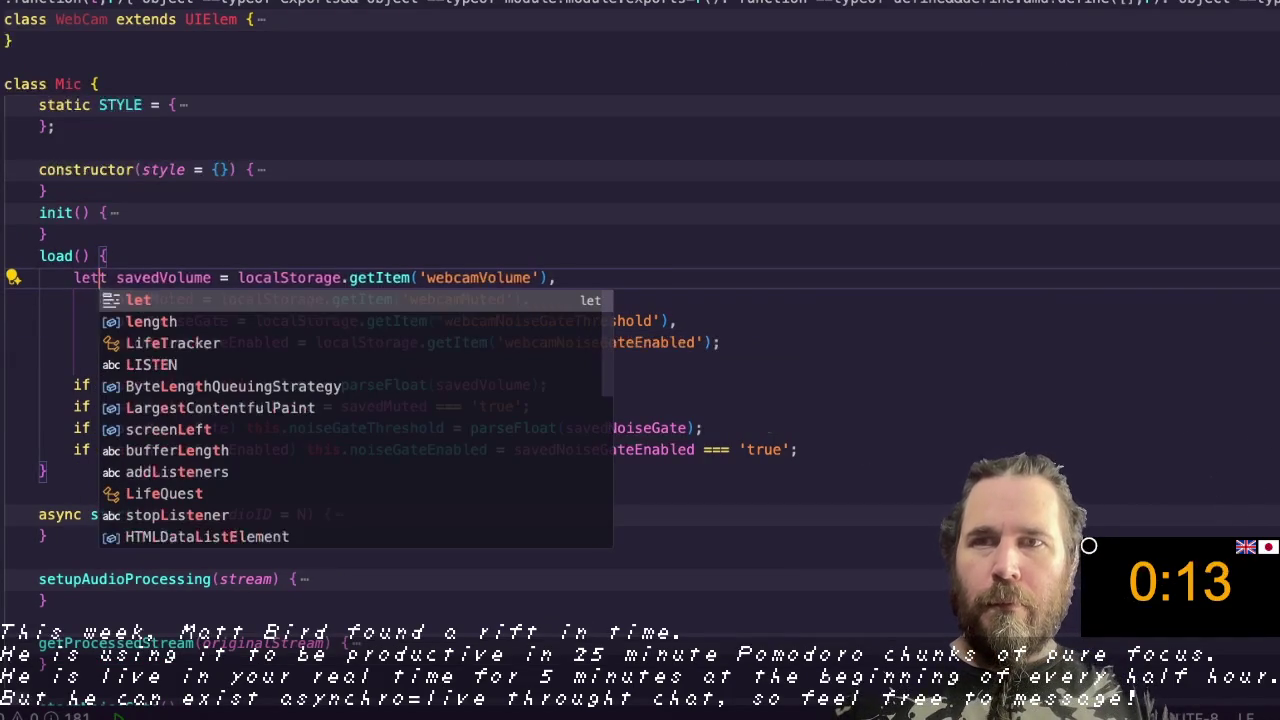
key("BackSpace")
key("Escape")
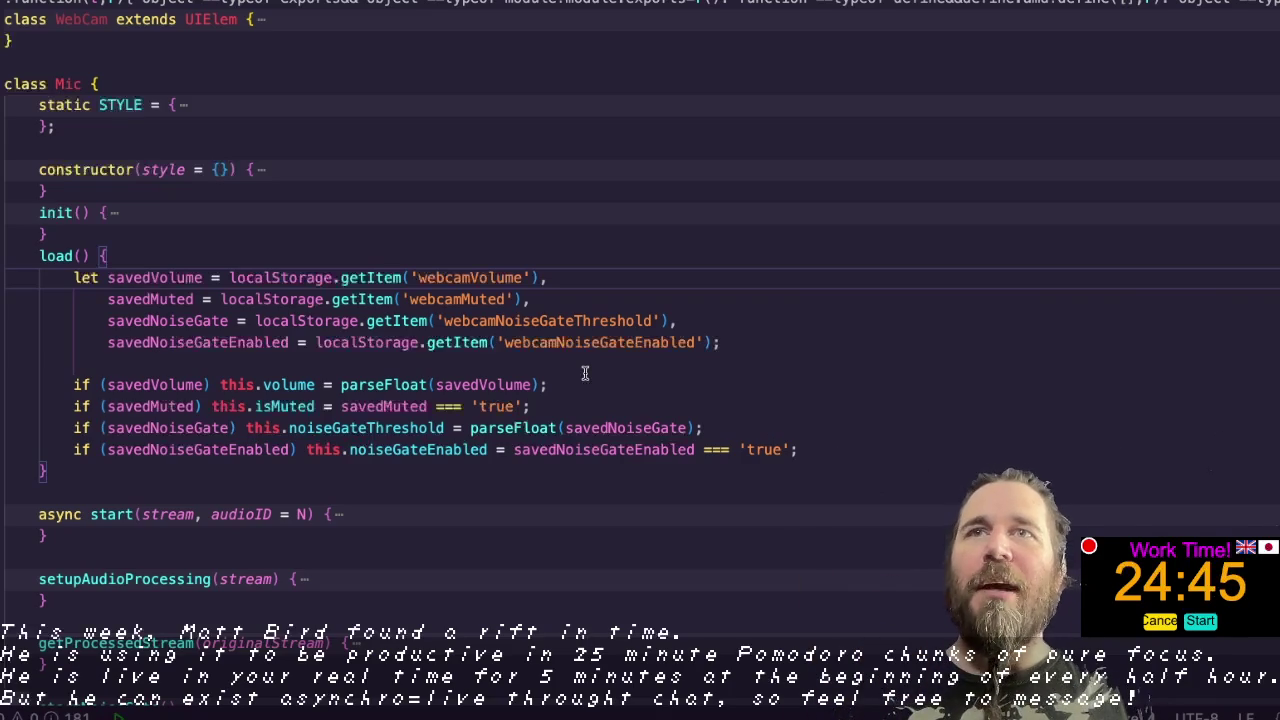
Step: Switch from VS Code back to the Aseprite window showing buildings.aseprite
key("super+Tab")
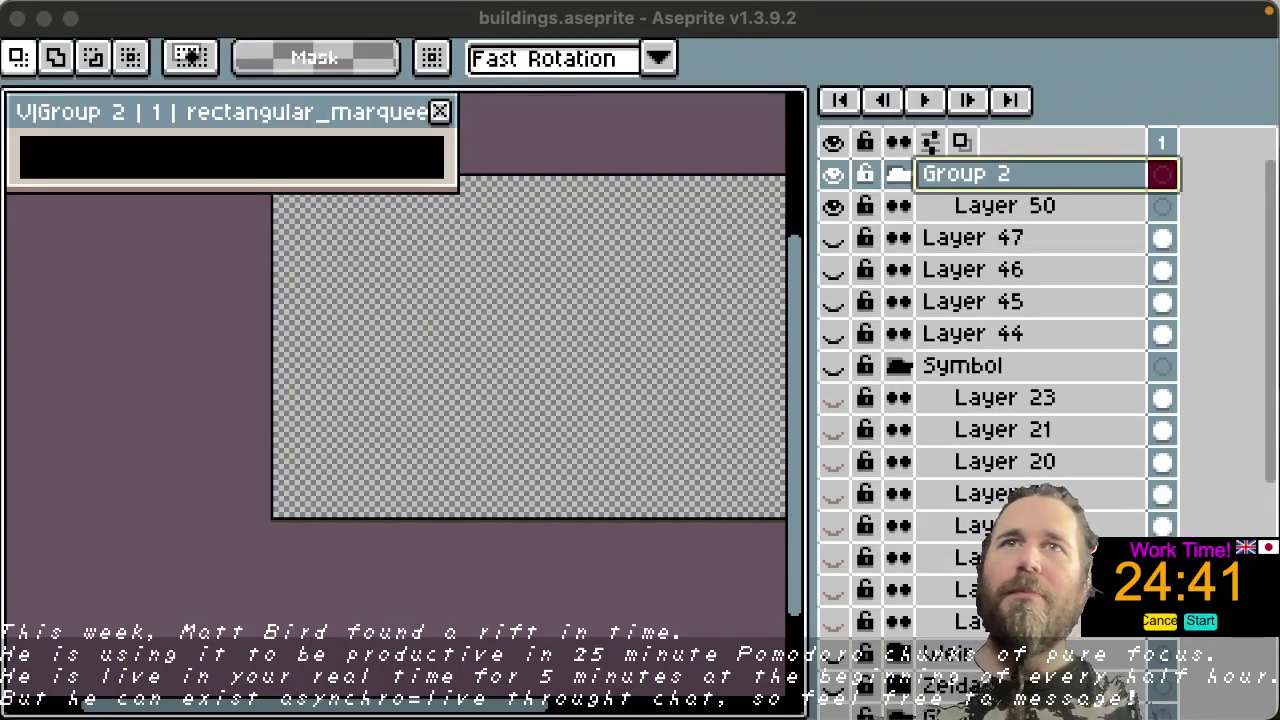
Step: Rename the Group 2 layer group to 'Self done' in Layer Properties
double_click(975, 175)
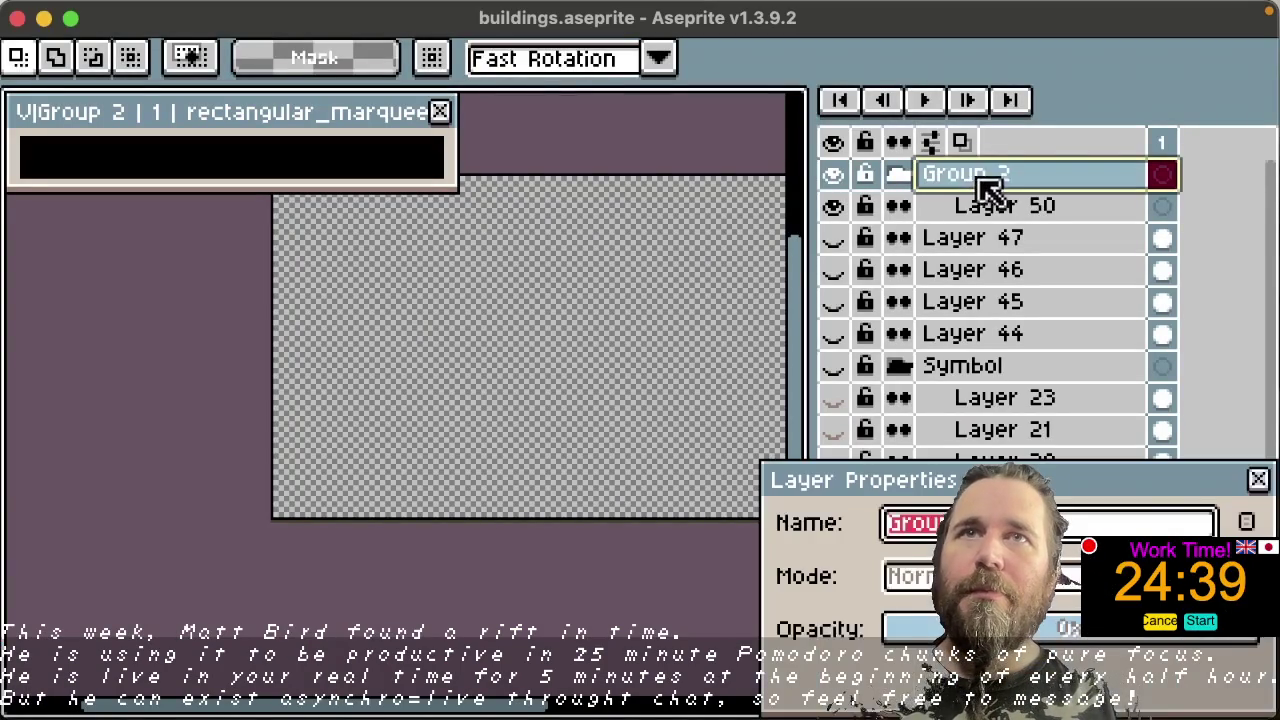
type("S")
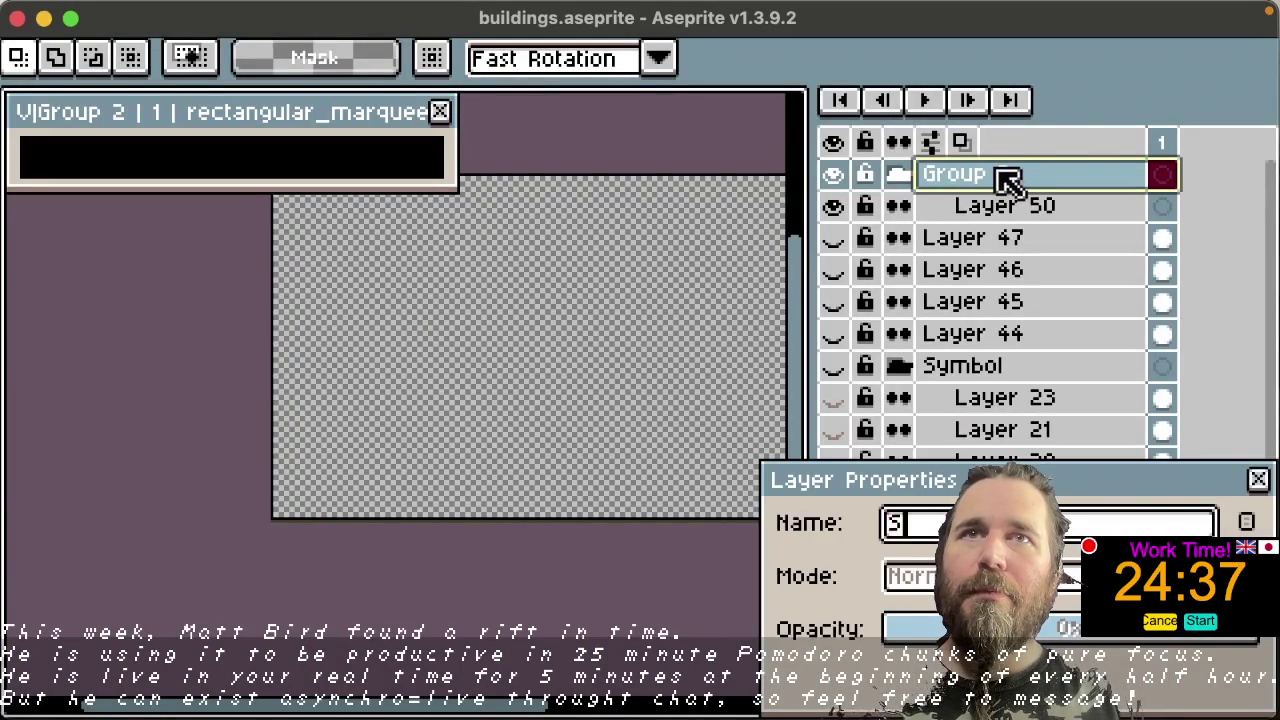
type("elf")
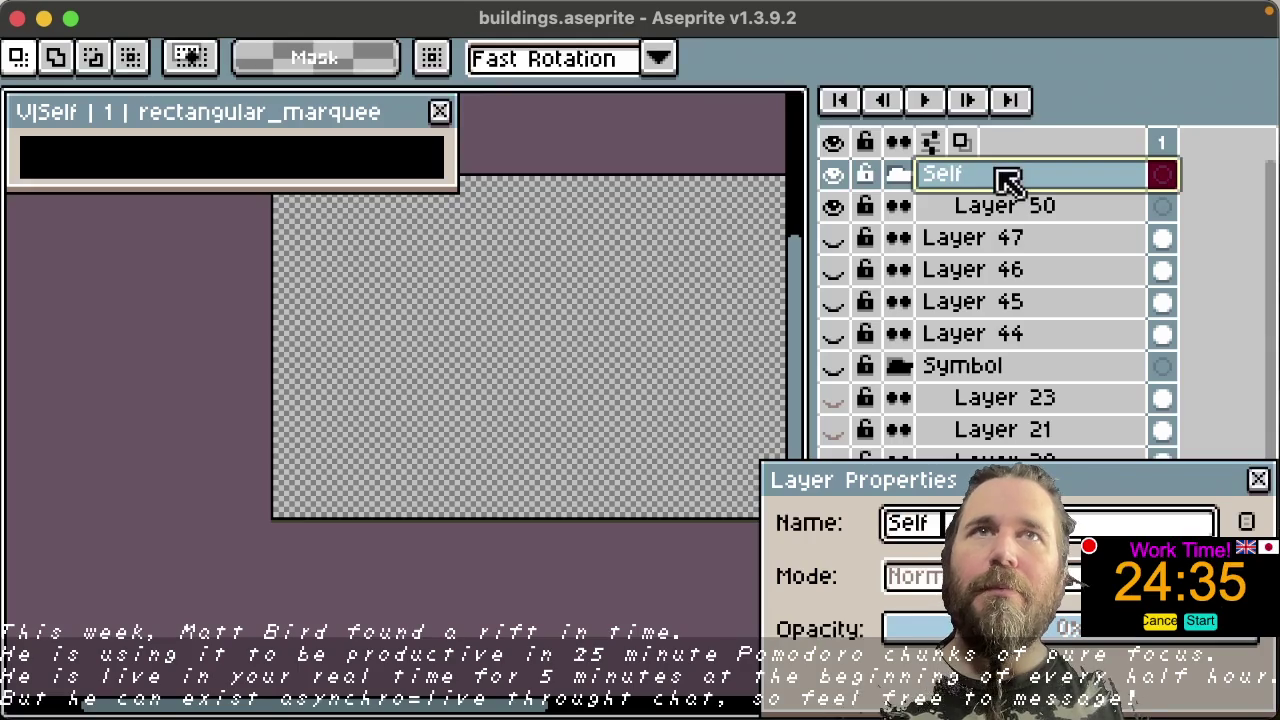
type(" t")
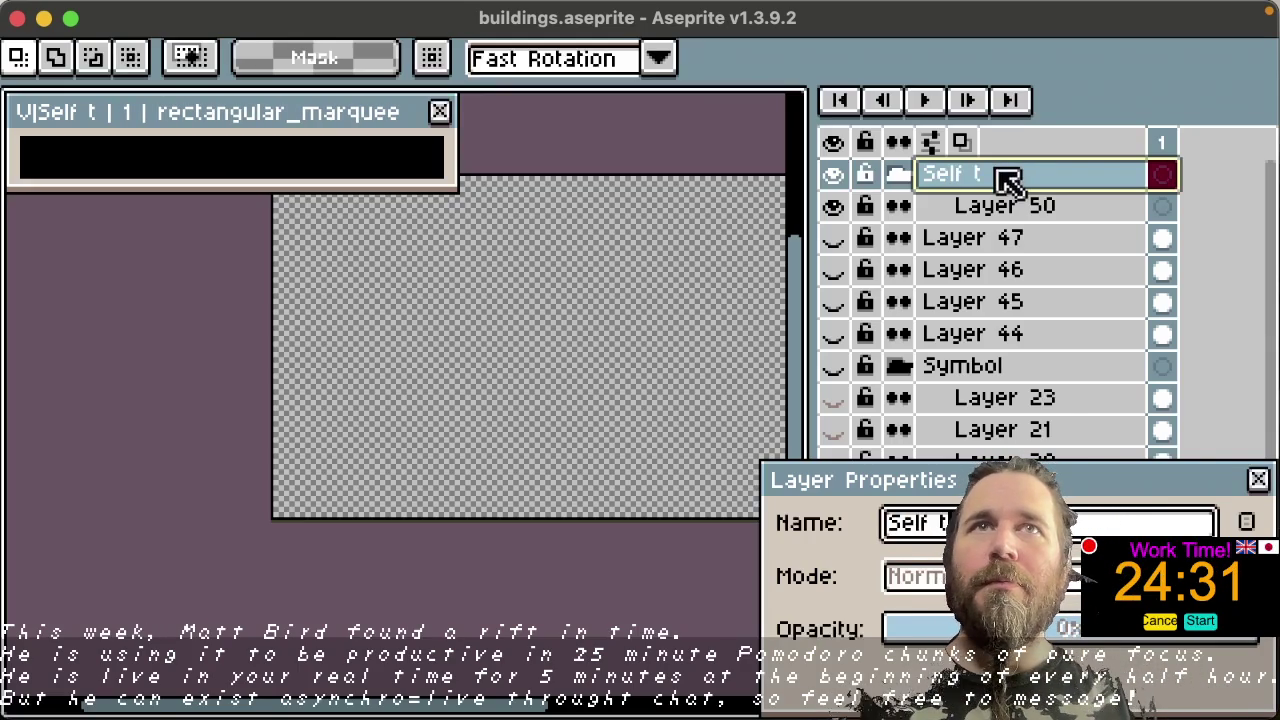
key("BackSpace")
type("done")
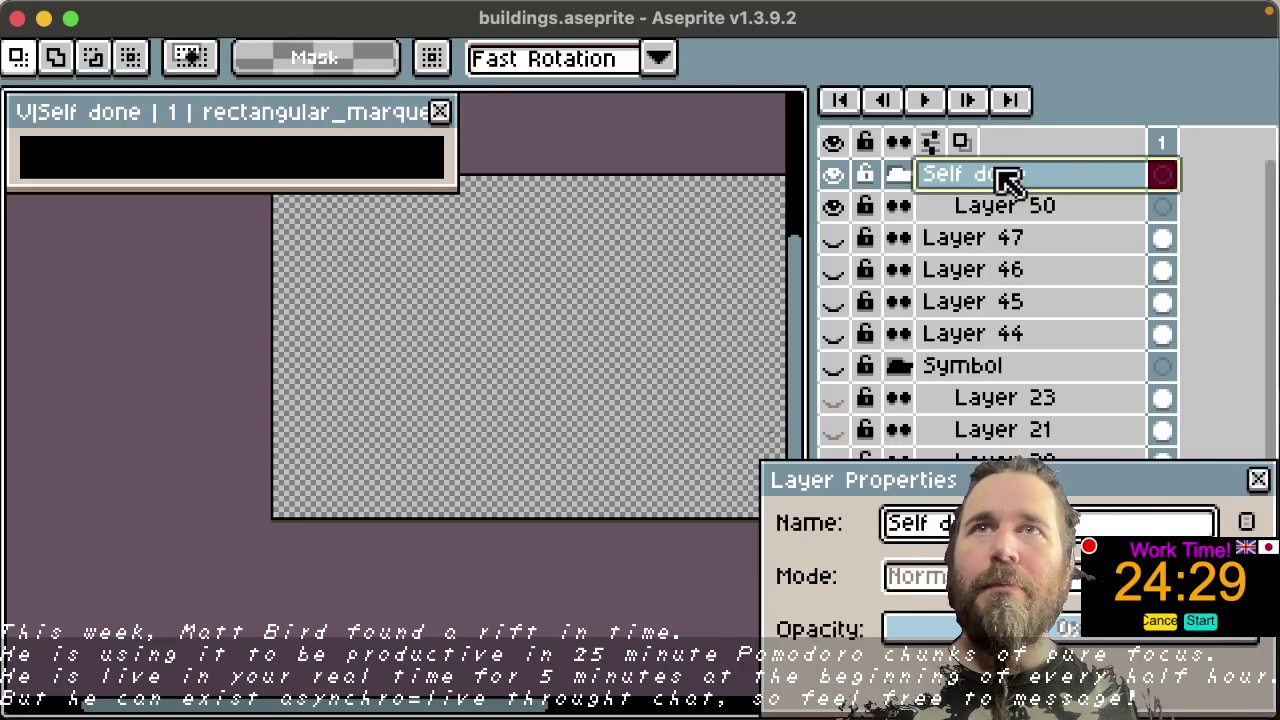
key("Return")
Step: Open Layer 50's properties and close them without changes
left_click(1008, 214)
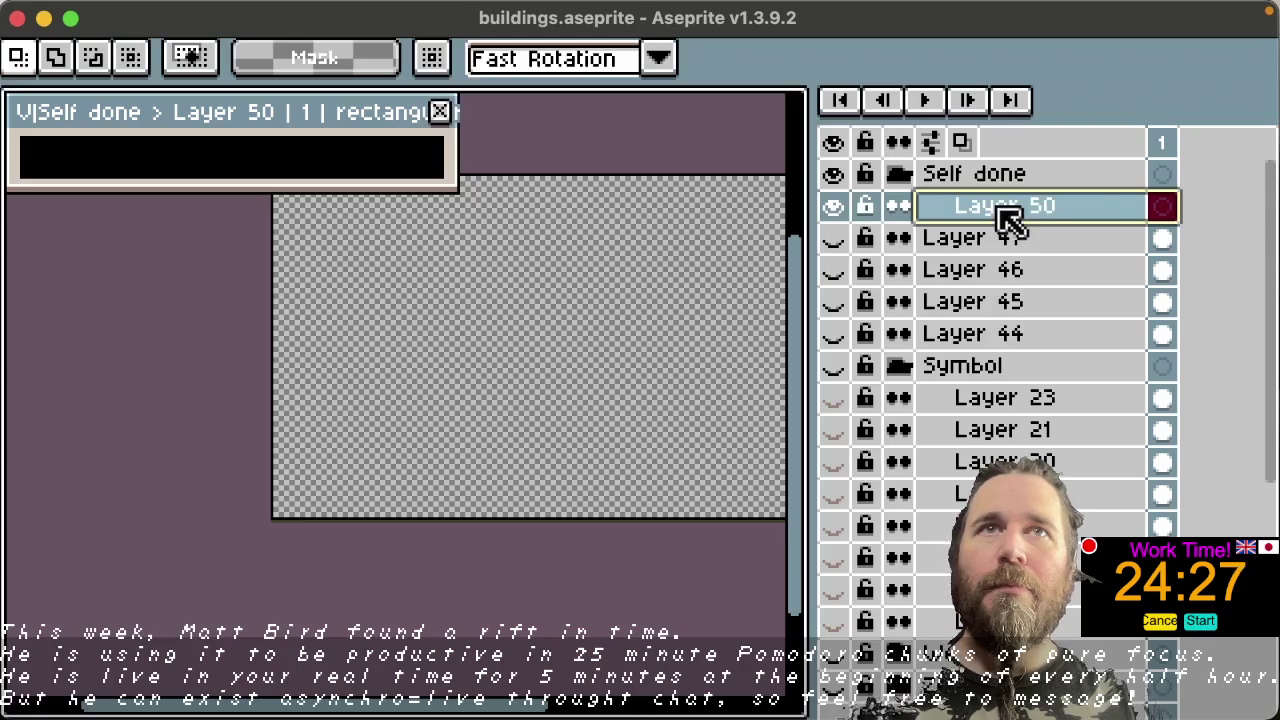
double_click(1008, 214)
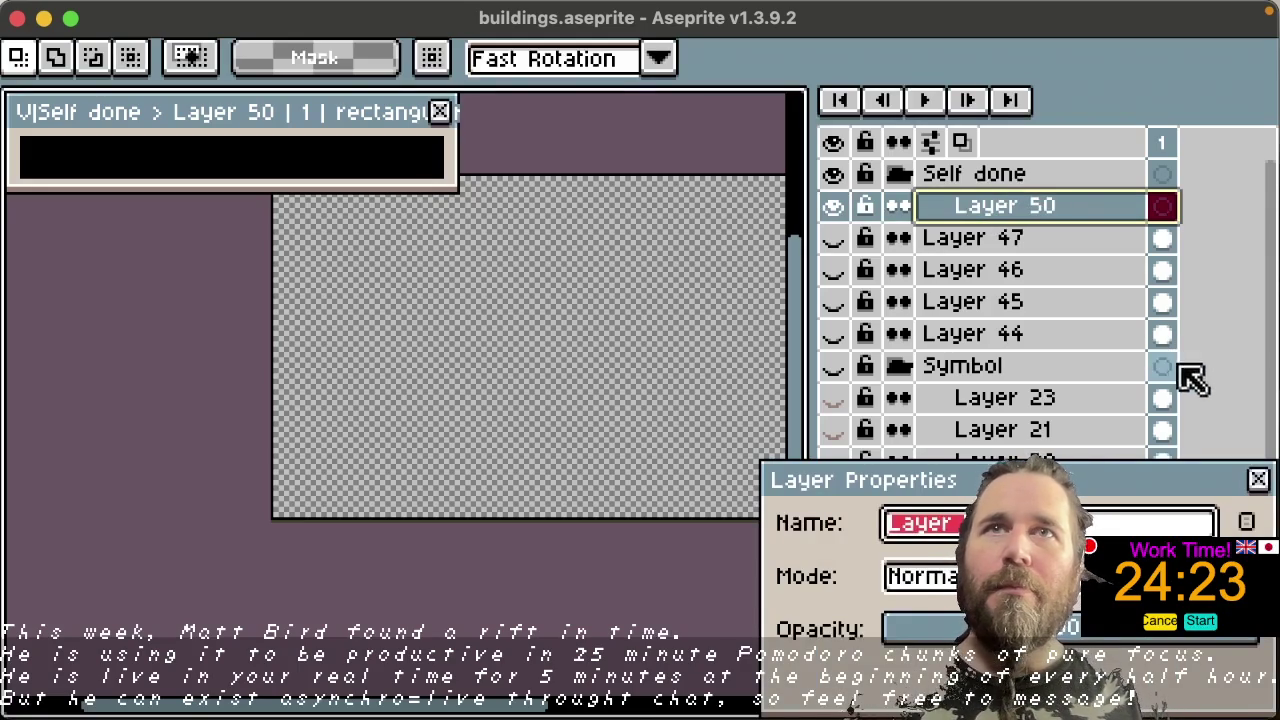
left_click(1259, 481)
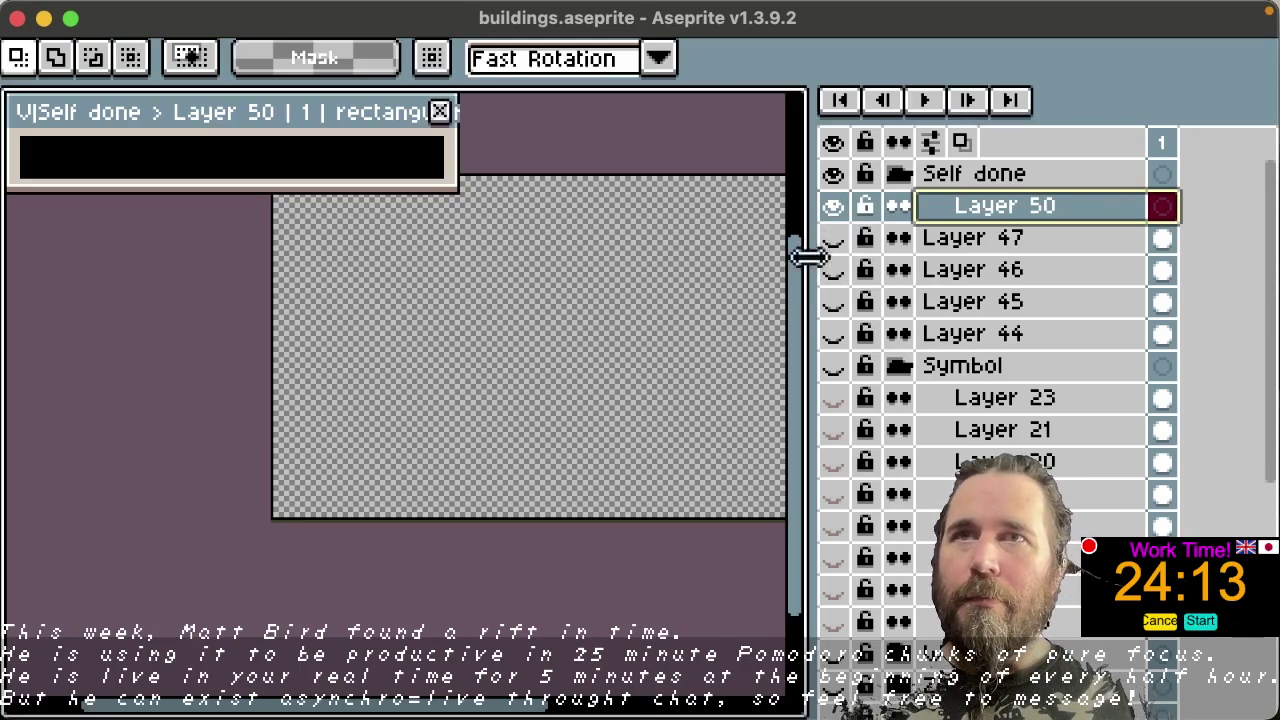
Step: Widen the canvas area and briefly check the Sprite-0002 shortcut cheat sheet
left_click_drag(812, 249, 977, 250)
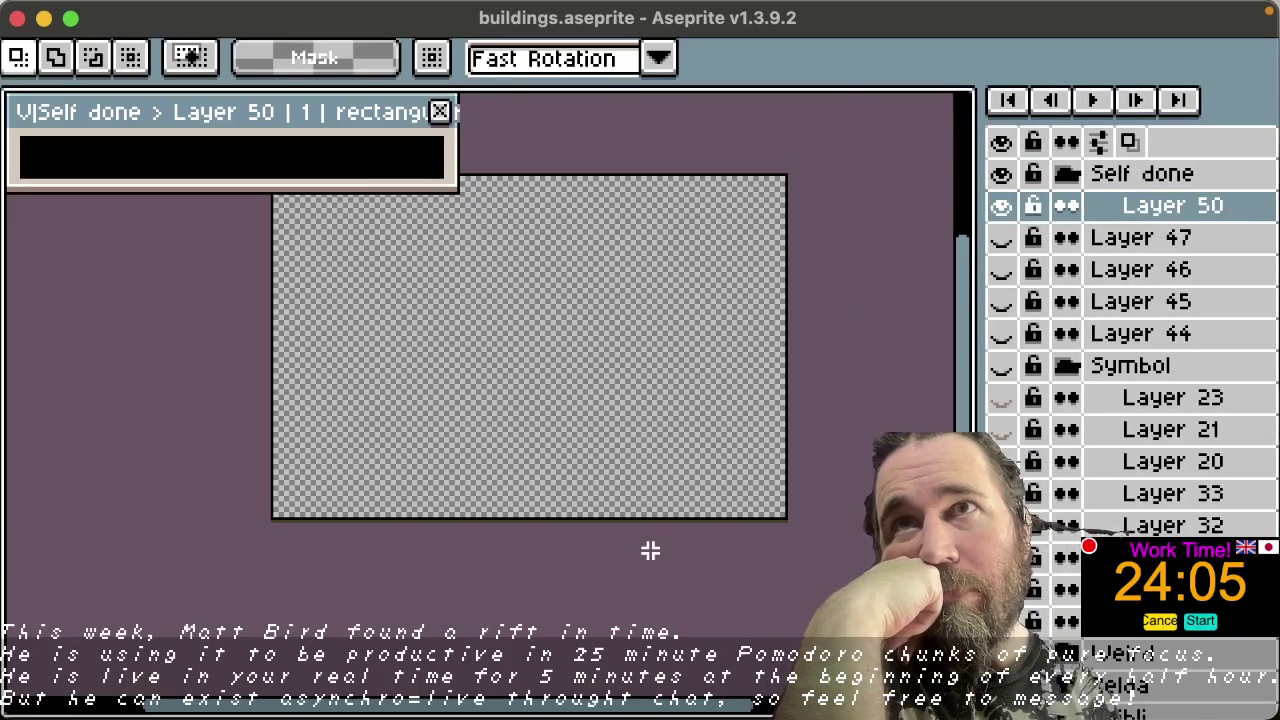
key("ctrl+Tab")
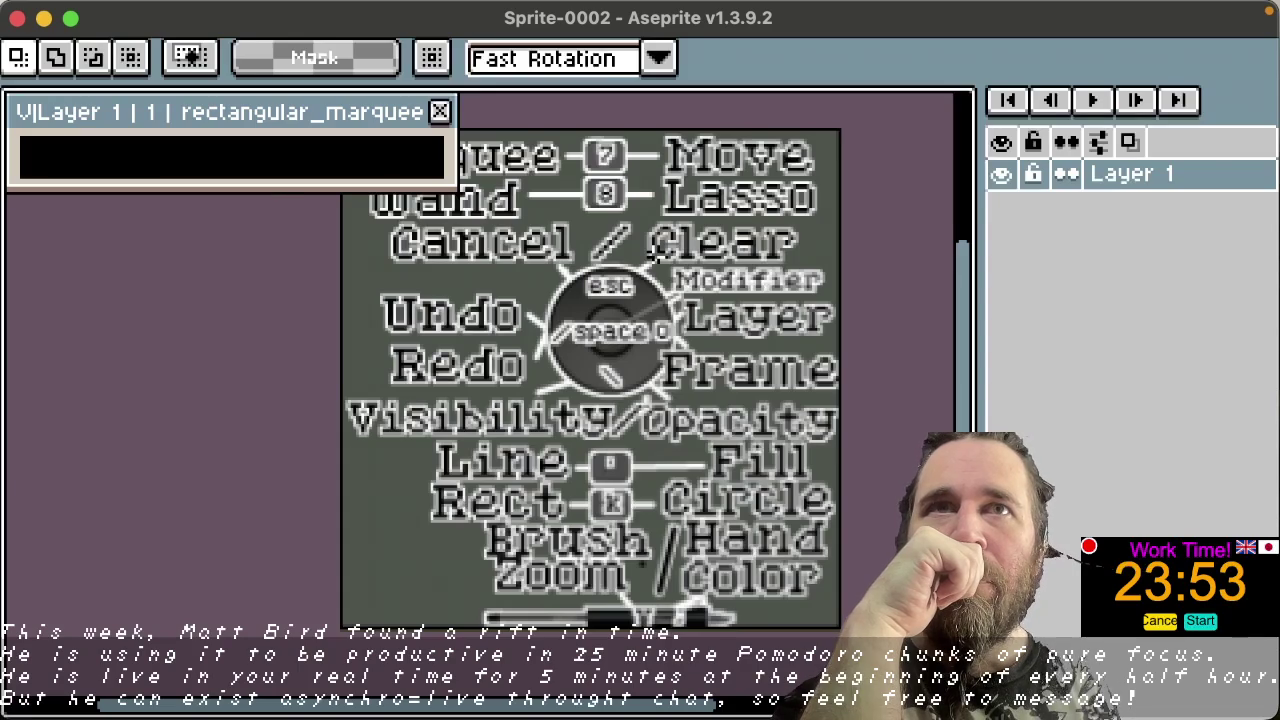
key("ctrl+Tab")
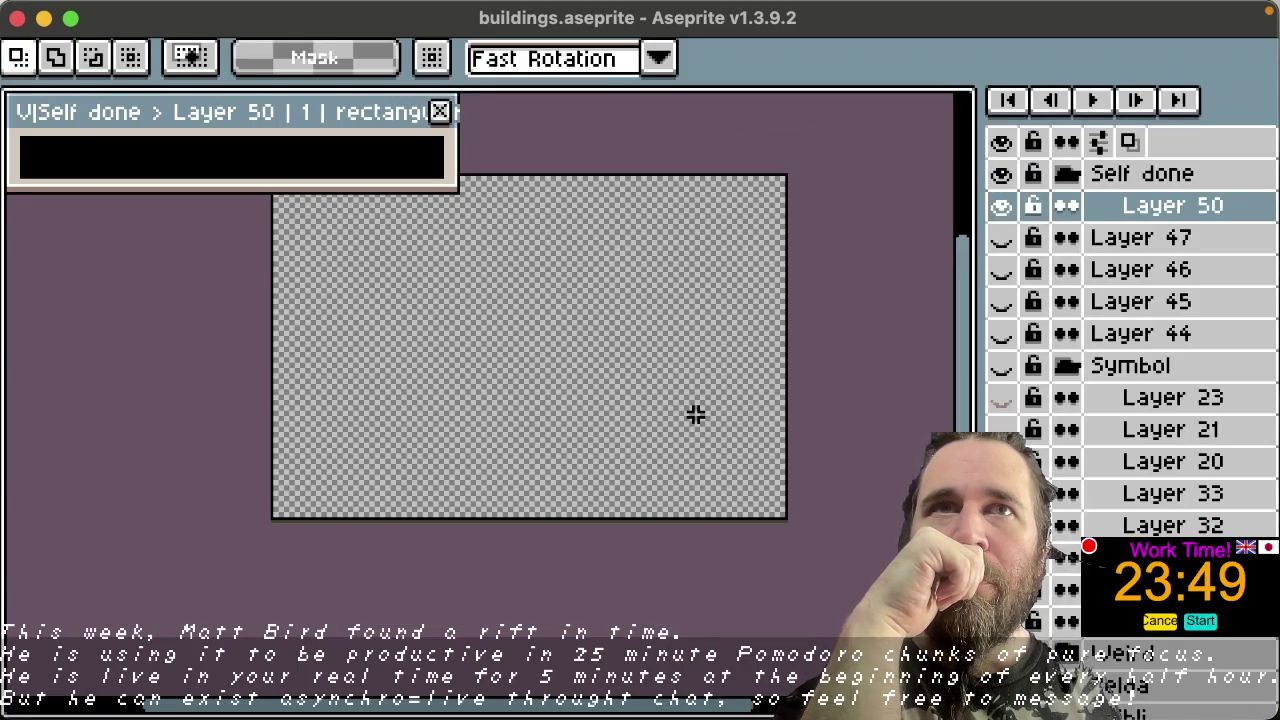
Step: Zoom and pan the canvas, move the info box aside, and show Layer 47's house
key("space")
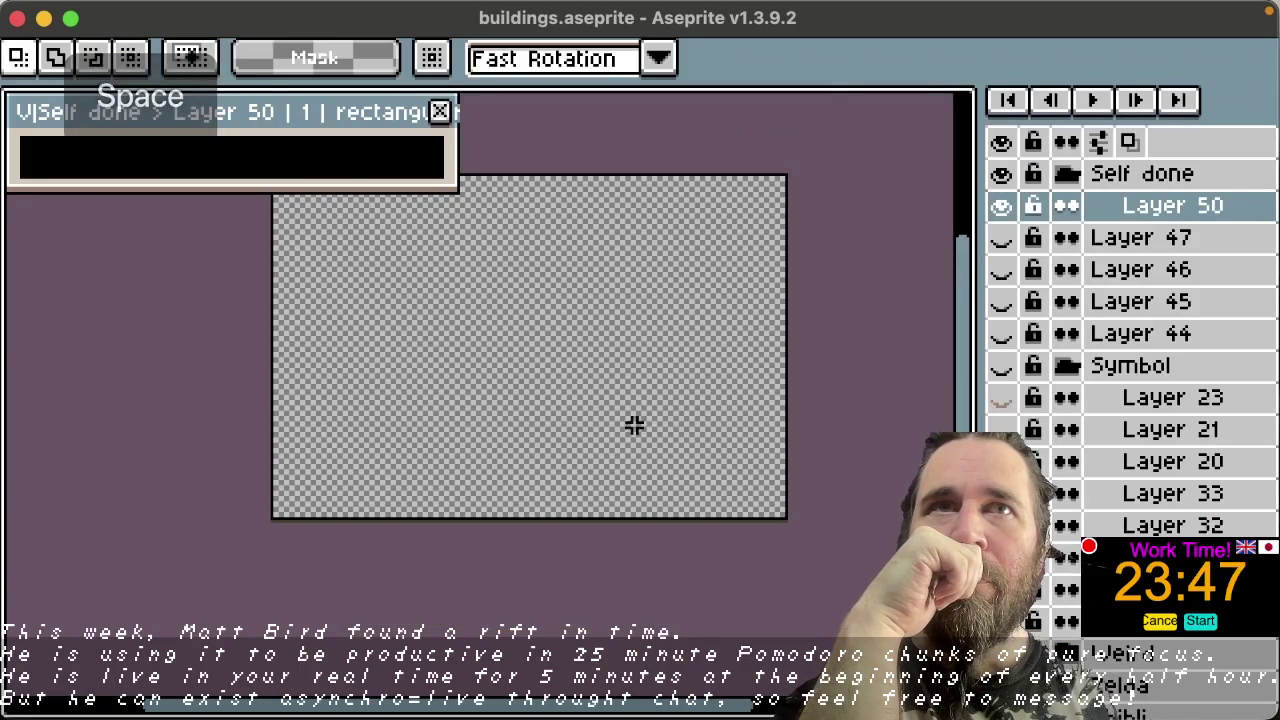
scroll(666, 436, "up", 1)
scroll(675, 432, "up", 1)
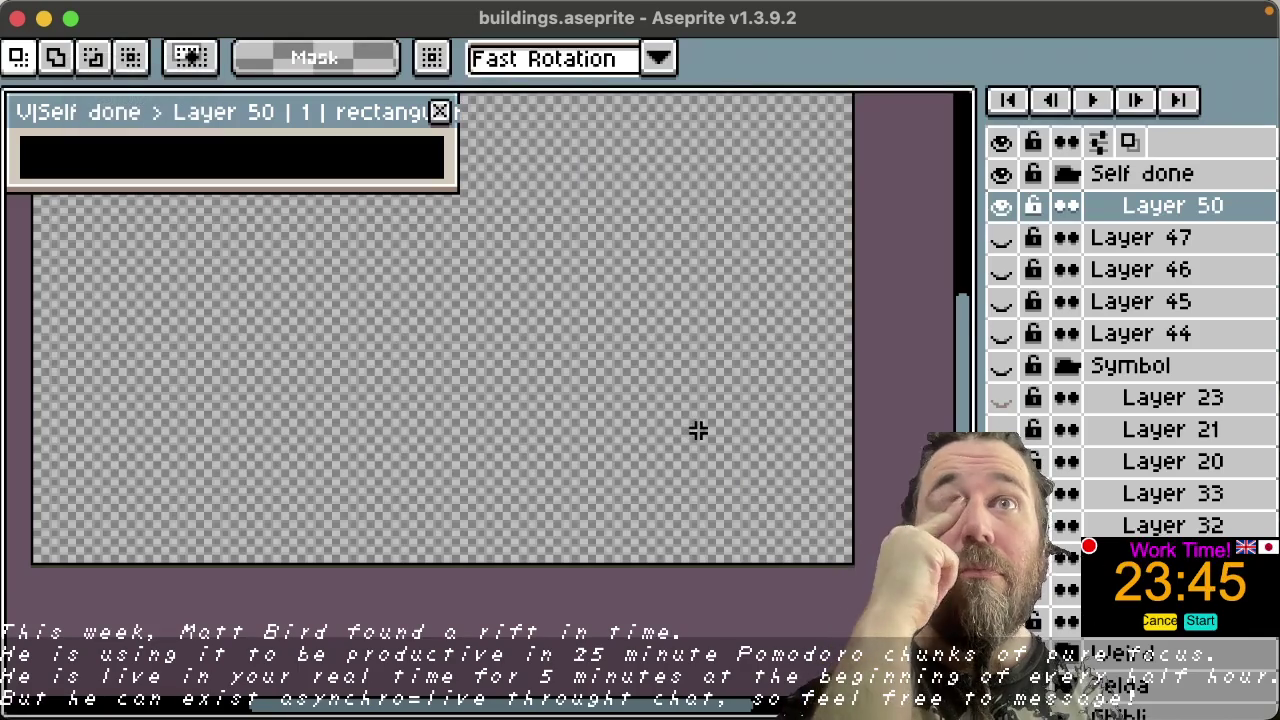
scroll(700, 428, "up", 1)
key("space")
left_click_drag(734, 389, 862, 490)
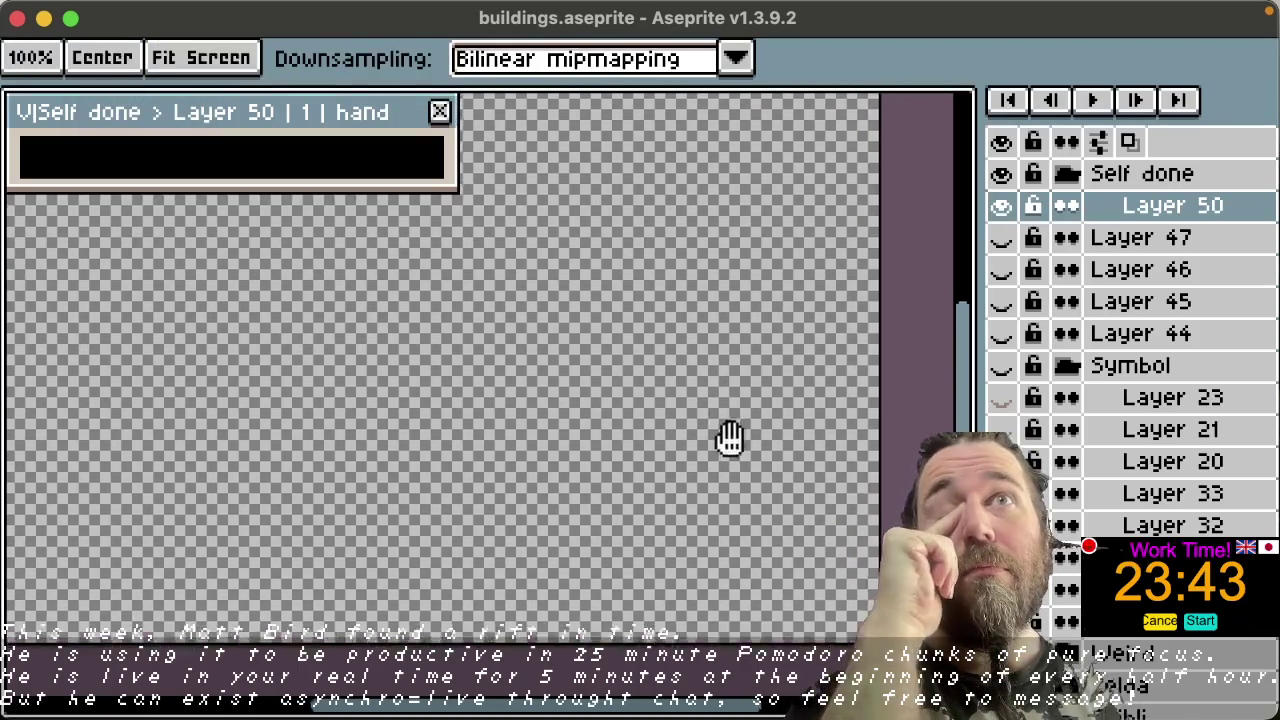
key("space")
scroll(809, 486, "down", 1)
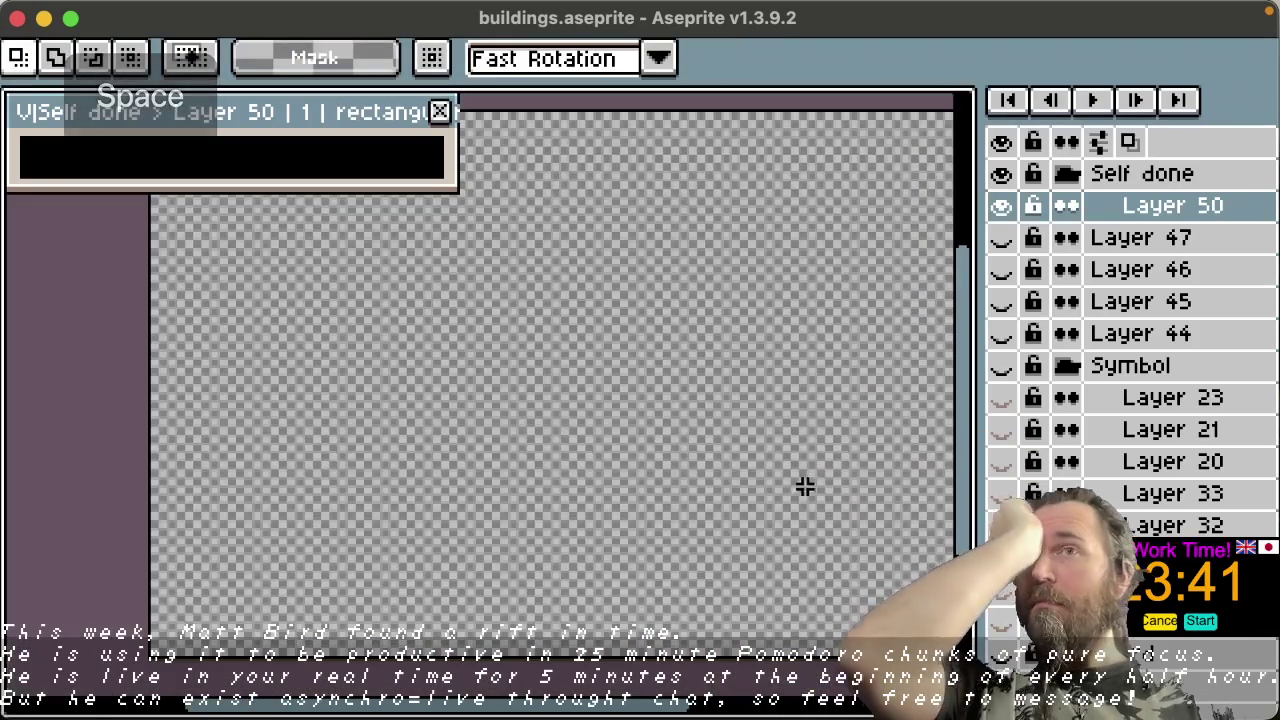
key("space")
left_click_drag(731, 523, 677, 476)
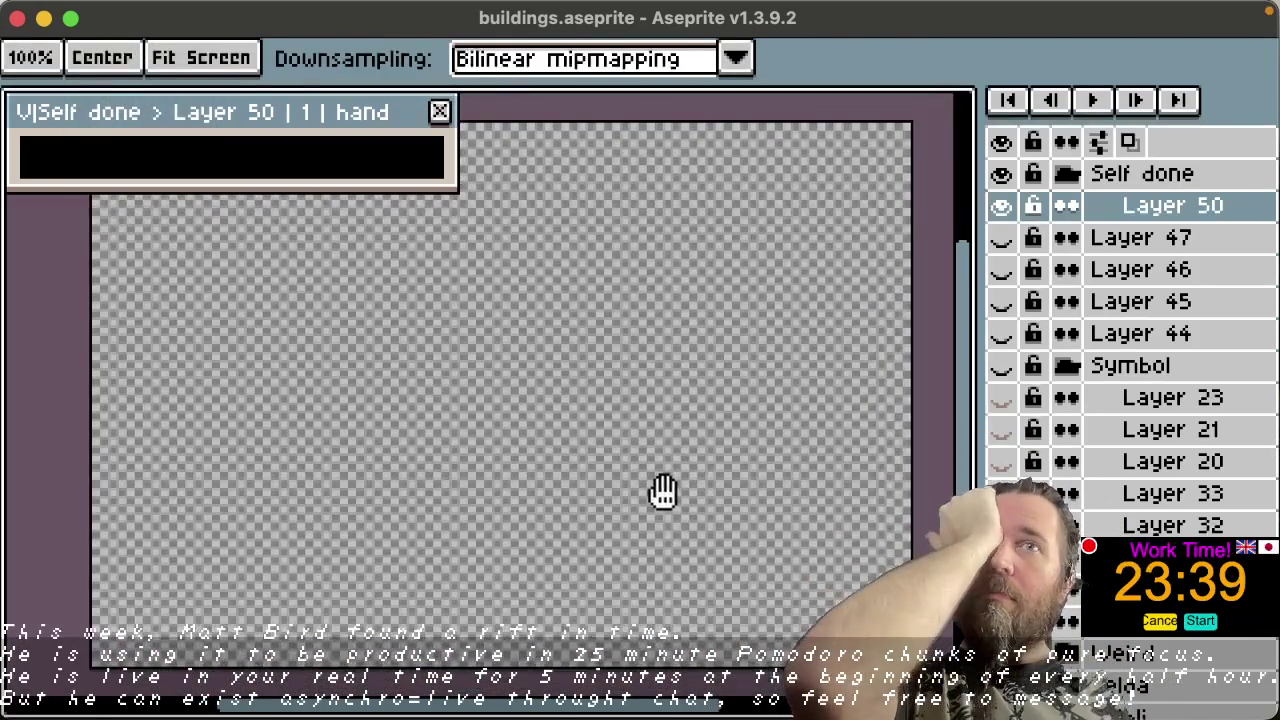
mouse_move(395, 115)
left_mouse_down()
mouse_move(1068, 30)
mouse_move(1155, 70)
left_mouse_up()
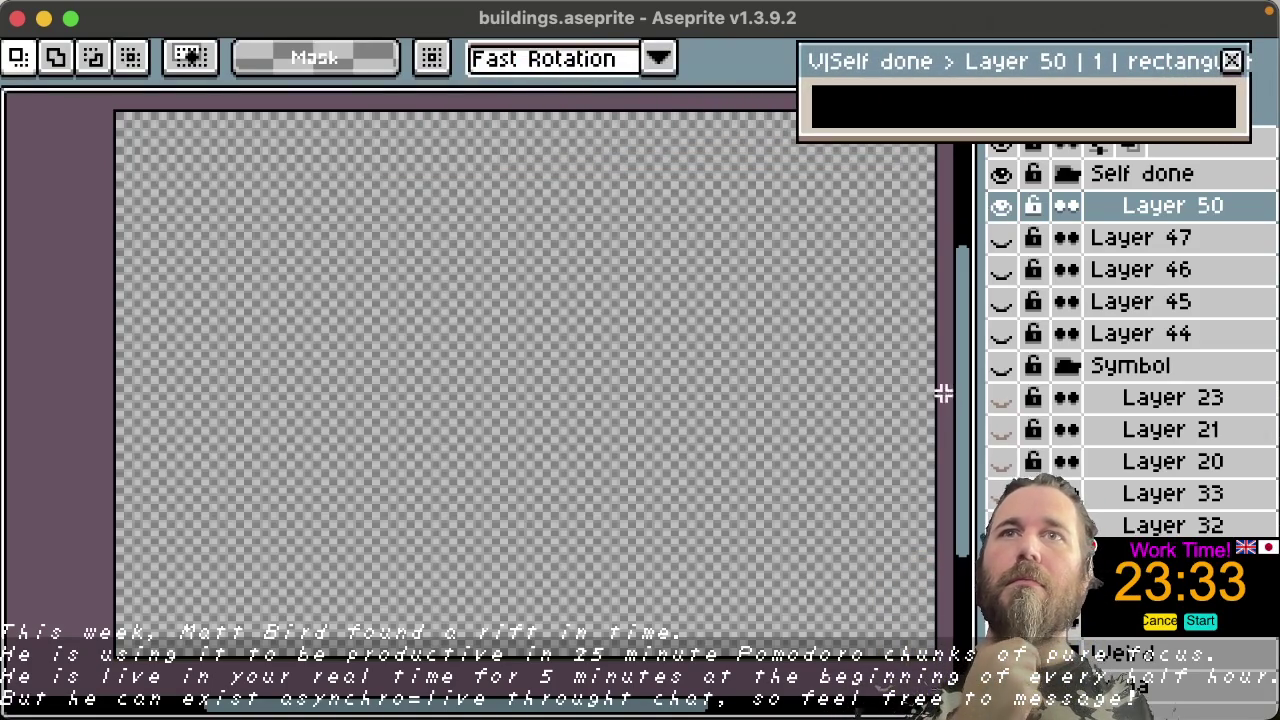
left_click(1001, 239)
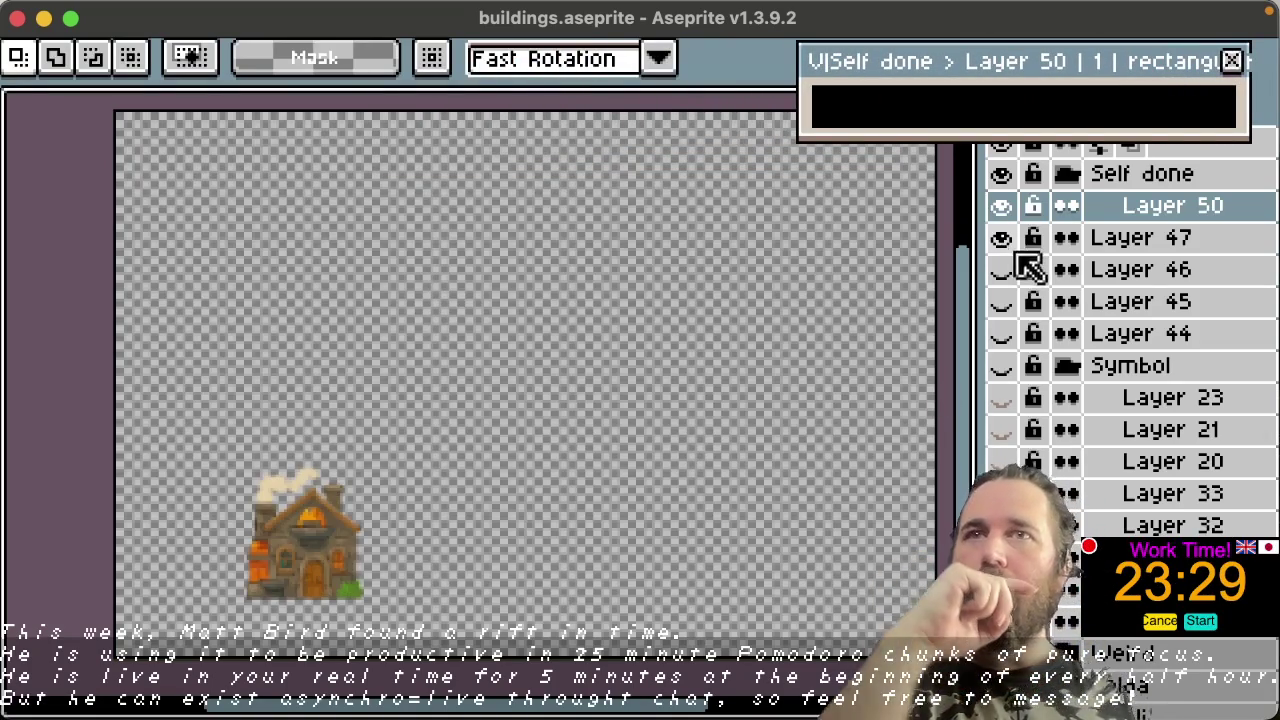
Step: Hide Layer 47 and show Layer 46's cafe, bar, bakery and restaurant sheet, zooming toward the bakeries
left_click(1010, 249)
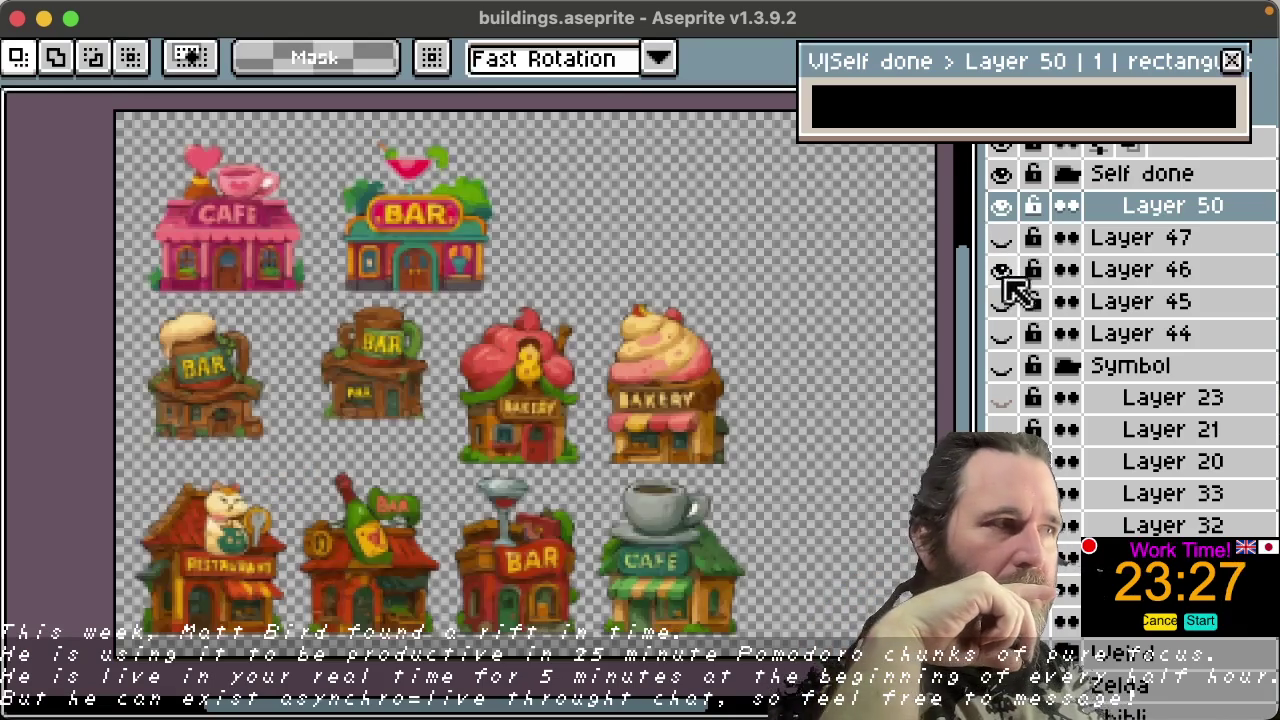
left_click(1002, 271)
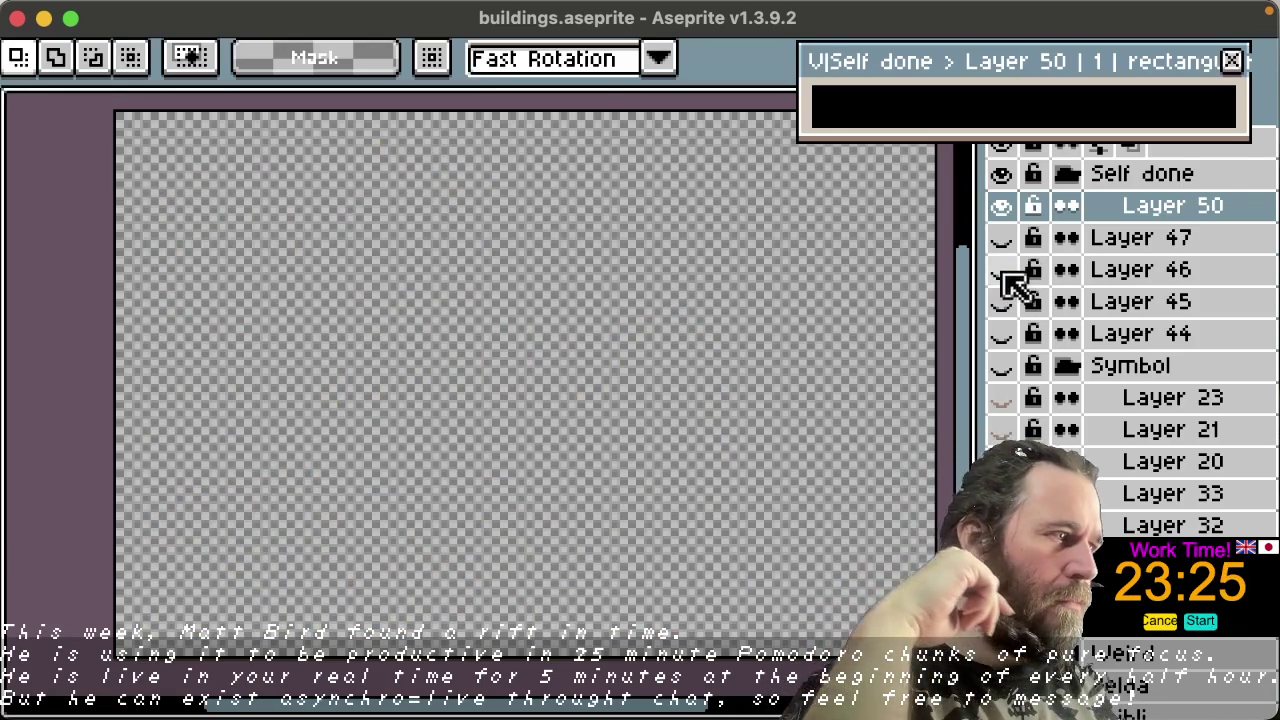
left_click(1001, 270)
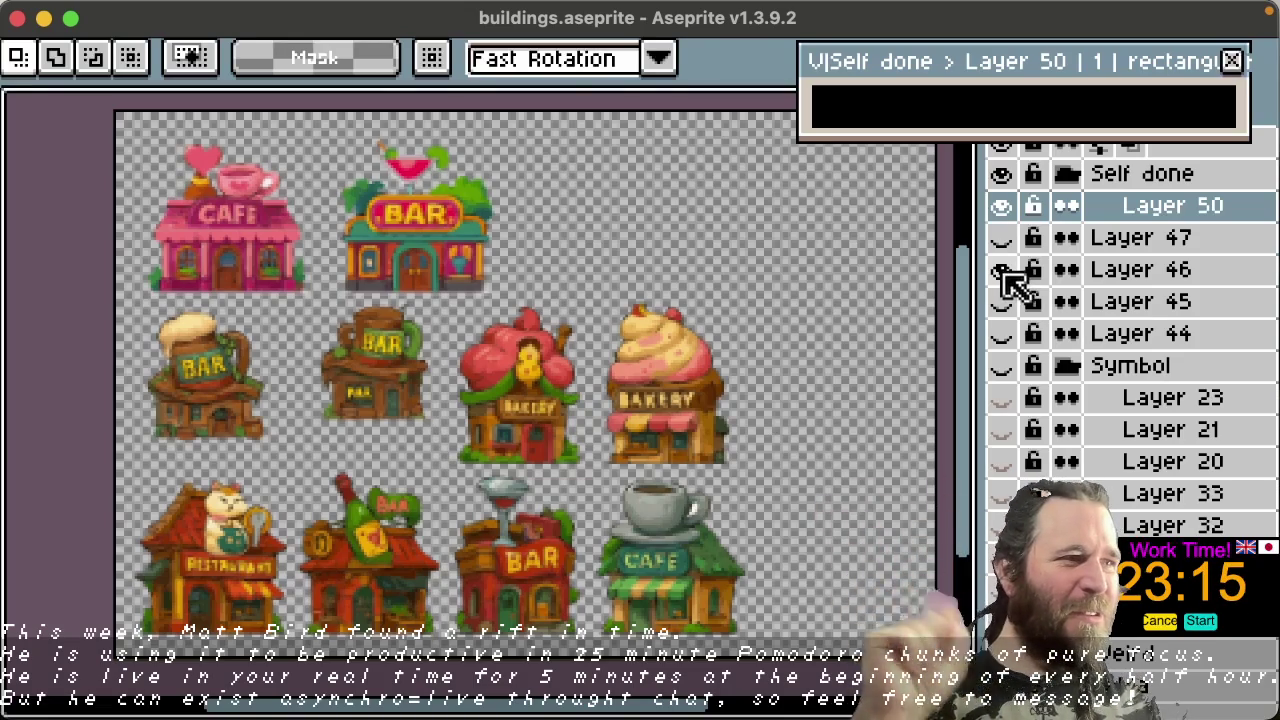
left_click(1001, 270)
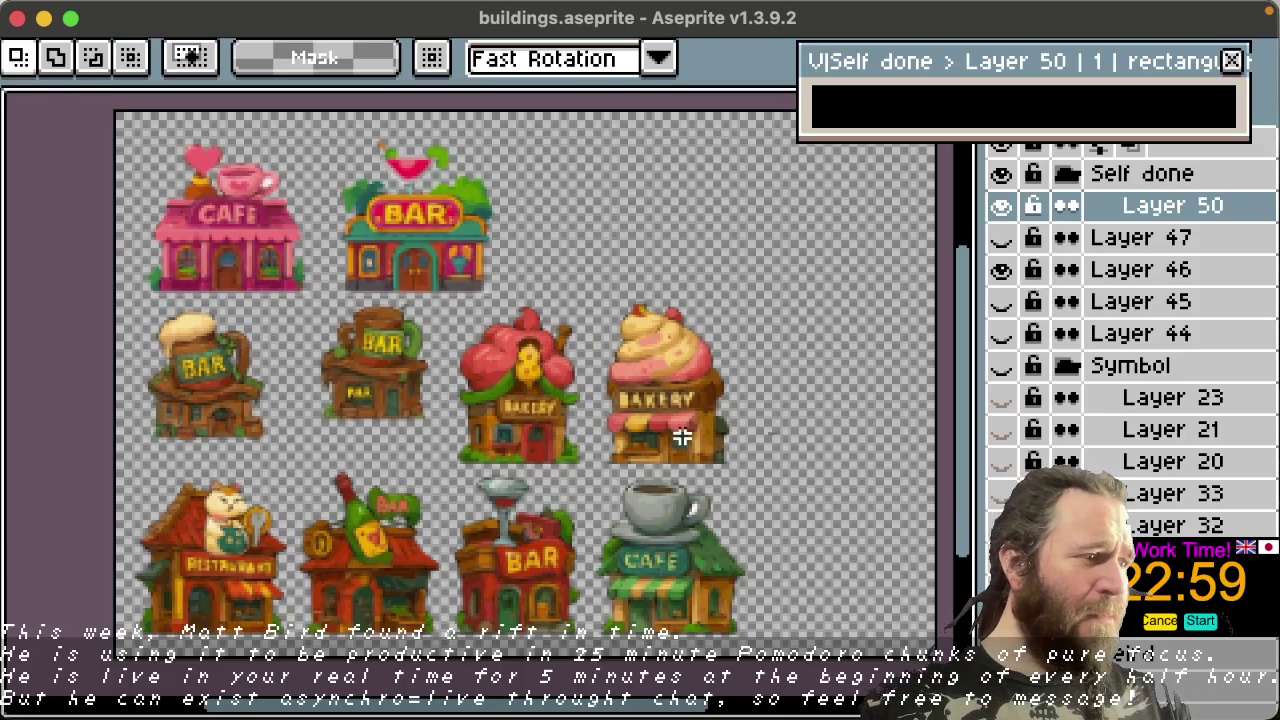
key("space")
scroll(680, 385, "up", 1)
Step: Zoom in on the cupcake bakery, briefly select its awning, then zoom back out over the sheet
scroll(683, 412, "up", 2)
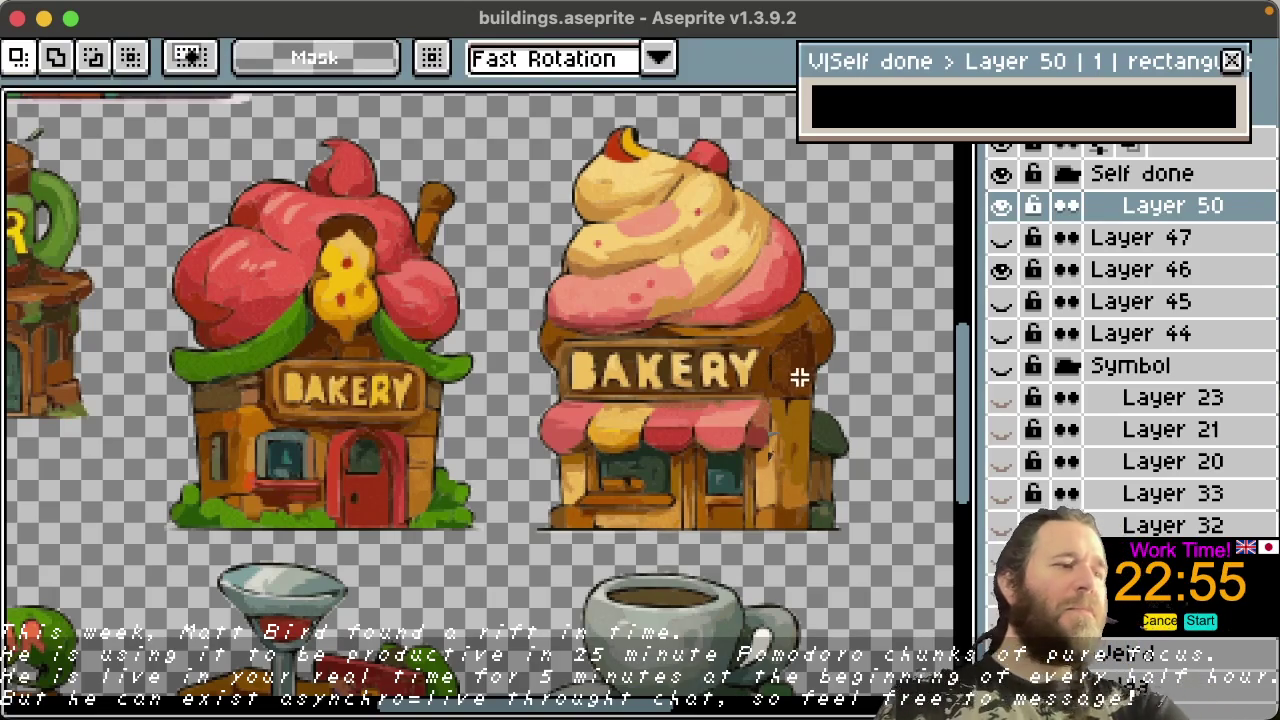
key("space")
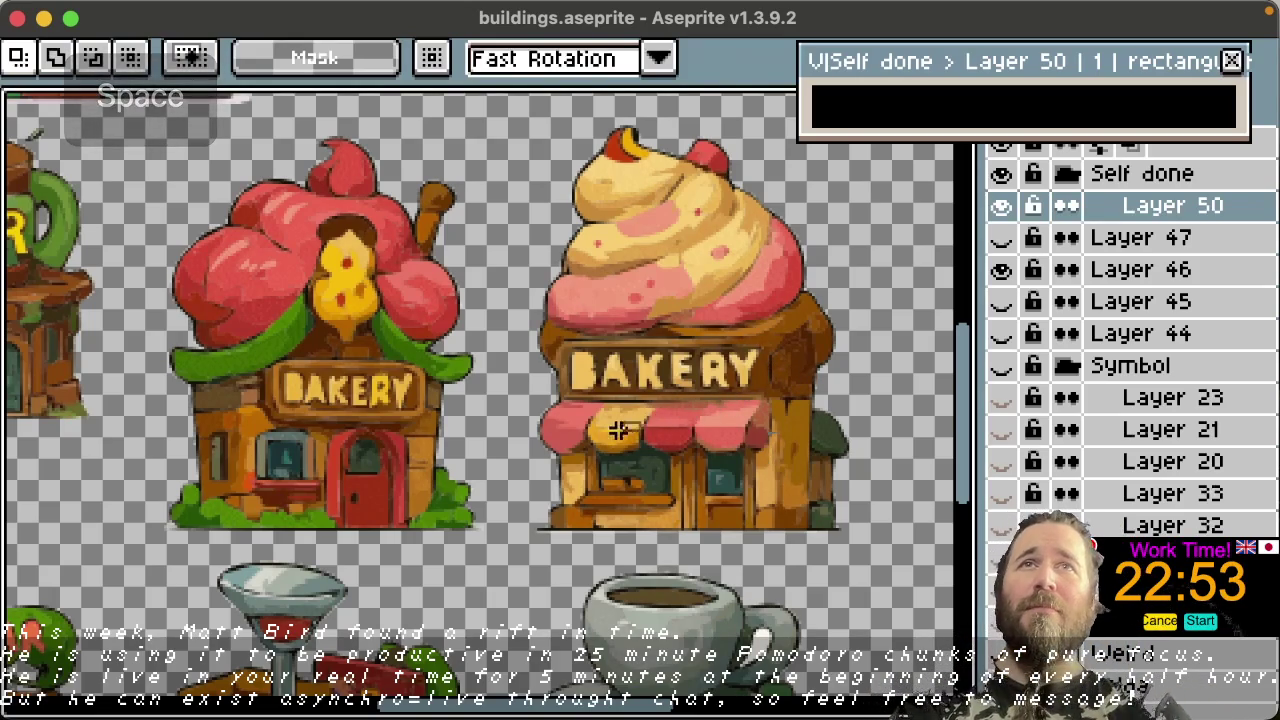
left_click_drag(646, 450, 580, 415)
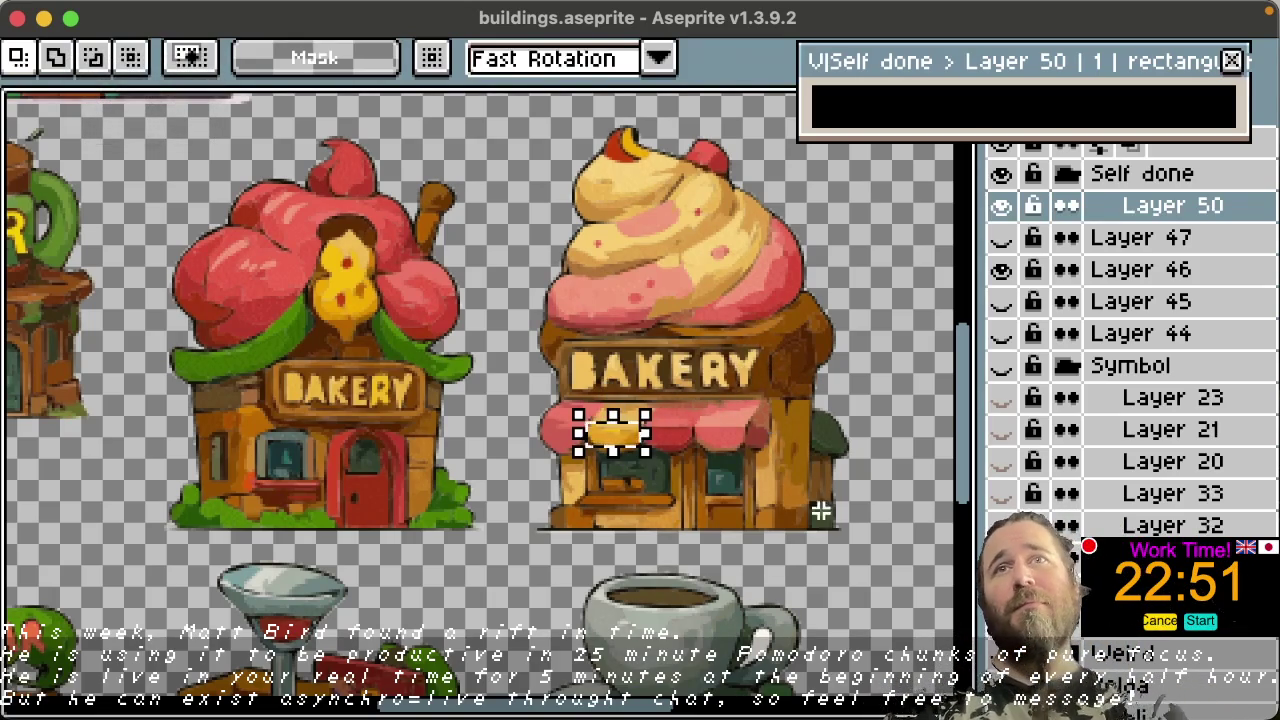
left_click(943, 434)
mouse_move(971, 451)
left_mouse_down()
mouse_move(970, 510)
mouse_move(953, 538)
left_mouse_up()
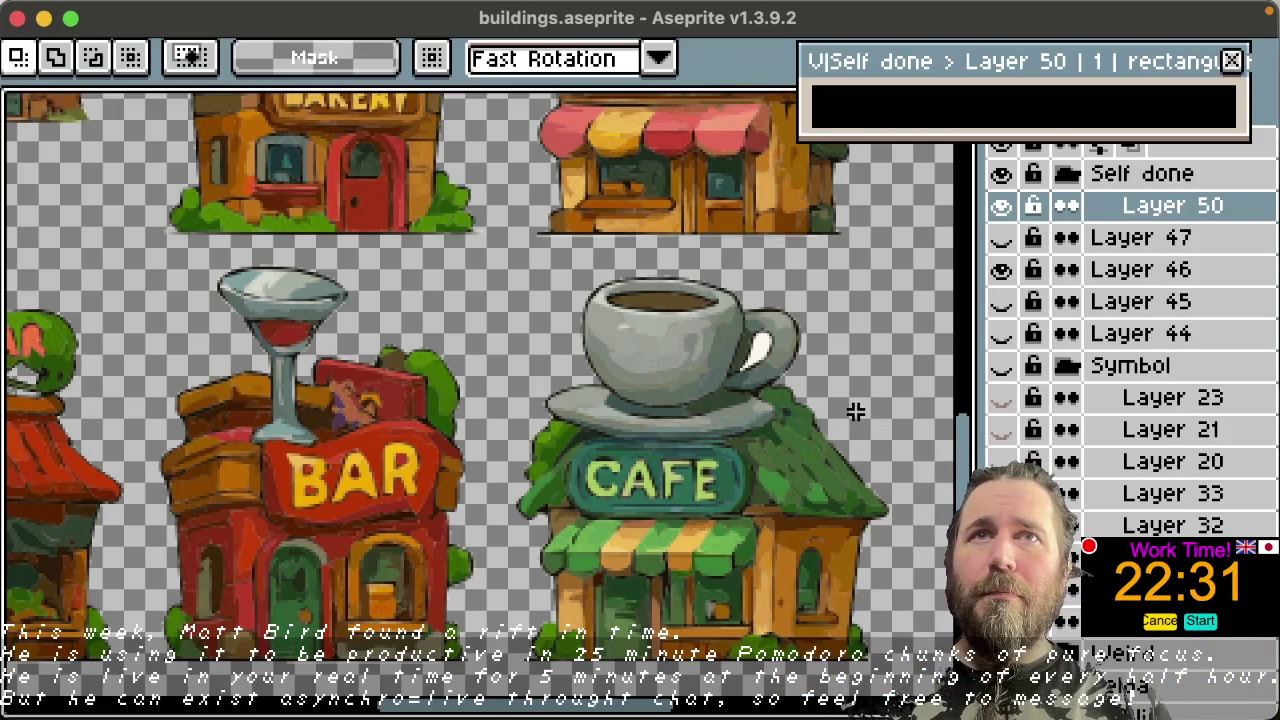
key("space")
scroll(848, 418, "down", 3)
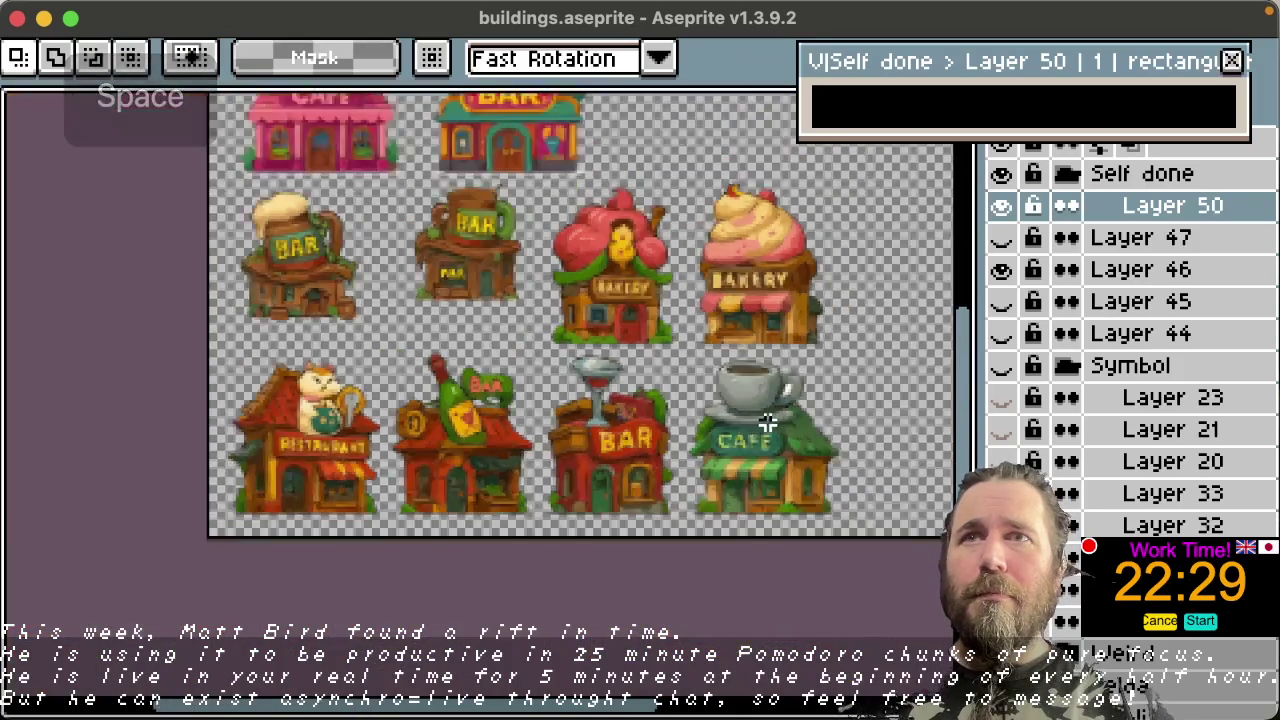
scroll(786, 418, "up", 1)
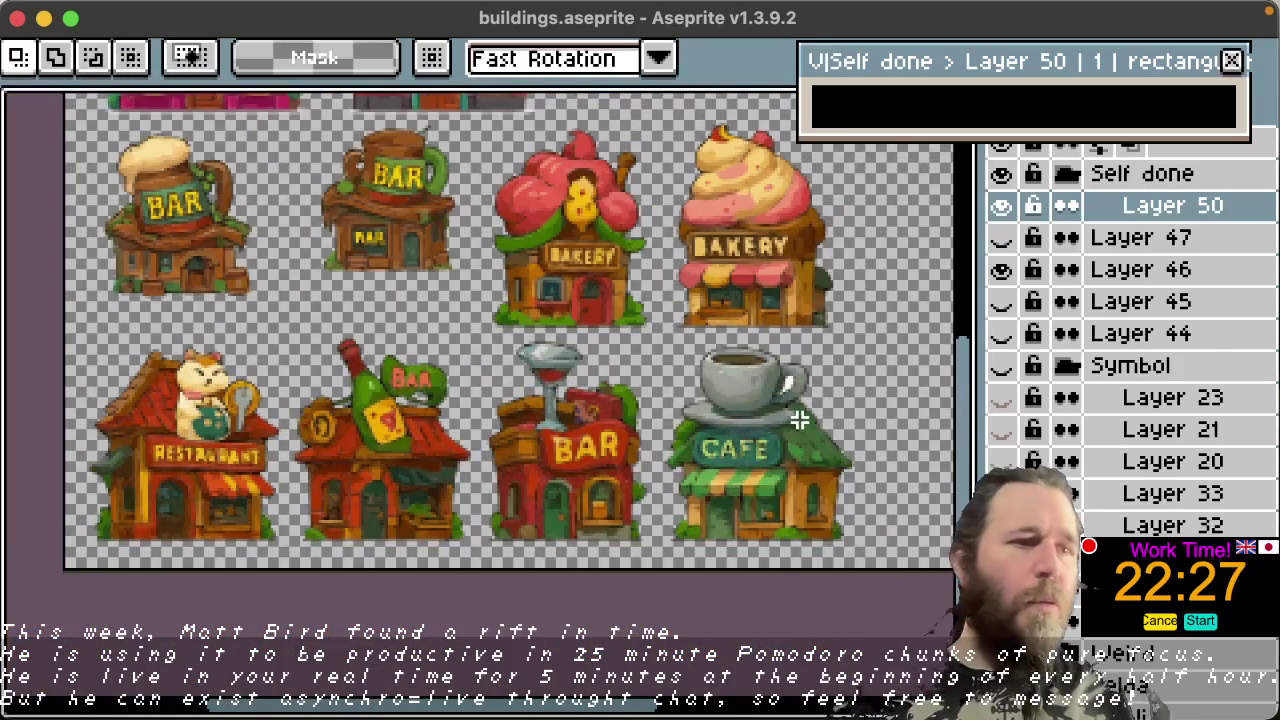
left_click_drag(966, 491, 968, 418)
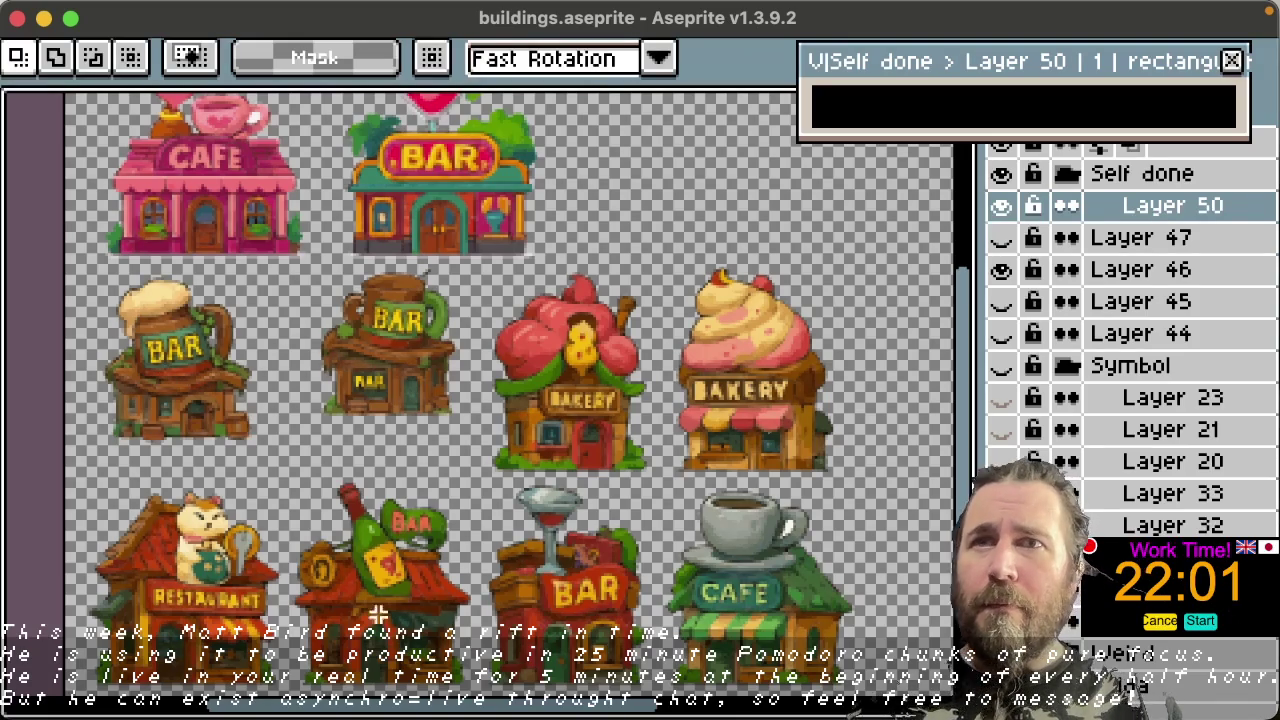
Step: Toggle Layer 50 off and on, then show Layer 45's station, aquarium and police buildings
left_click(1001, 206)
left_click(1001, 206)
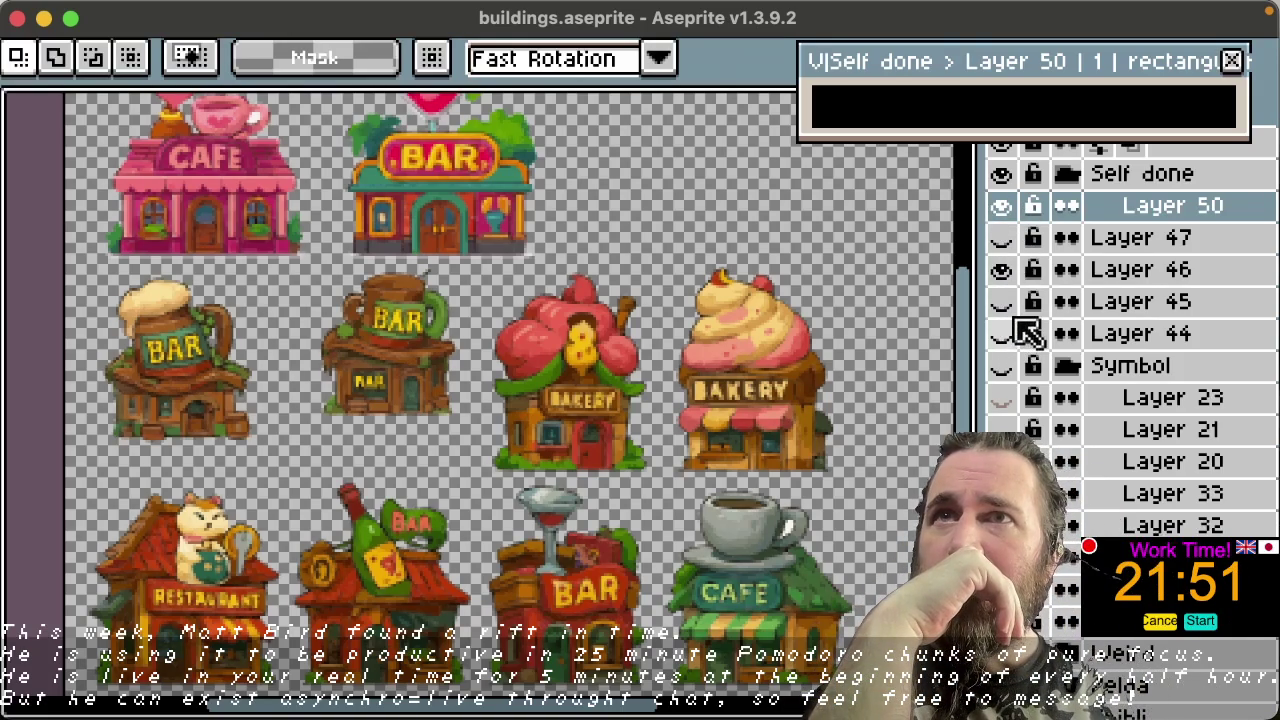
left_click(1003, 302)
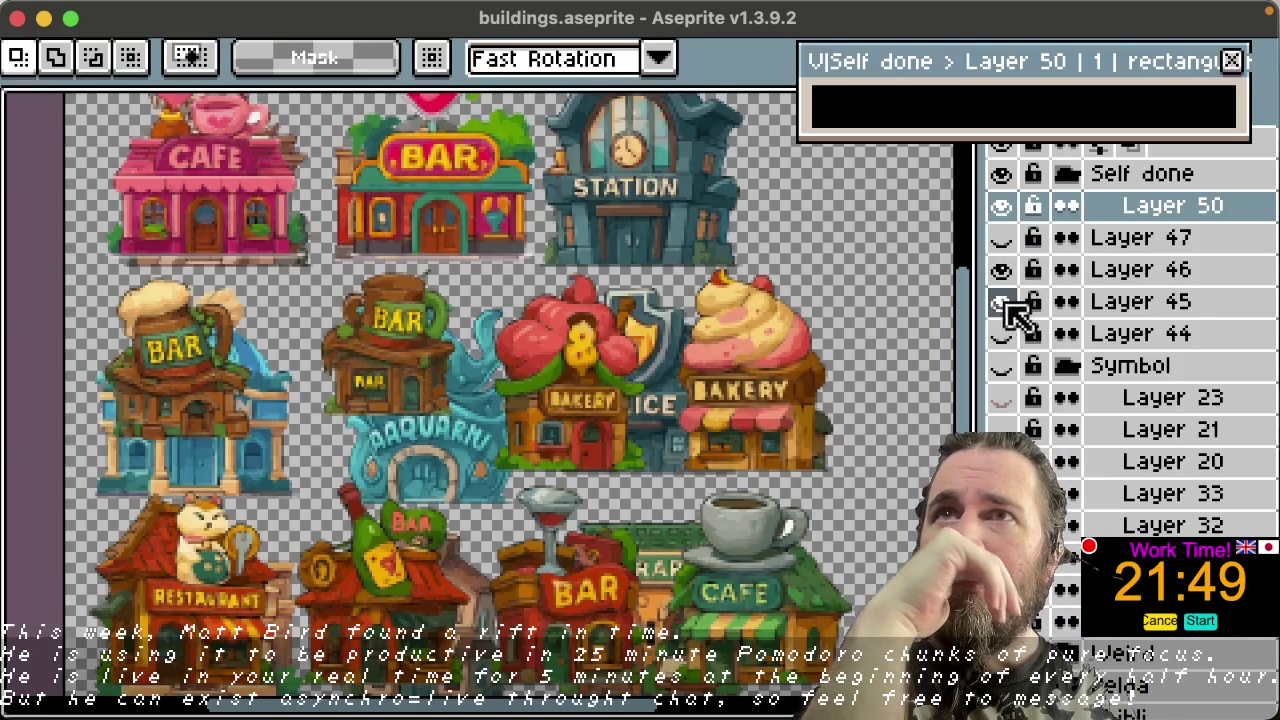
Step: Hide Layer 46 and scroll over Layer 45's museum, bank, station, aquarium, police and library buildings
left_click(1003, 270)
scroll(971, 414, "up", 2)
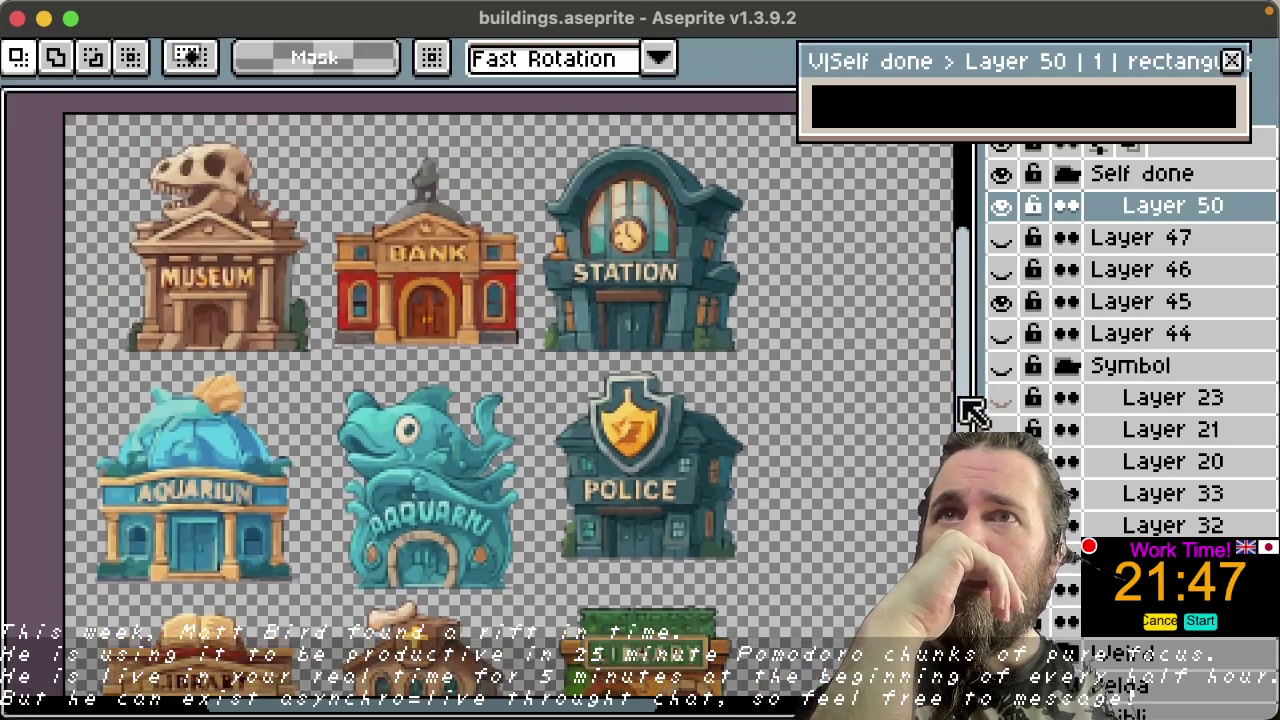
scroll(975, 425, "down", 1)
scroll(975, 425, "down", 1)
scroll(975, 425, "down", 1)
scroll(975, 425, "down", 1)
scroll(970, 428, "up", 1)
scroll(970, 428, "up", 1)
scroll(970, 428, "up", 1)
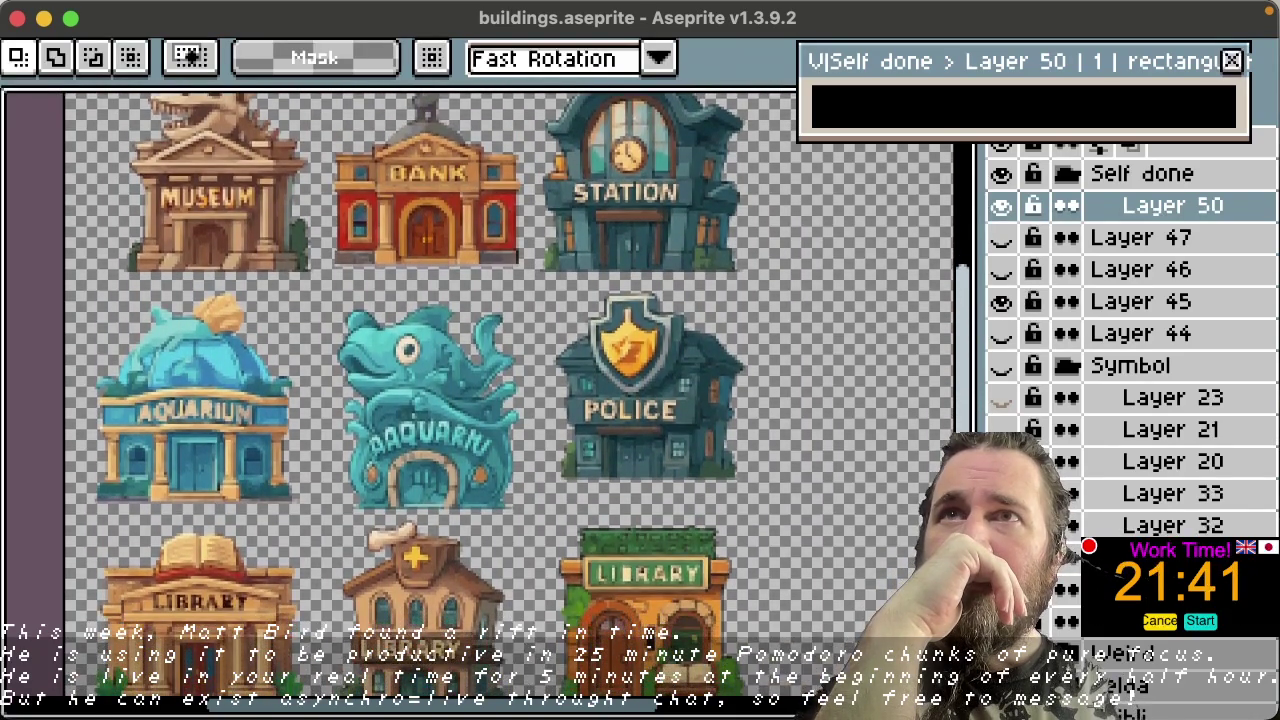
scroll(970, 428, "up", 1)
scroll(970, 428, "down", 1)
scroll(965, 432, "down", 1)
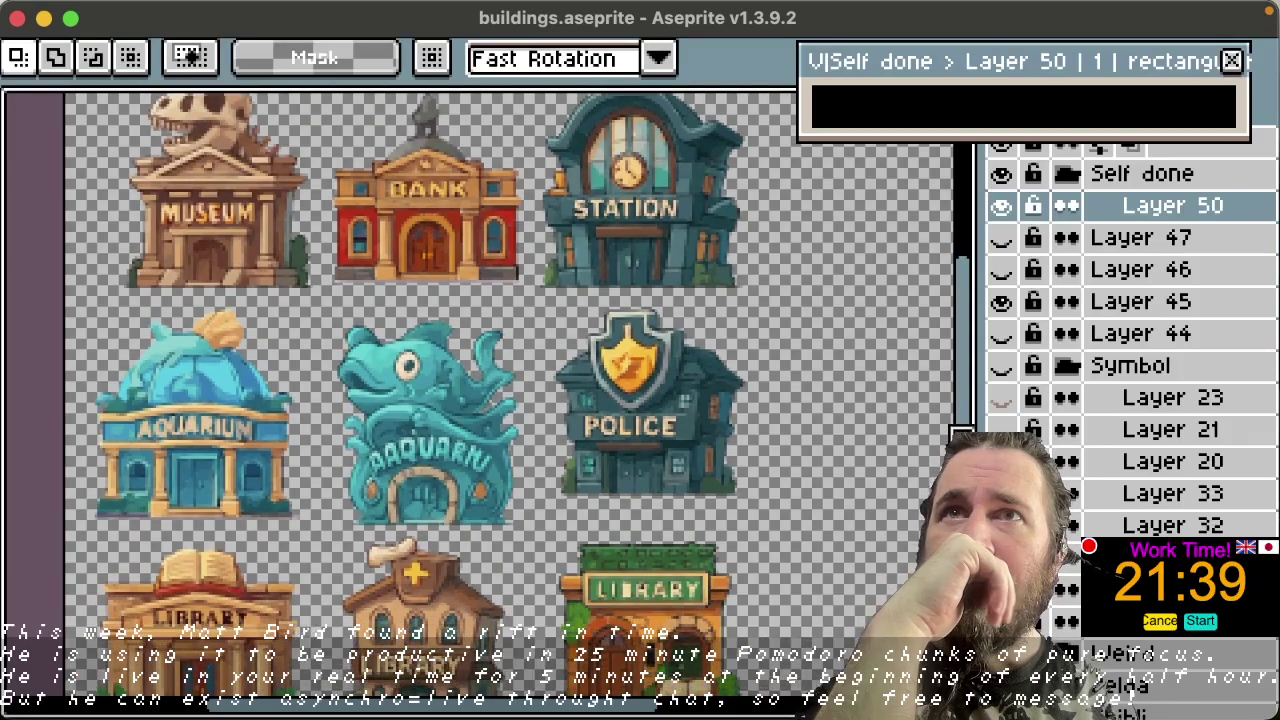
scroll(965, 432, "up", 1)
scroll(960, 431, "up", 1)
scroll(955, 430, "down", 1)
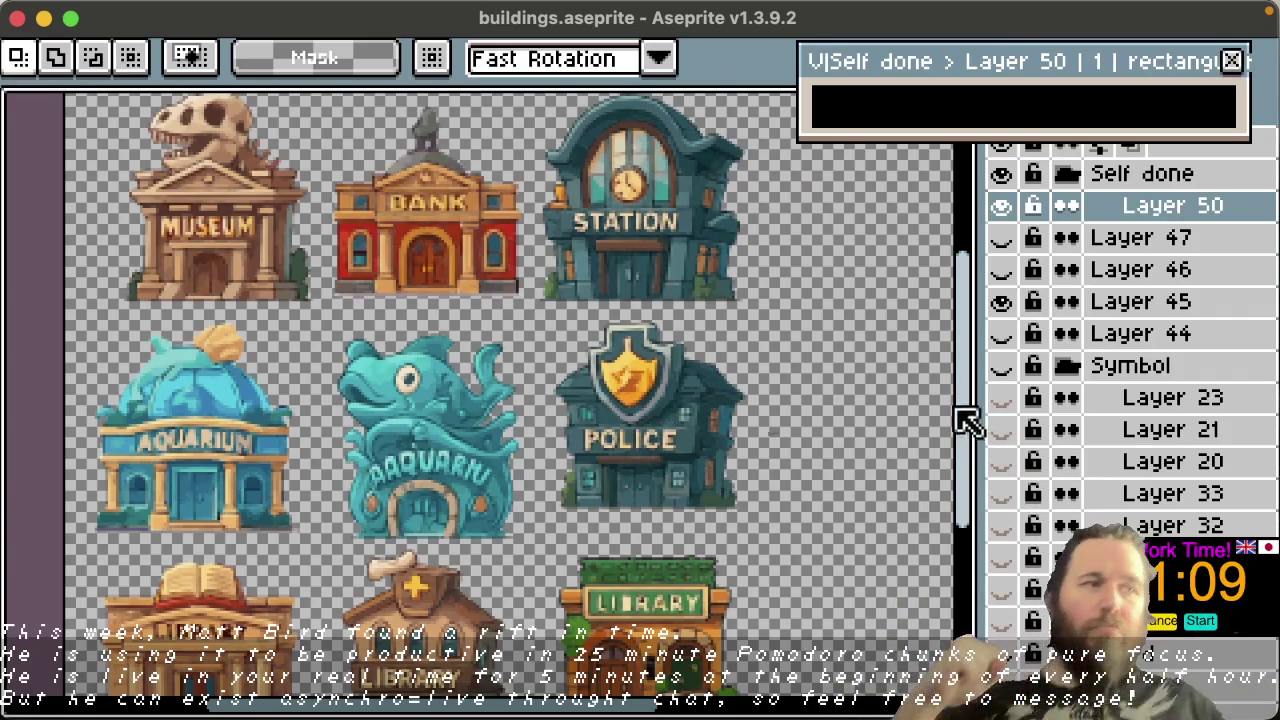
Step: Finish inspecting Layer 45's buildings and hide Layer 45, leaving only Layer 50 visible
left_click_drag(958, 412, 964, 420)
scroll(965, 418, "up", 2)
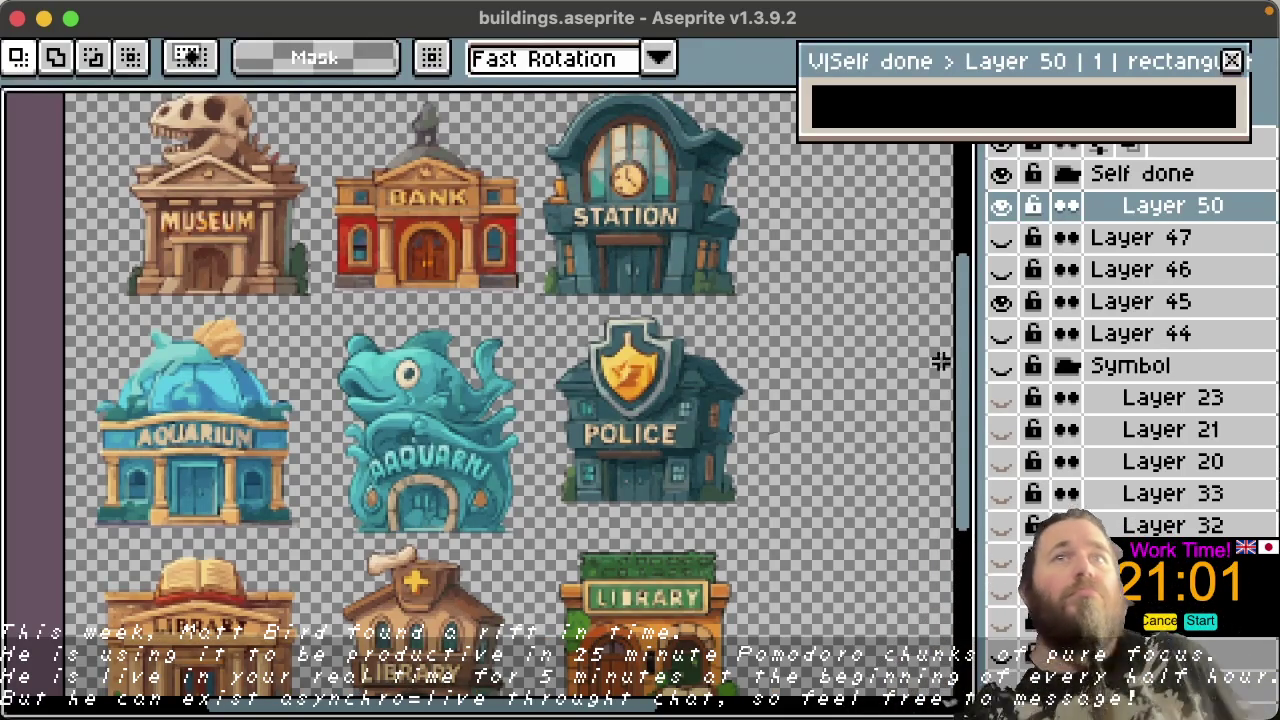
scroll(970, 370, "down", 3)
scroll(940, 385, "down", 2)
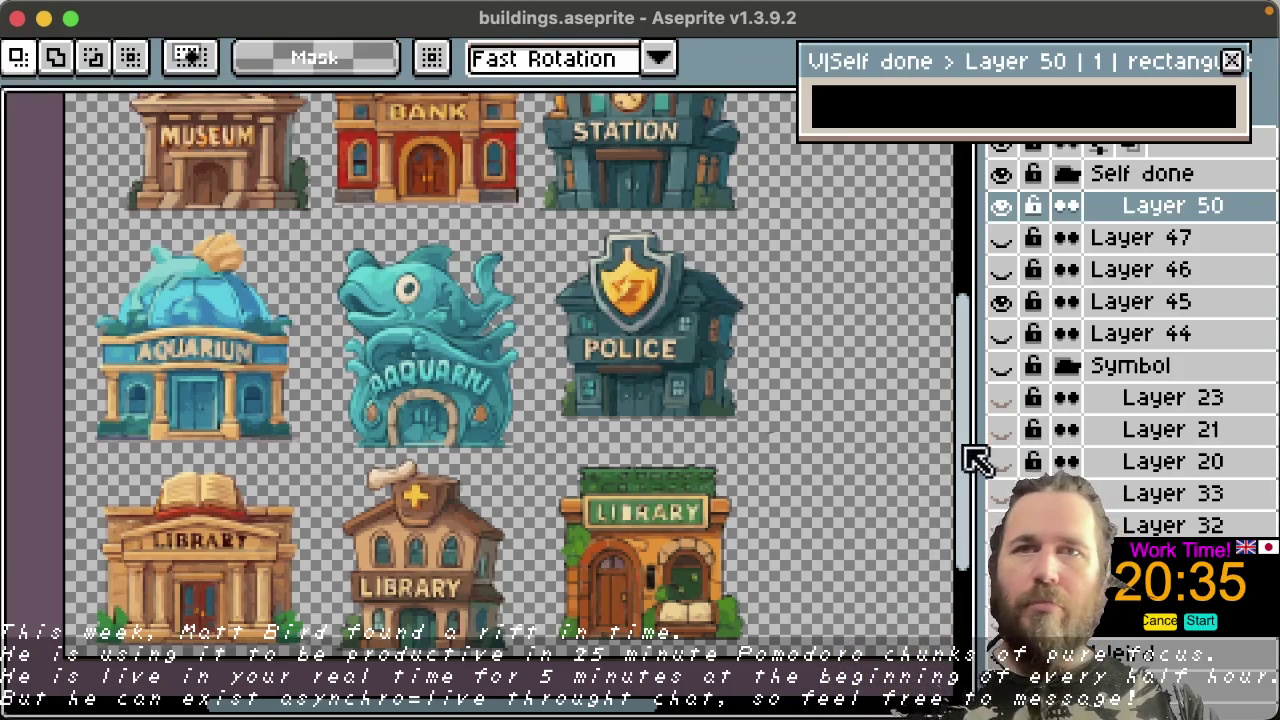
left_click_drag(972, 457, 975, 415)
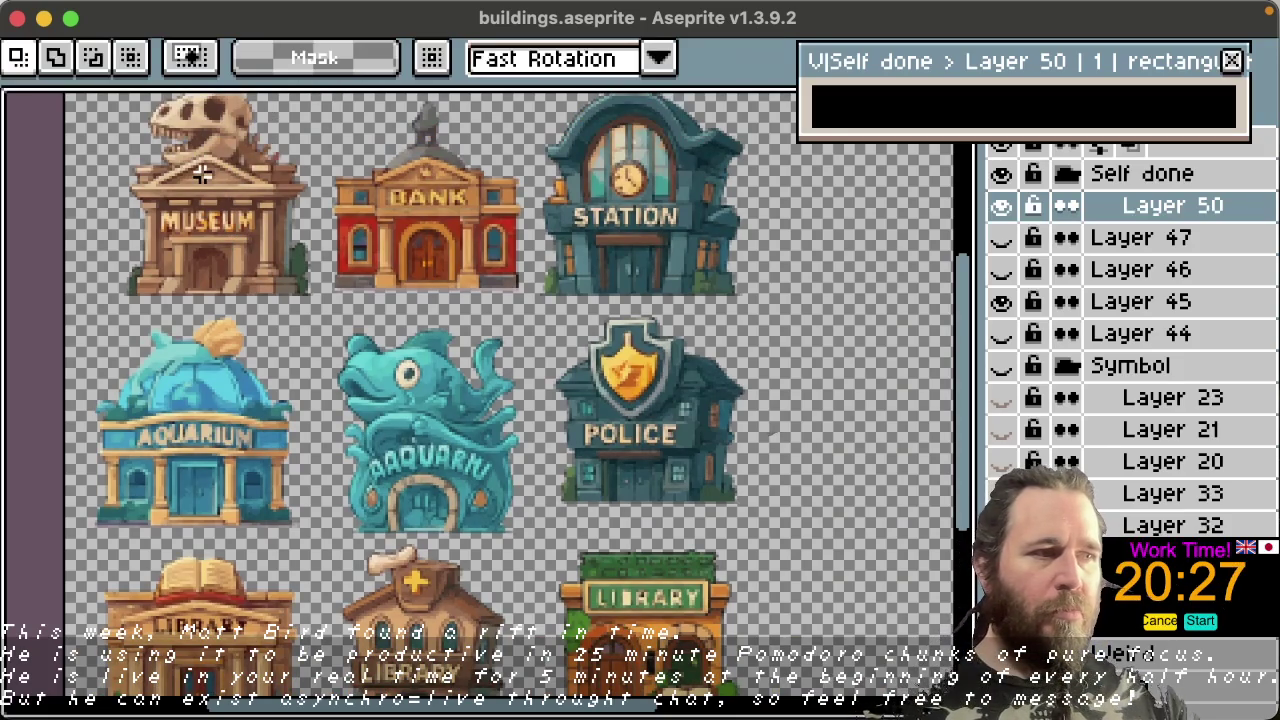
left_click(1001, 301)
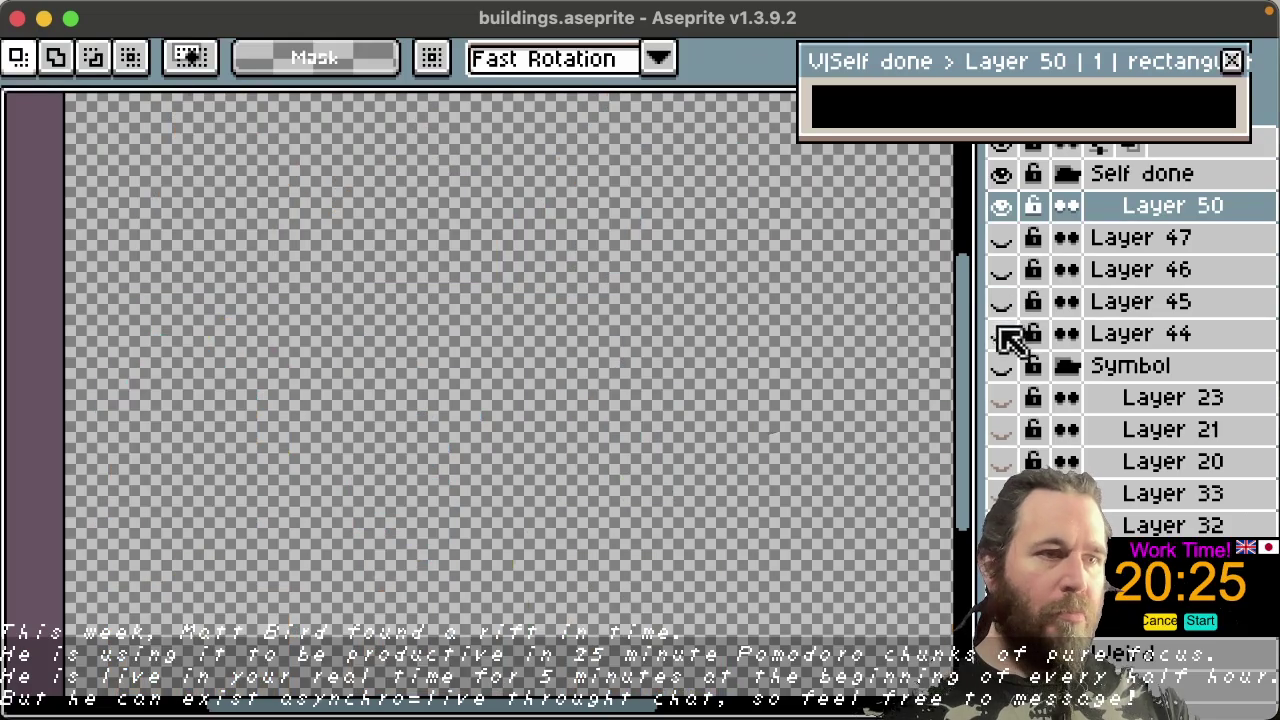
Step: Show Layer 44's casino, theatre, circus and zoo sheet, panning and zooming out to view it
left_click(1001, 333)
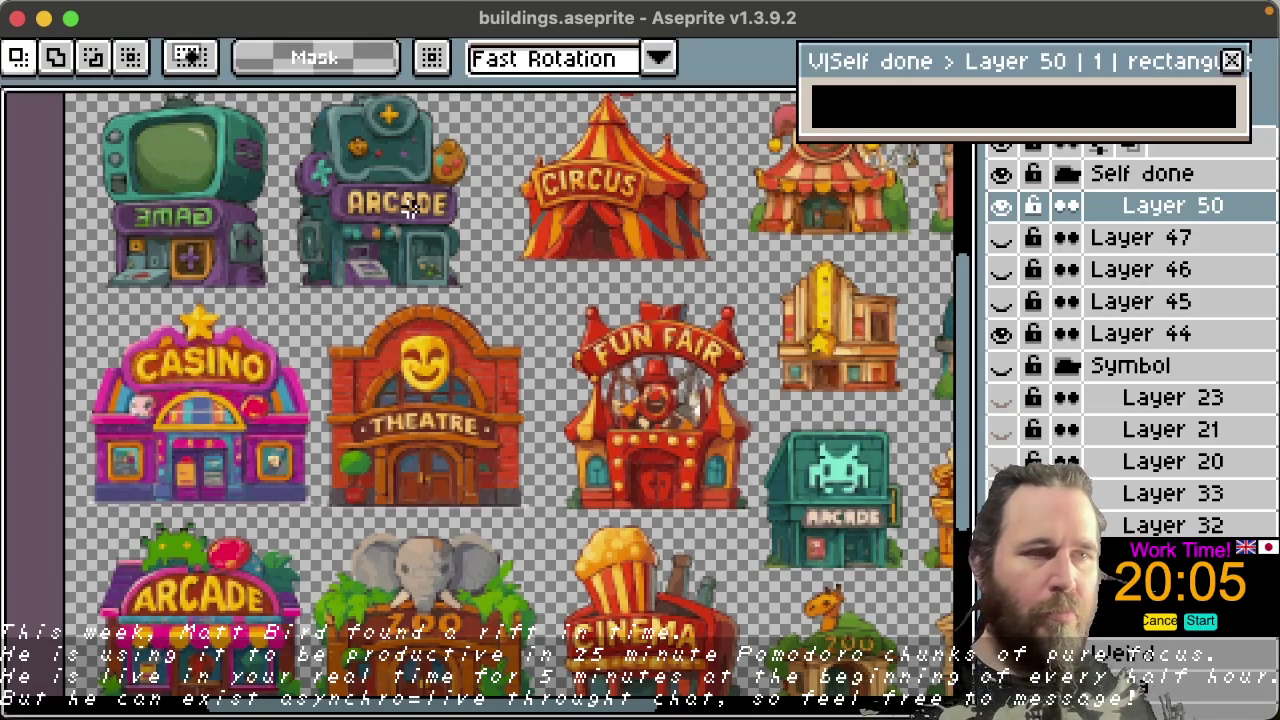
left_click_drag(971, 394, 974, 428)
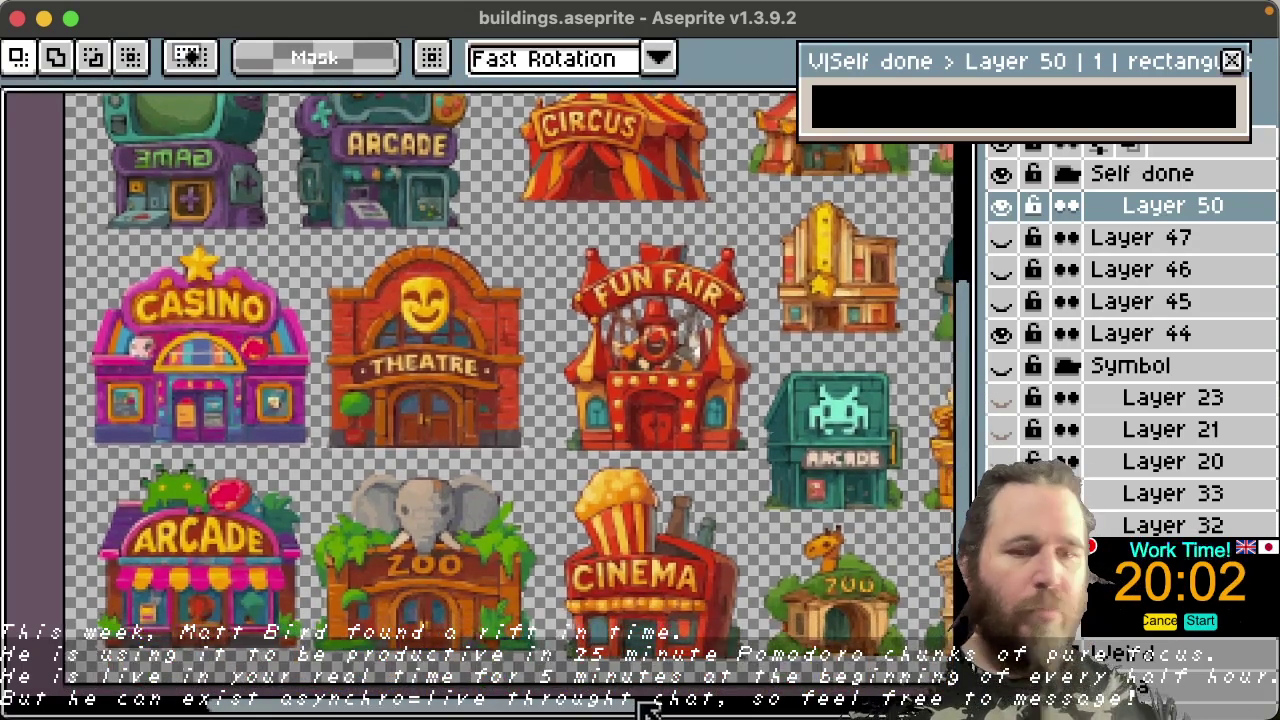
mouse_move(640, 706)
left_mouse_down()
mouse_move(705, 706)
mouse_move(676, 706)
left_mouse_up()
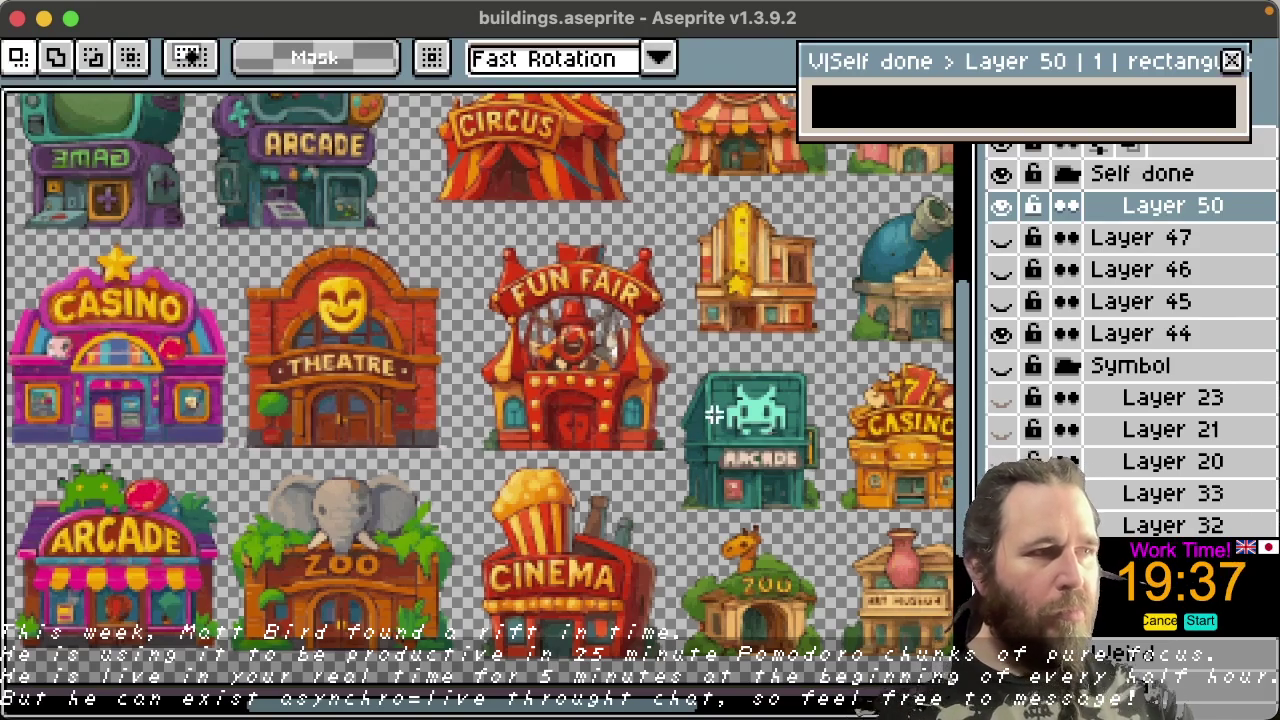
key("space")
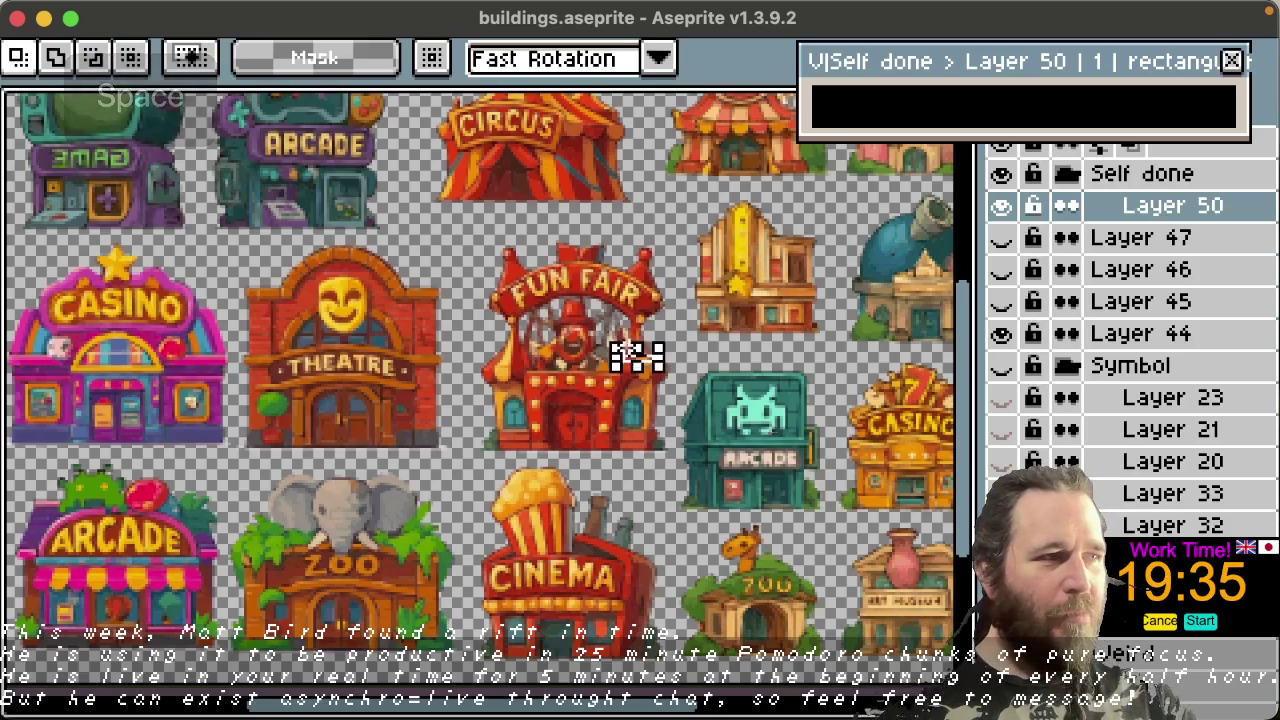
key("space")
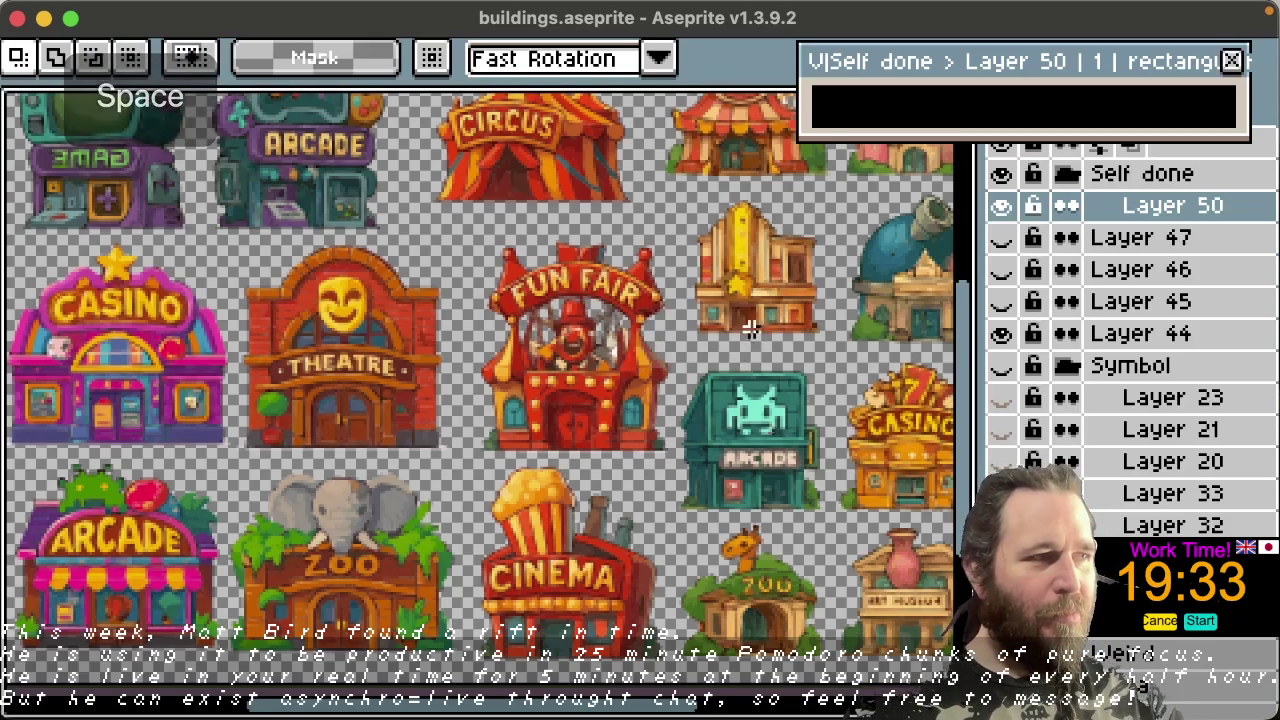
scroll(751, 347, "down", 1)
scroll(726, 347, "down", 1)
left_click_drag(771, 343, 657, 331)
left_click(868, 337)
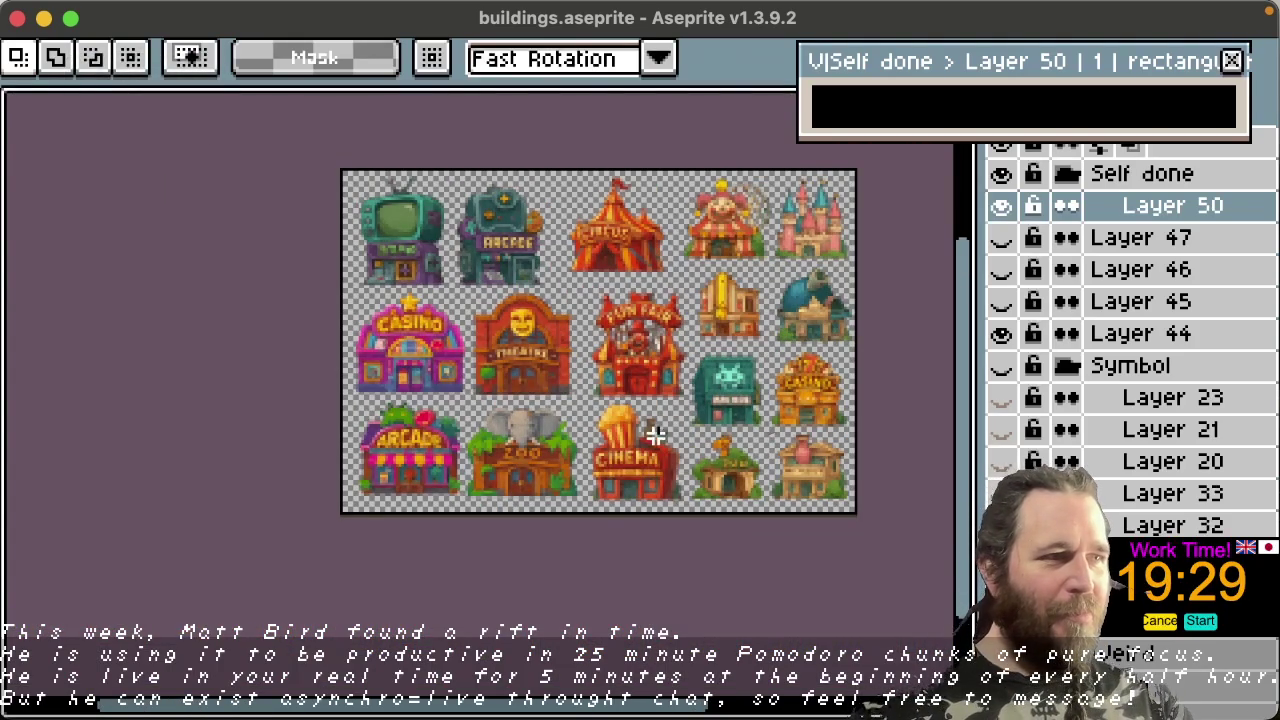
Step: Hide Layer 44 and show the Symbol group's music shop, hospital, church and DIY store
key("space")
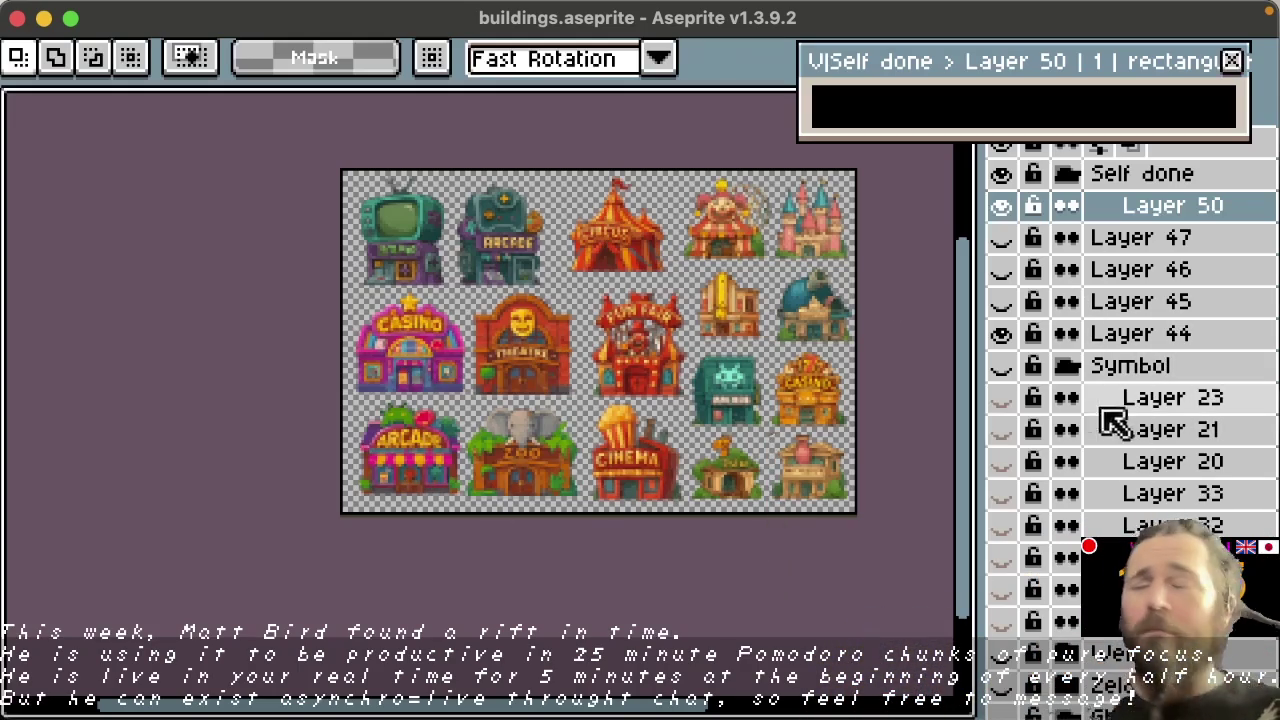
left_click(1002, 334)
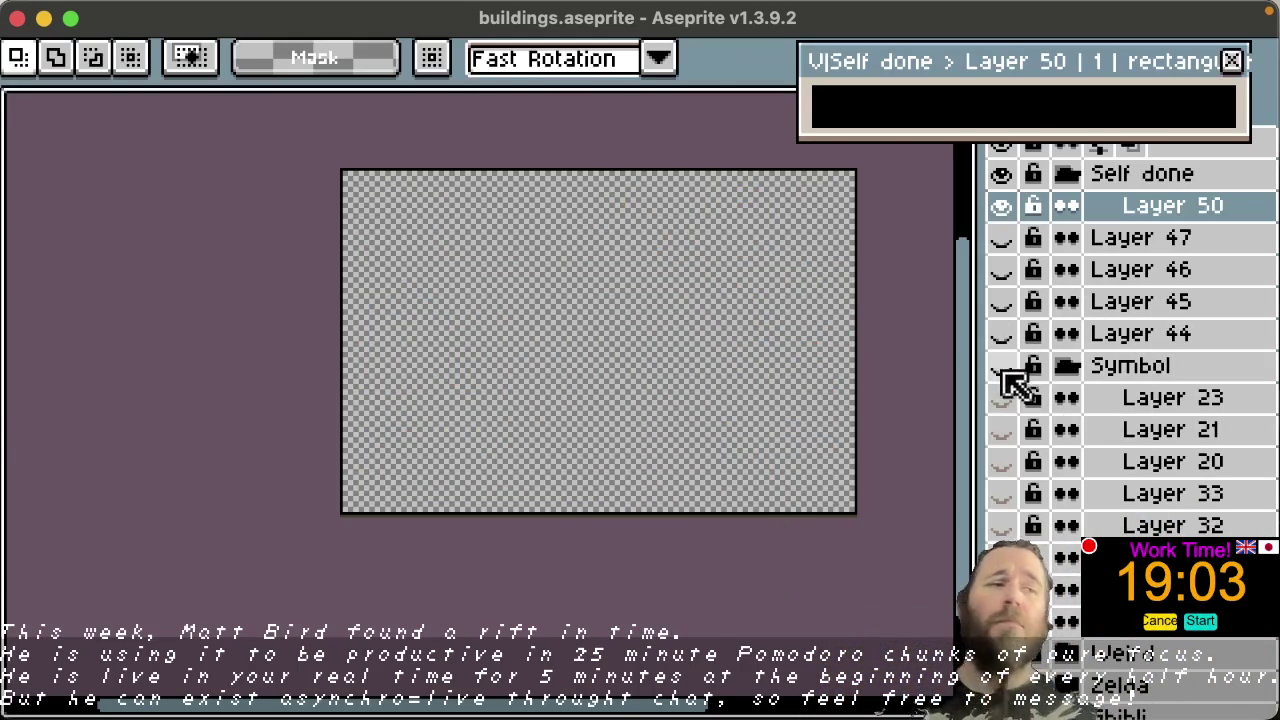
left_click(1002, 366)
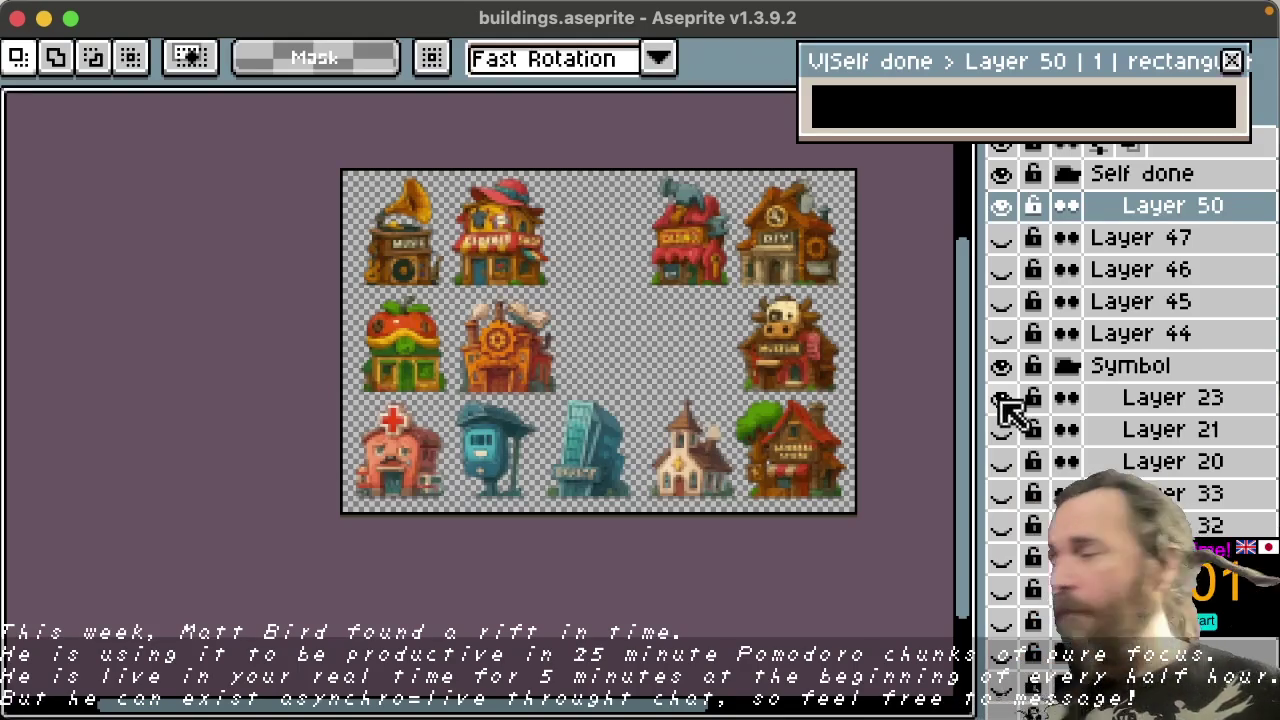
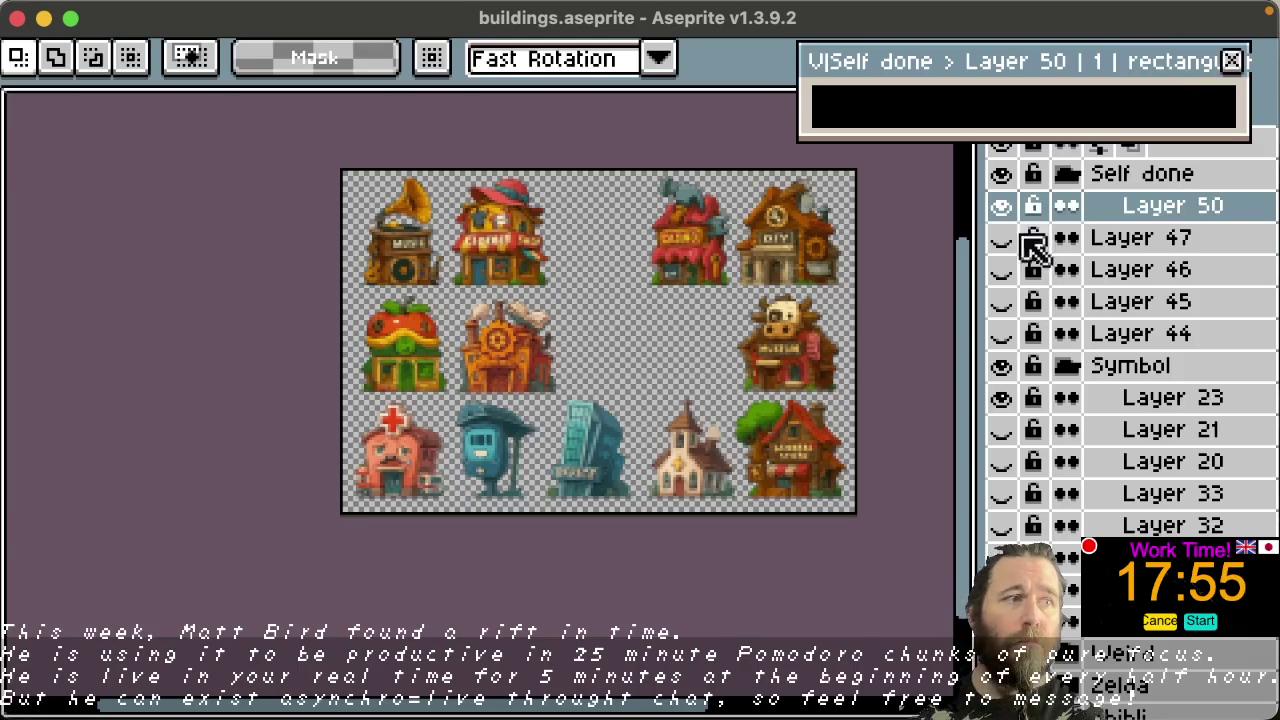
Step: Hide the Symbol group, toggle Layer 47, and show Layer 46's grid of building sprites
left_click(1001, 366)
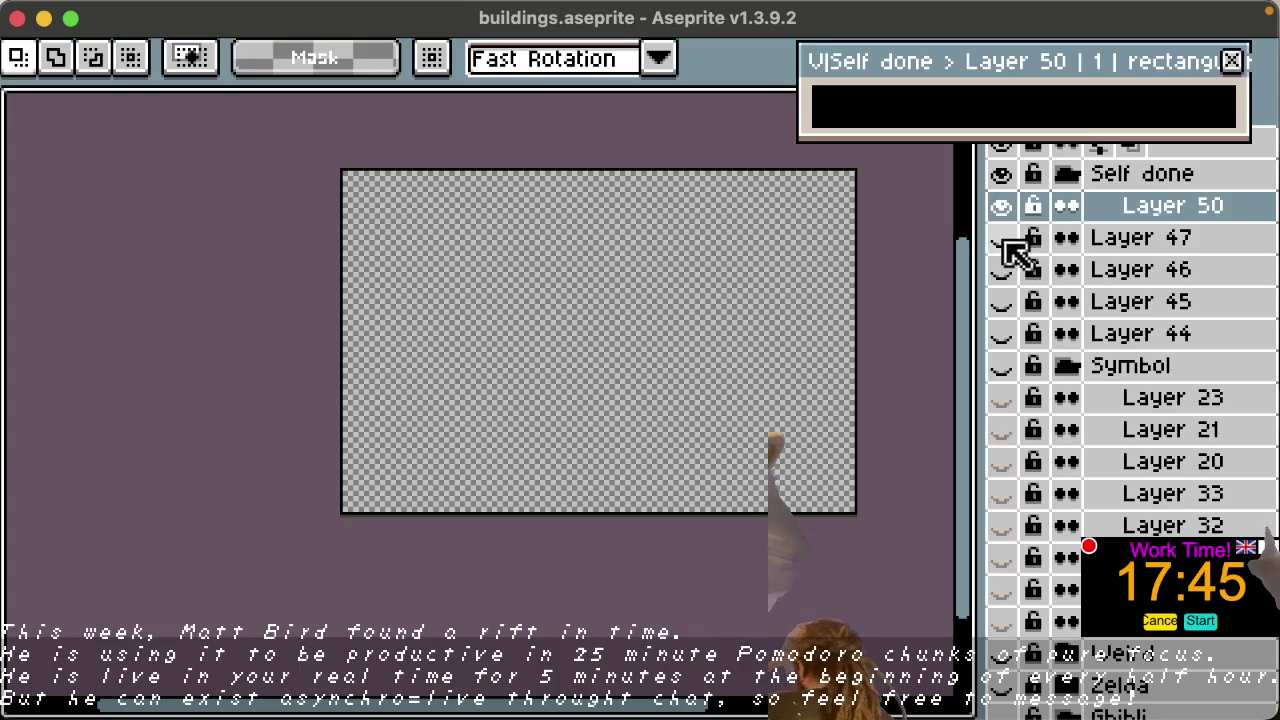
left_click(1002, 240)
left_click(1002, 270)
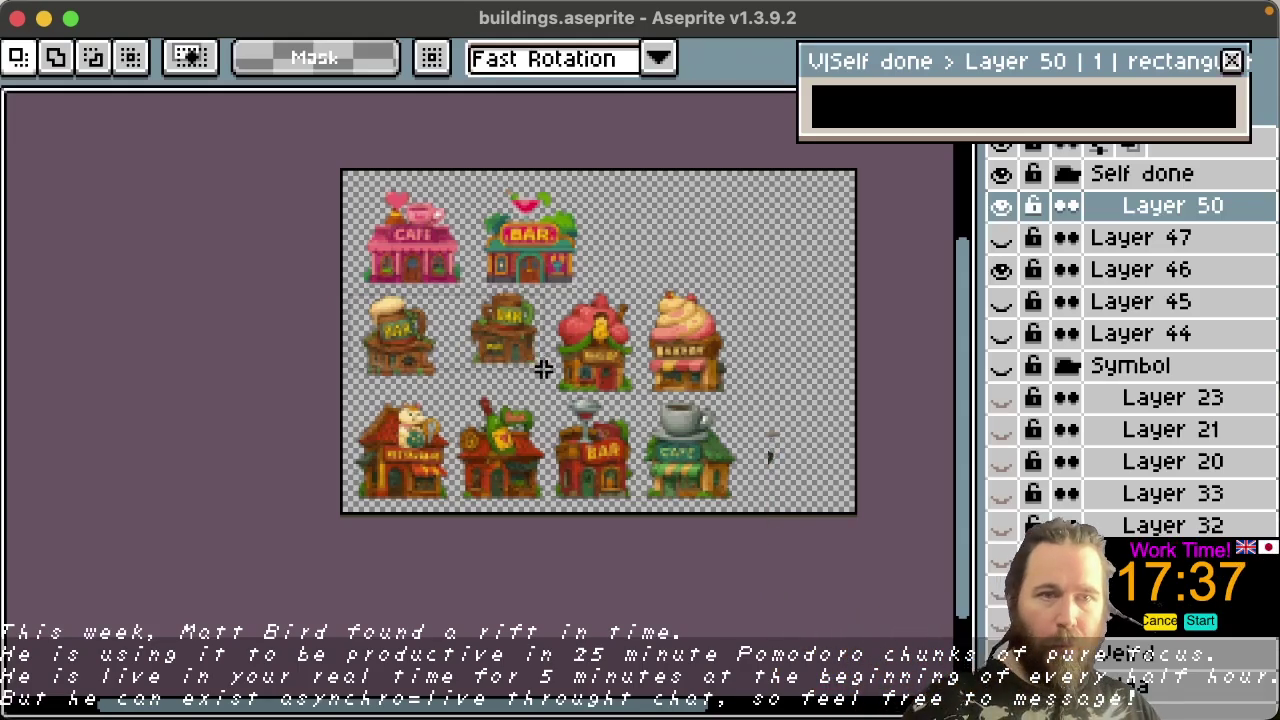
Step: Try marquee selections around the middle-row and bottom-row bar buildings, then clear them
left_click_drag(552, 377, 341, 287)
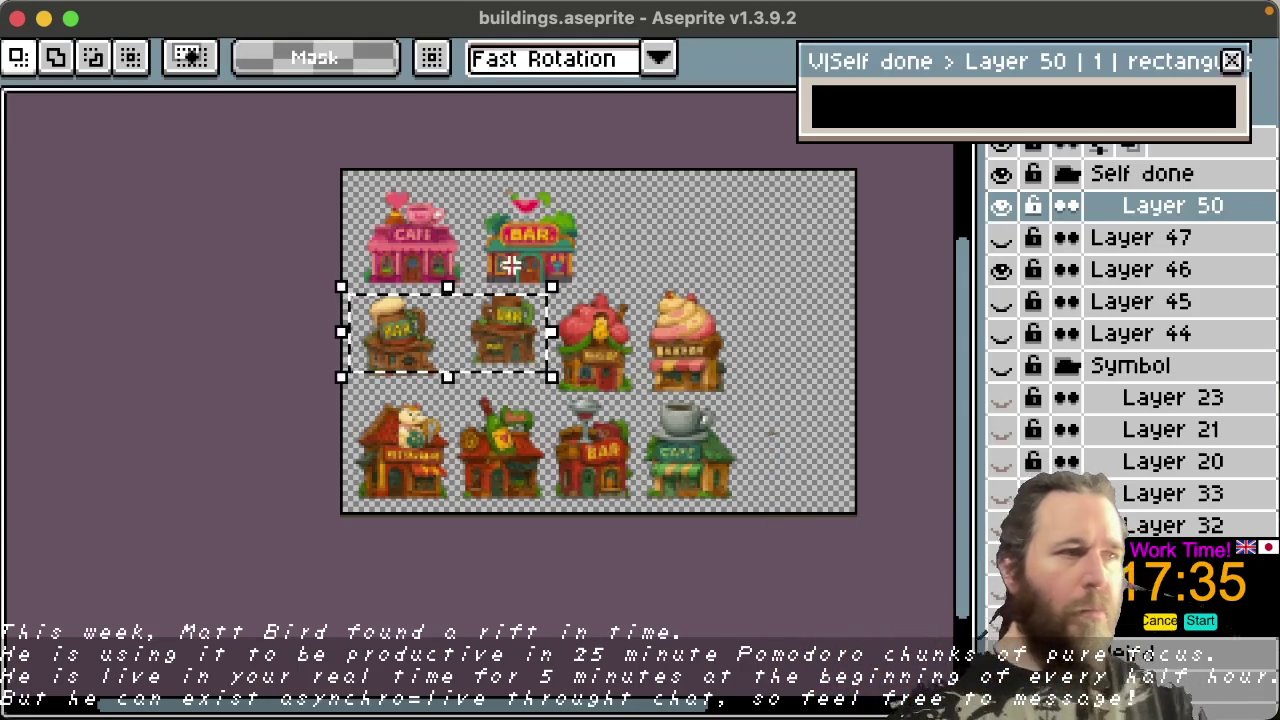
key("ctrl+d")
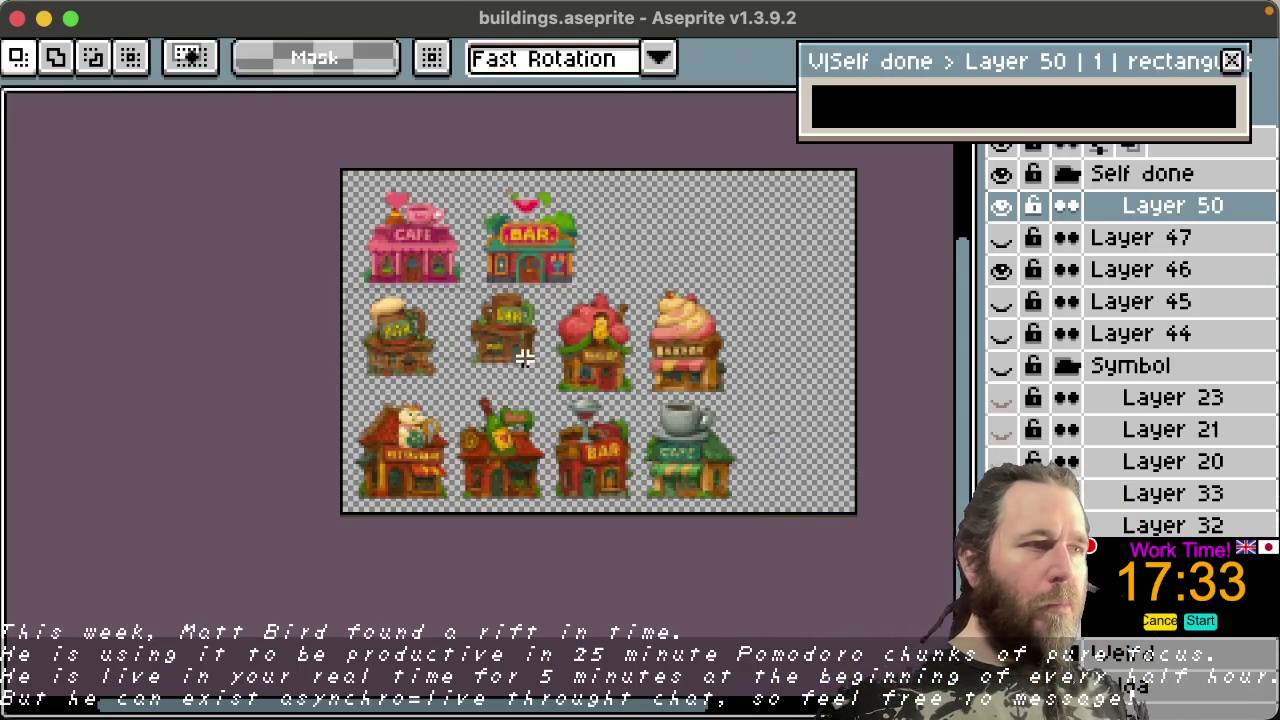
key("ctrl+shift+d")
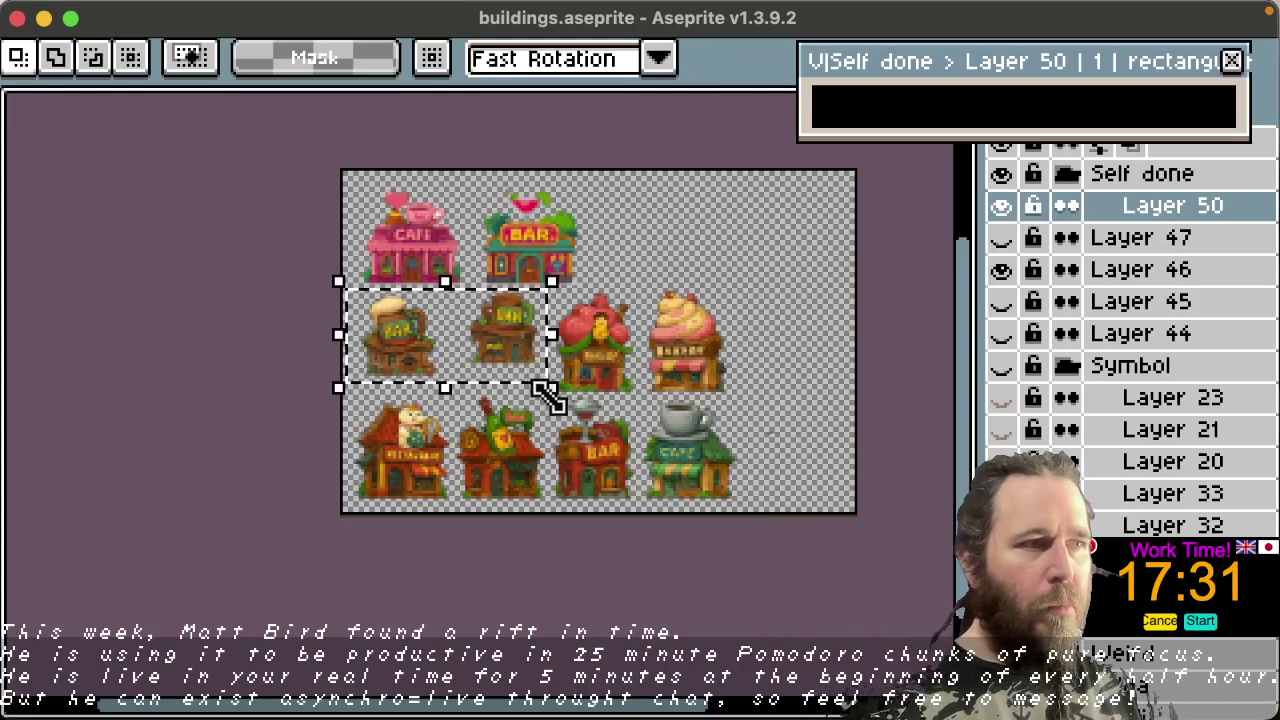
key("space")
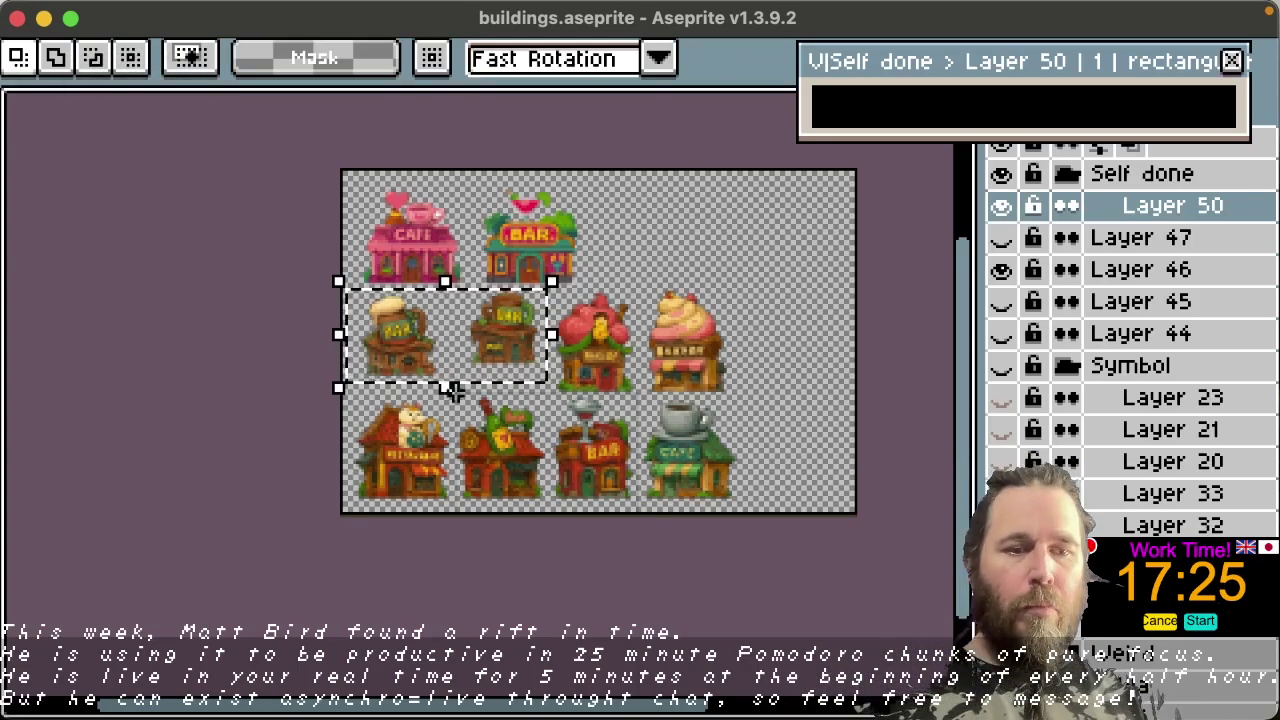
left_click_drag(447, 383, 642, 518)
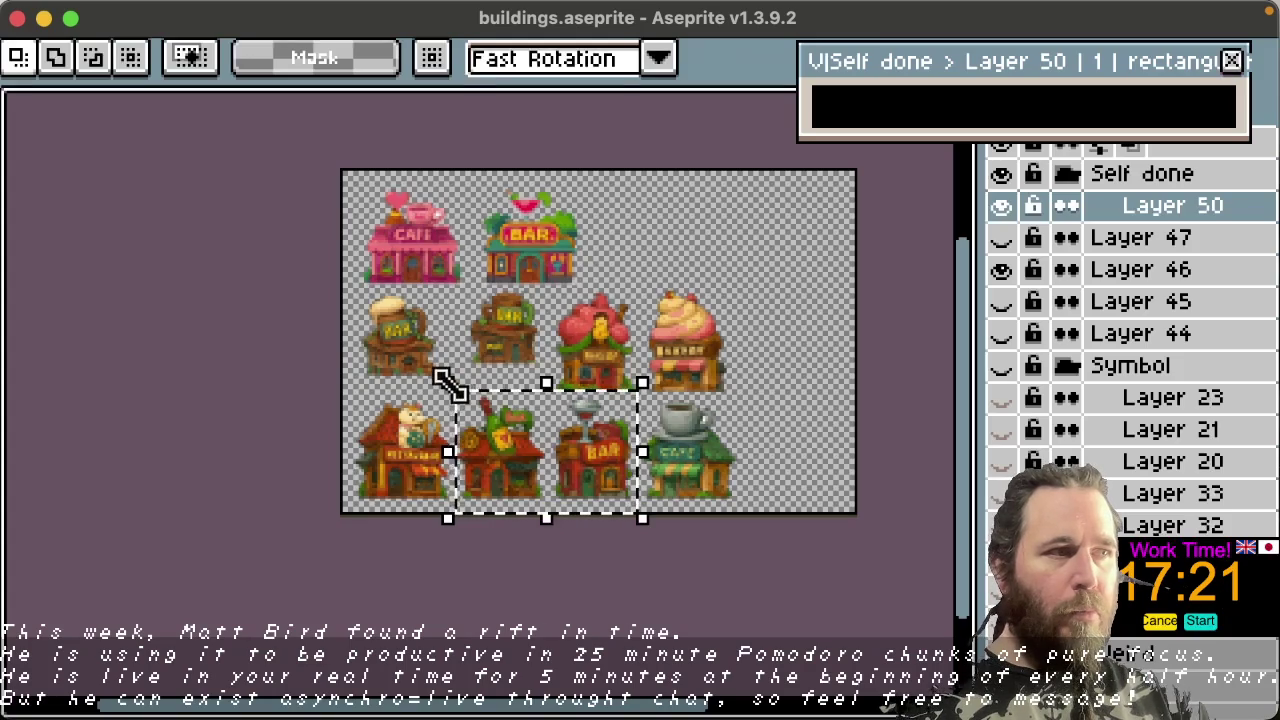
key("shift")
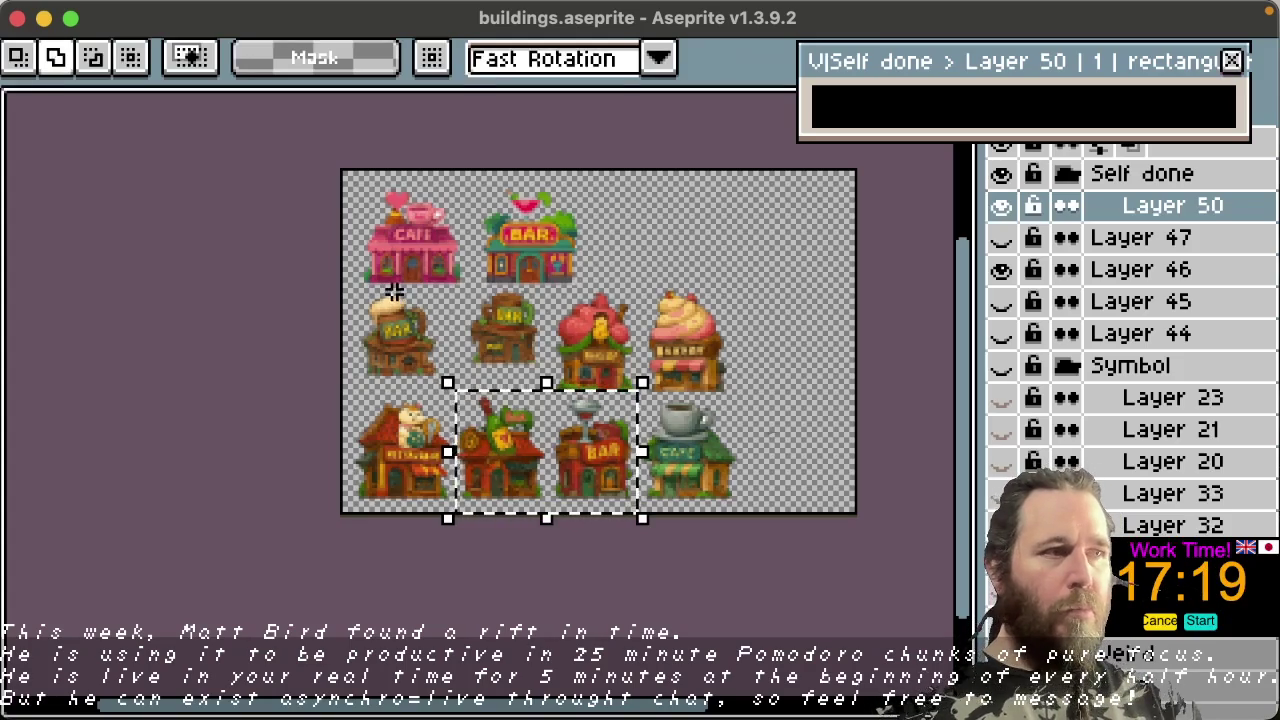
left_click_drag(352, 298, 528, 356)
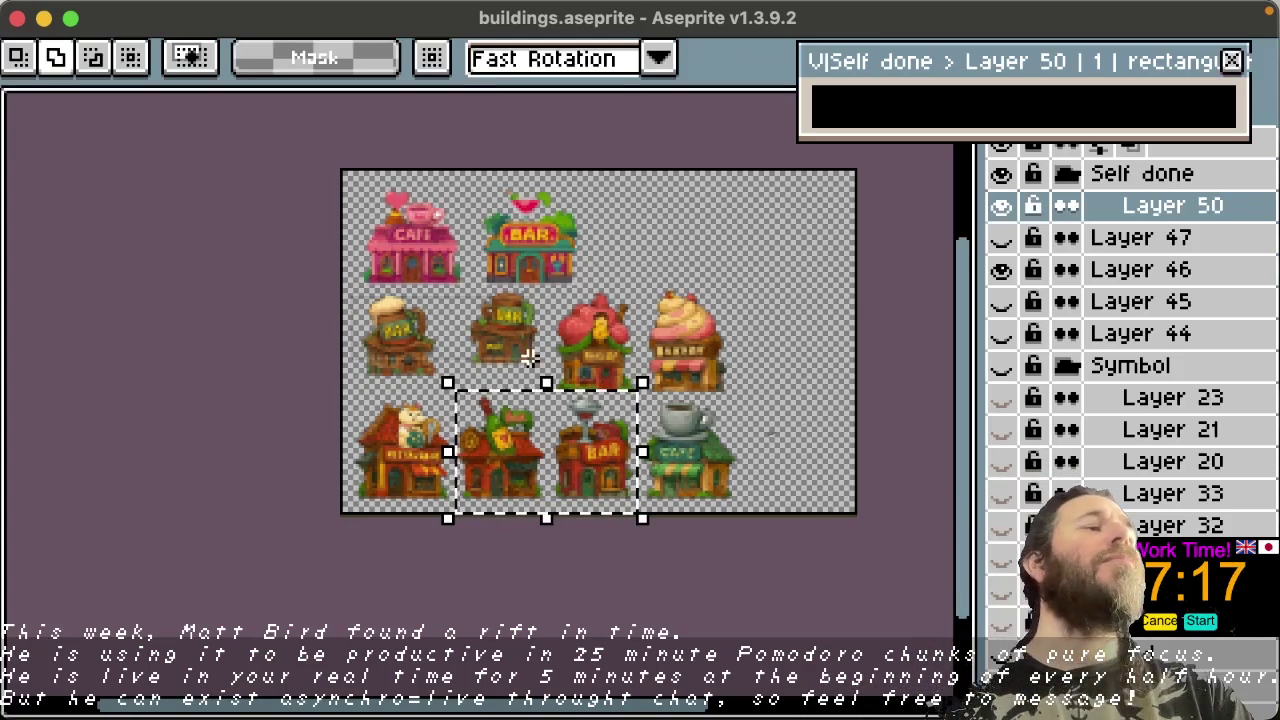
left_click(556, 294)
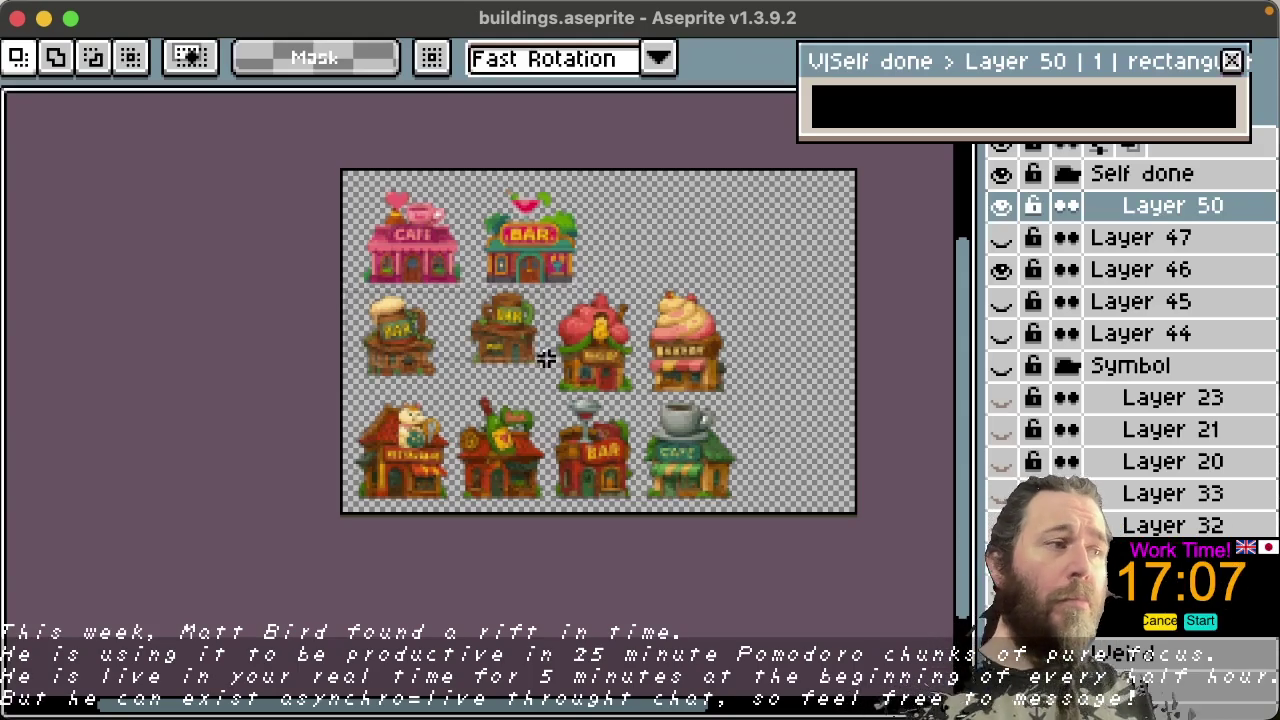
Step: Select both left middle-row bars and add the two bottom-row bars to the selection
key("ctrl+shift+d")
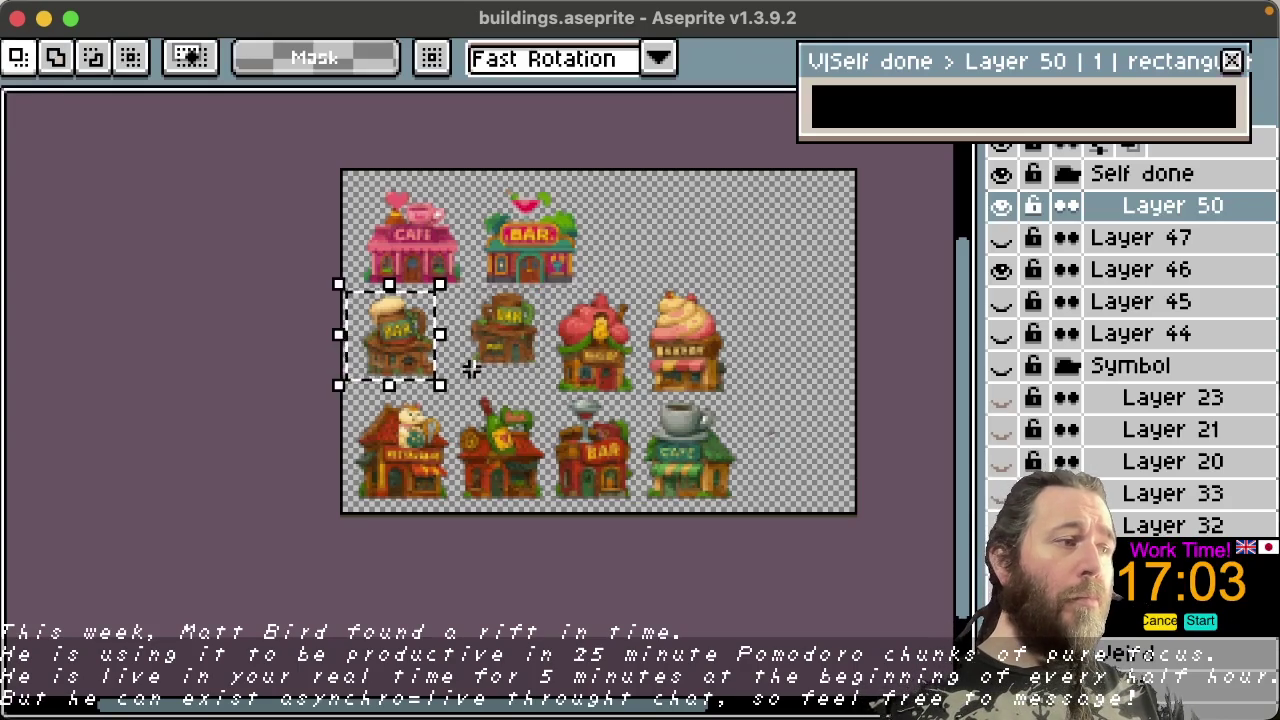
left_click_drag(549, 393, 437, 282)
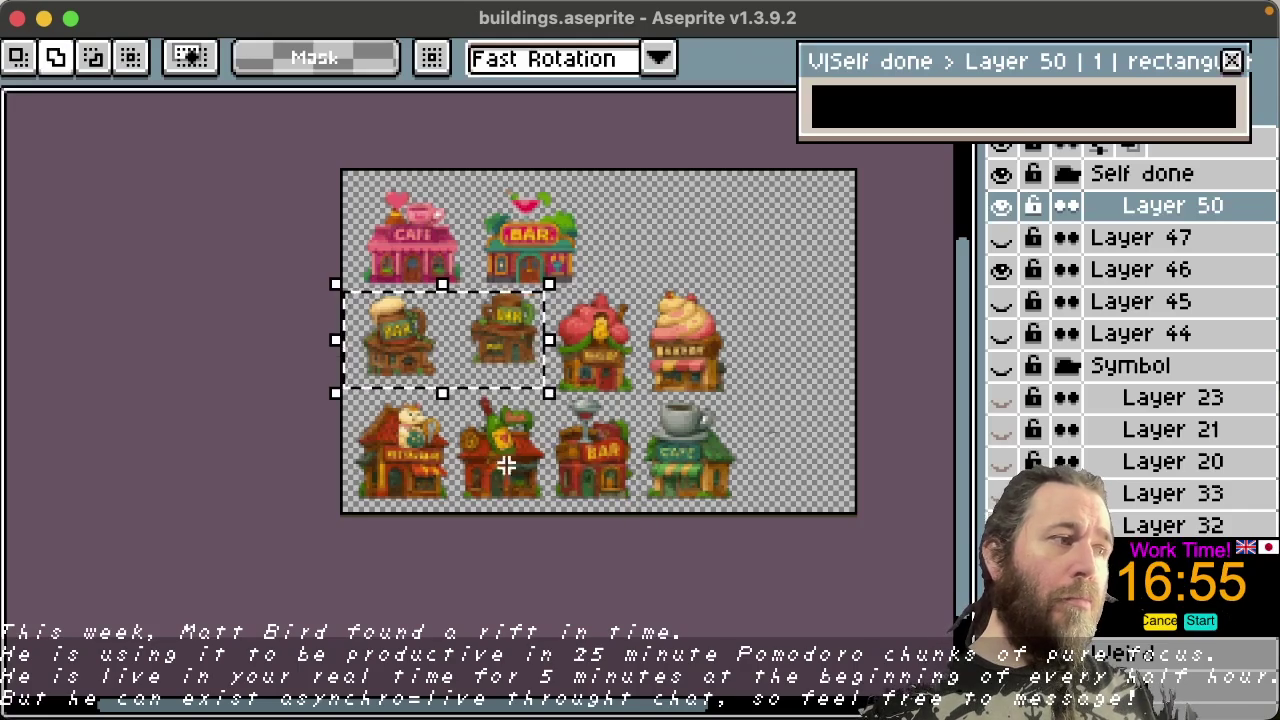
left_click_drag(448, 395, 645, 515)
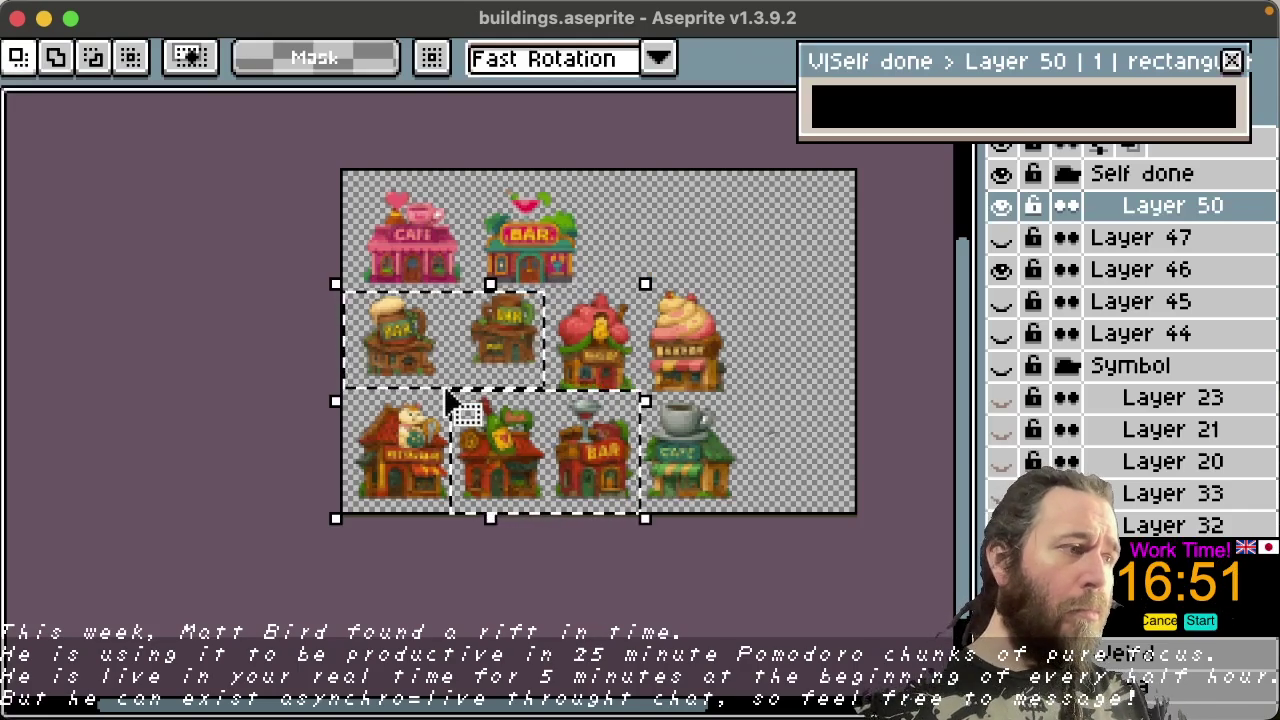
scroll(525, 320, "up", 1)
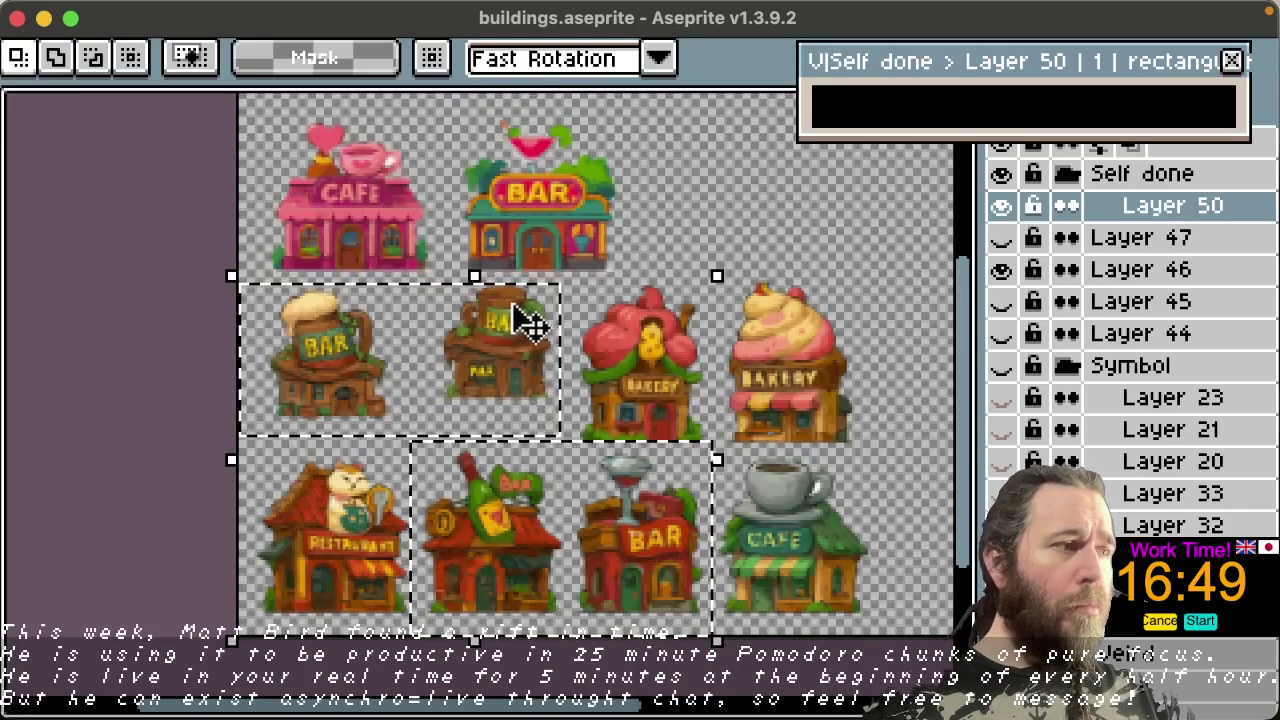
Step: Zoom and pan around the canvas to inspect the selected bar buildings
scroll(537, 320, "up", 1)
scroll(577, 316, "down", 1)
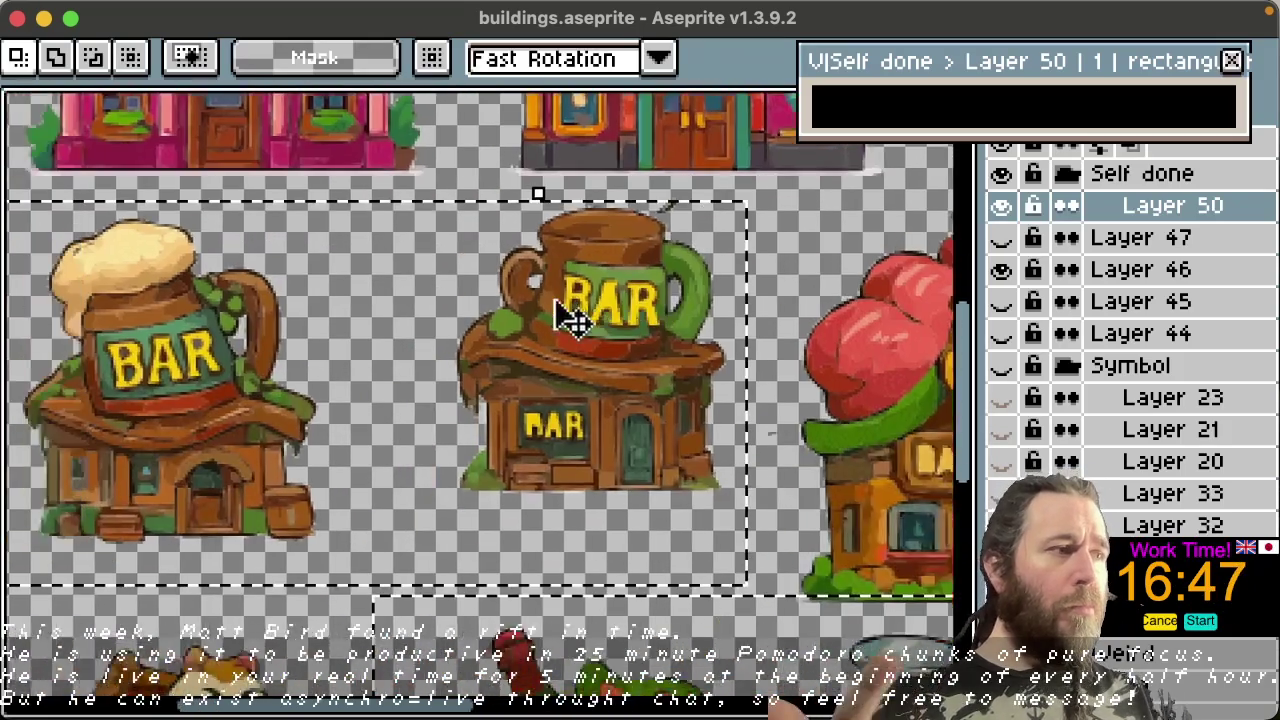
scroll(580, 310, "down", 3)
scroll(638, 287, "up", 1)
scroll(680, 297, "down", 5)
scroll(680, 297, "right", 4)
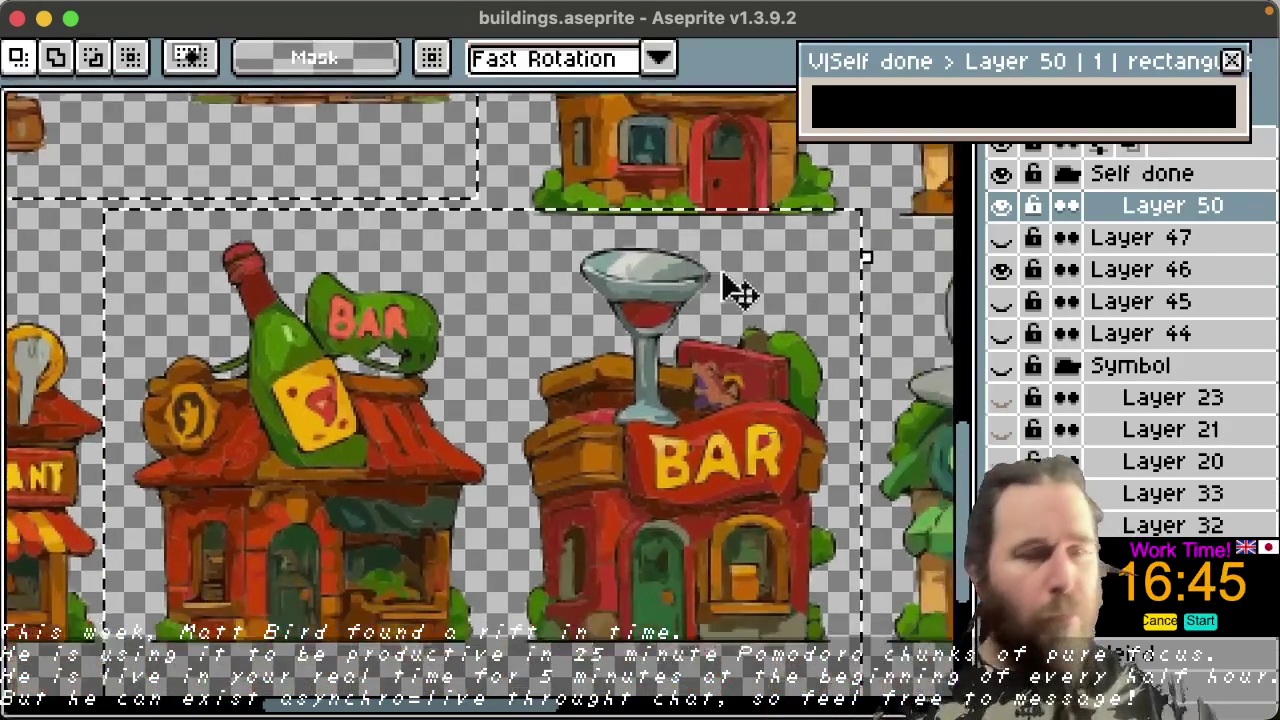
scroll(740, 292, "up", 4)
scroll(740, 292, "left", 2)
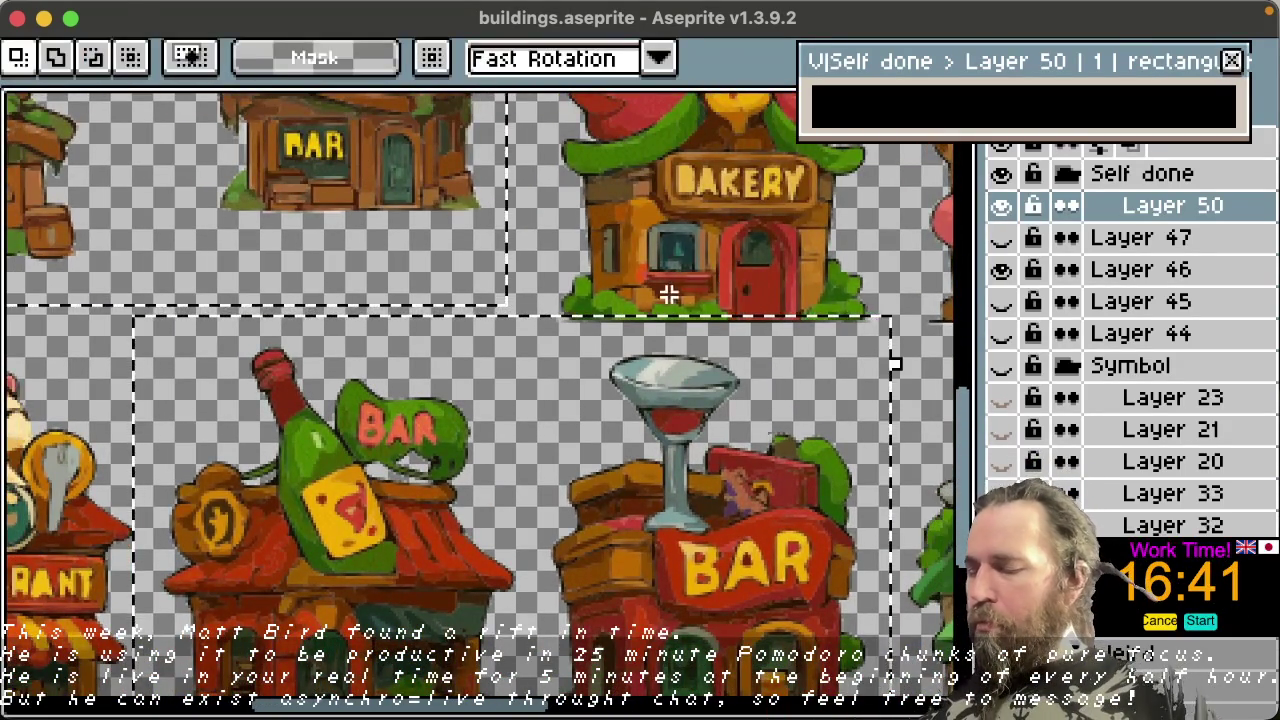
scroll(743, 300, "up", 6)
scroll(746, 300, "up", 2)
scroll(746, 300, "left", 3)
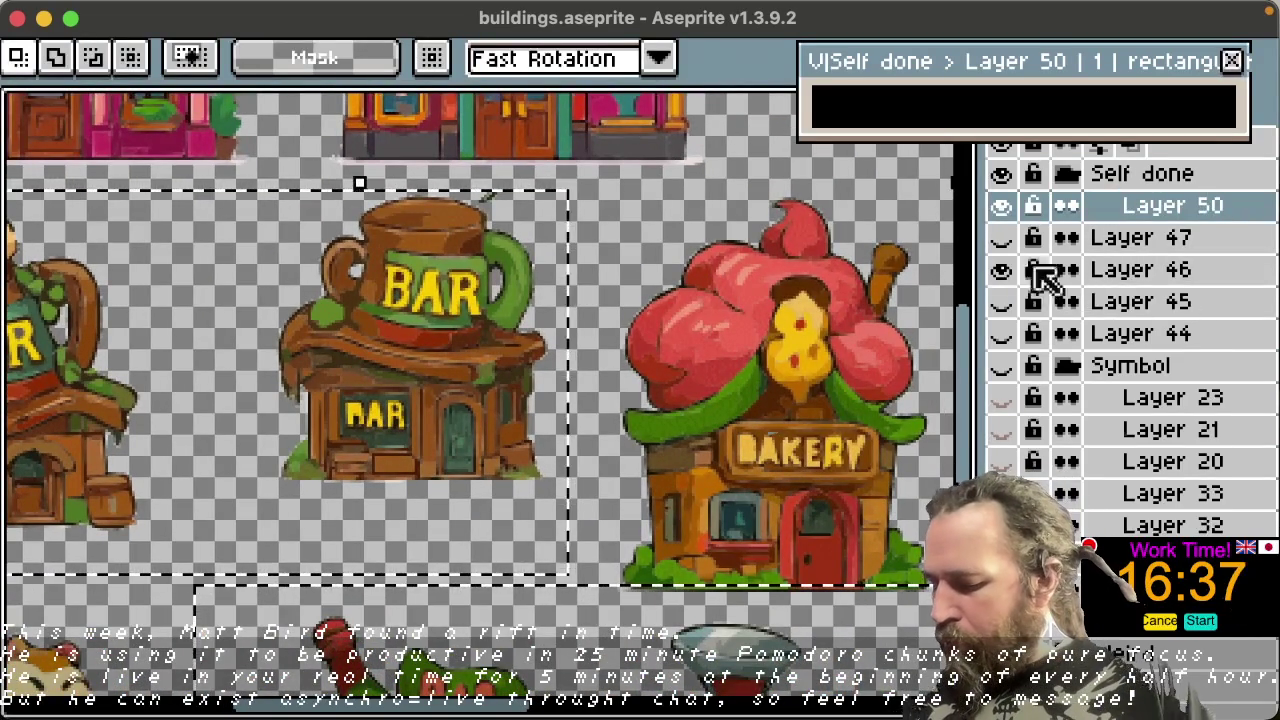
Step: Switch to Layer 50, hide Layer 46, and confirm the transform of the selected bars
left_click(1150, 272)
left_click(520, 405)
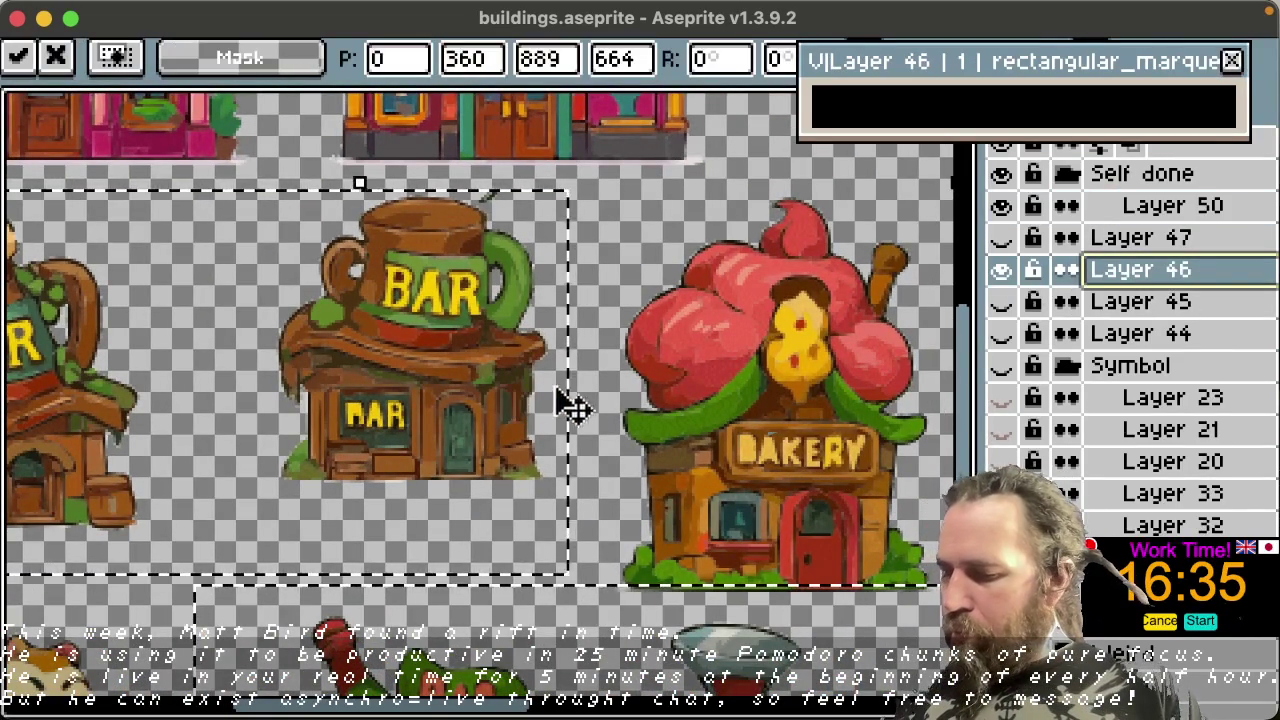
left_click(1158, 213)
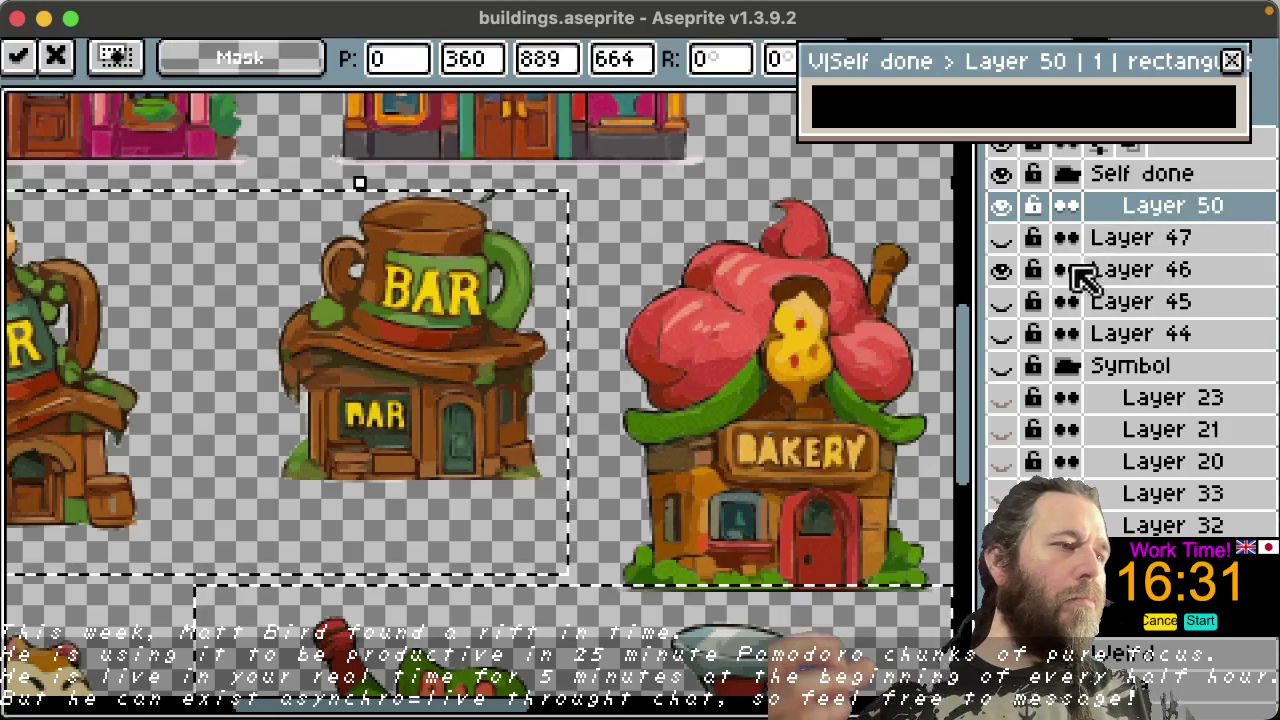
left_click(1001, 270)
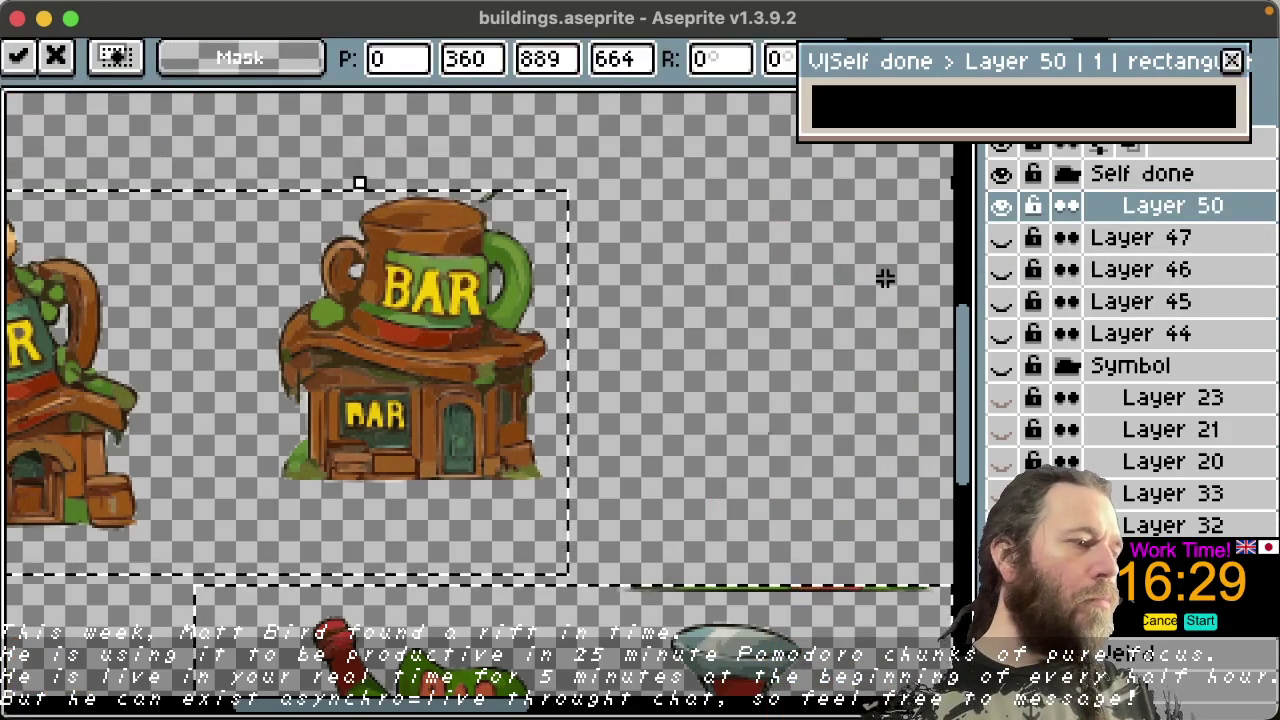
key("Return")
left_click_drag(963, 345, 958, 496)
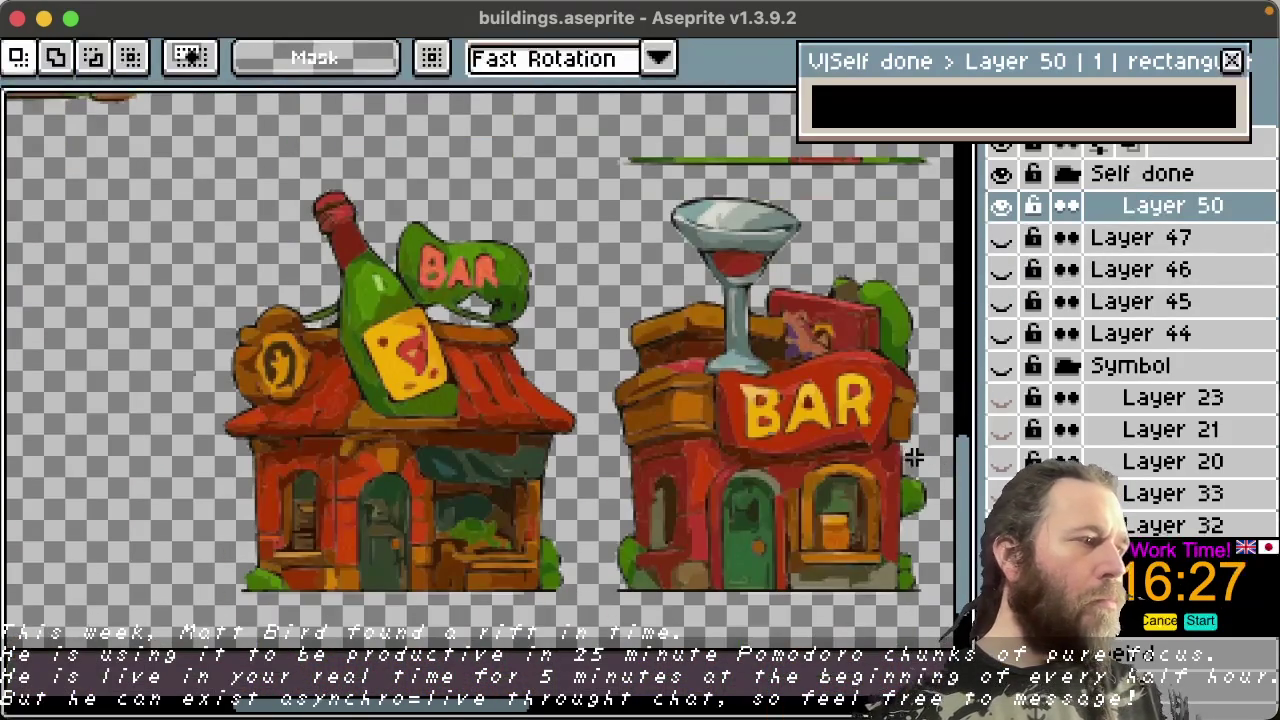
Step: Select the two bottom bar buildings and move them left beneath the upper bars
scroll(730, 423, "down", 1)
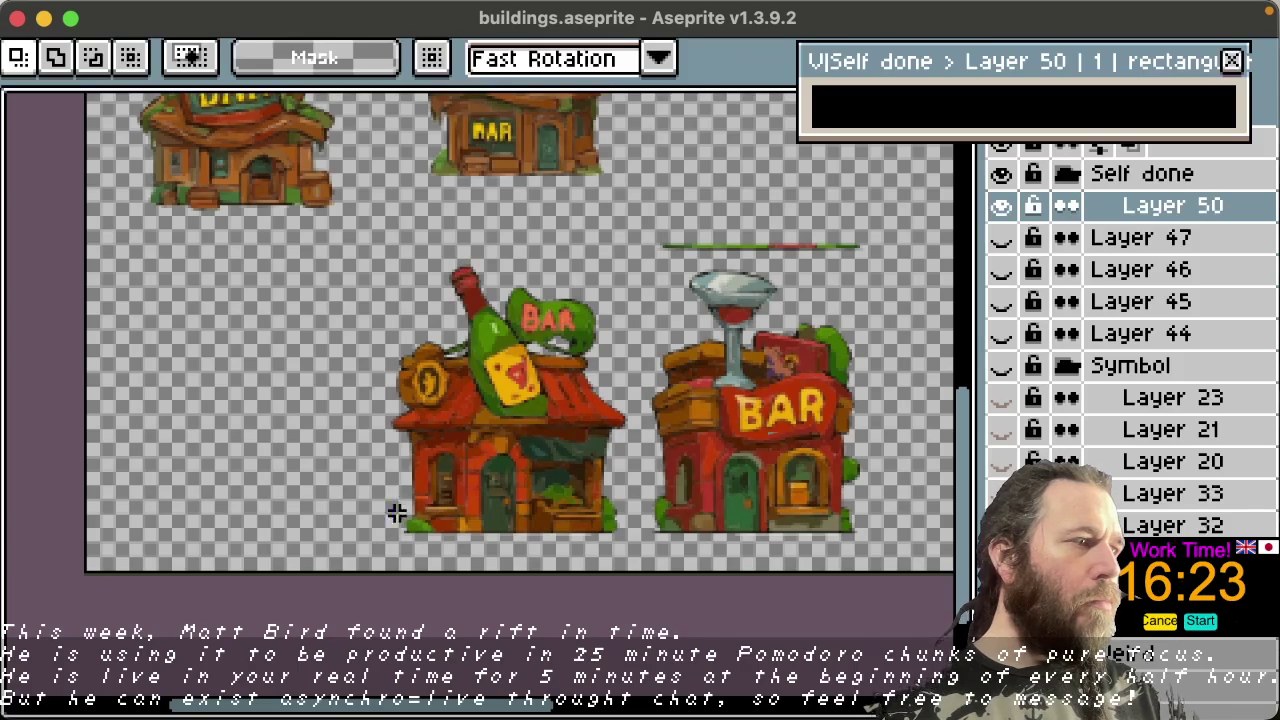
left_click_drag(378, 558, 900, 228)
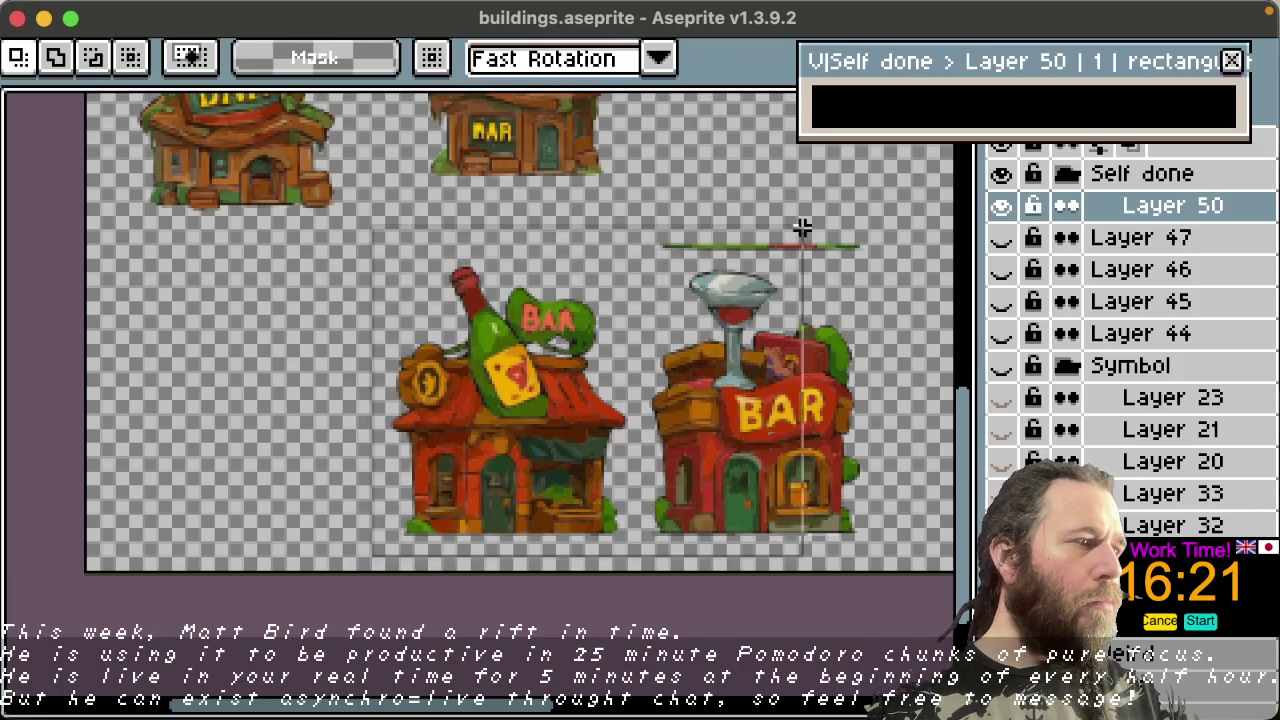
left_click_drag(791, 466, 527, 462)
left_click(760, 347)
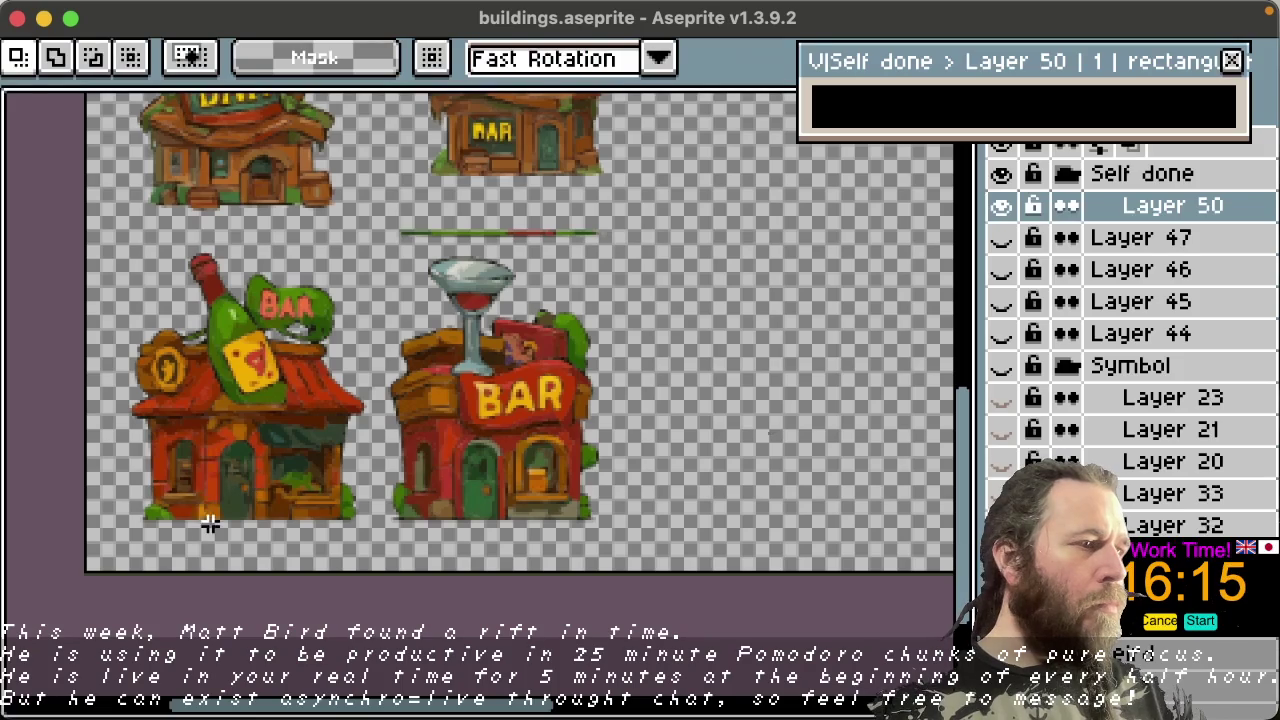
Step: Try small selections around the bottle and martini bars, then clear the selection
left_click_drag(216, 528, 117, 385)
left_click_drag(394, 328, 451, 520)
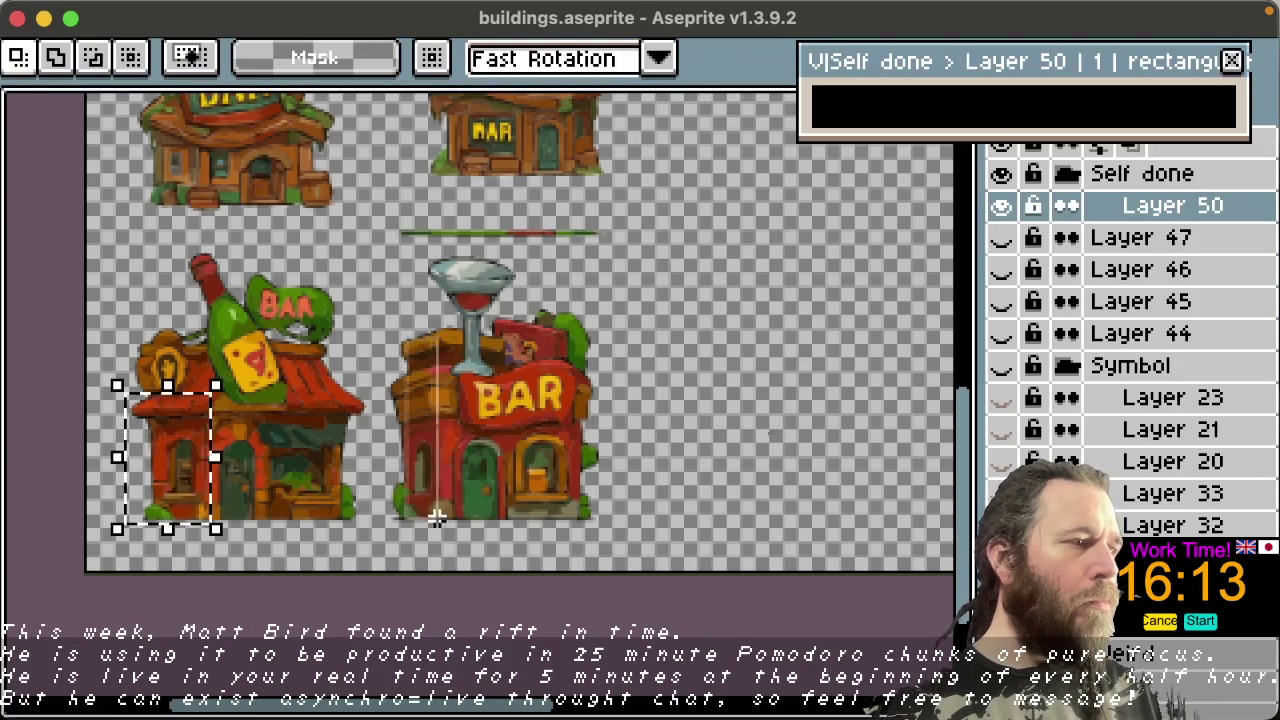
left_click(605, 458)
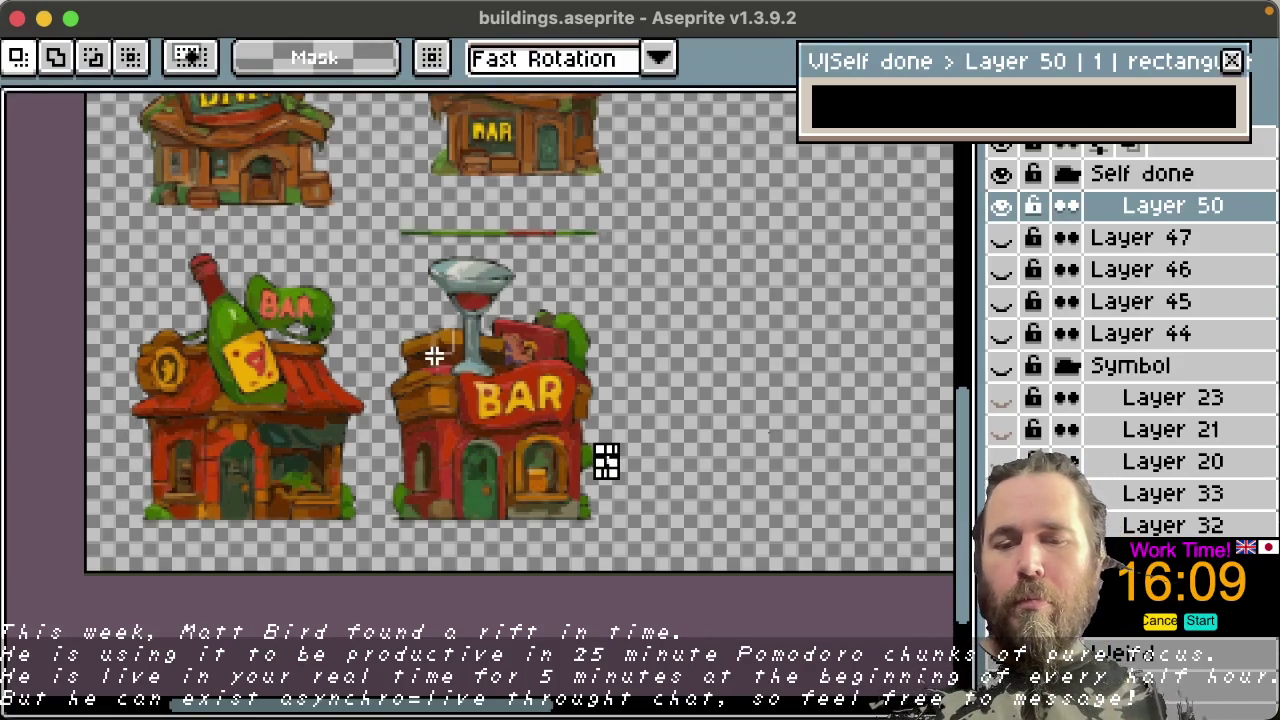
left_click_drag(415, 318, 462, 365)
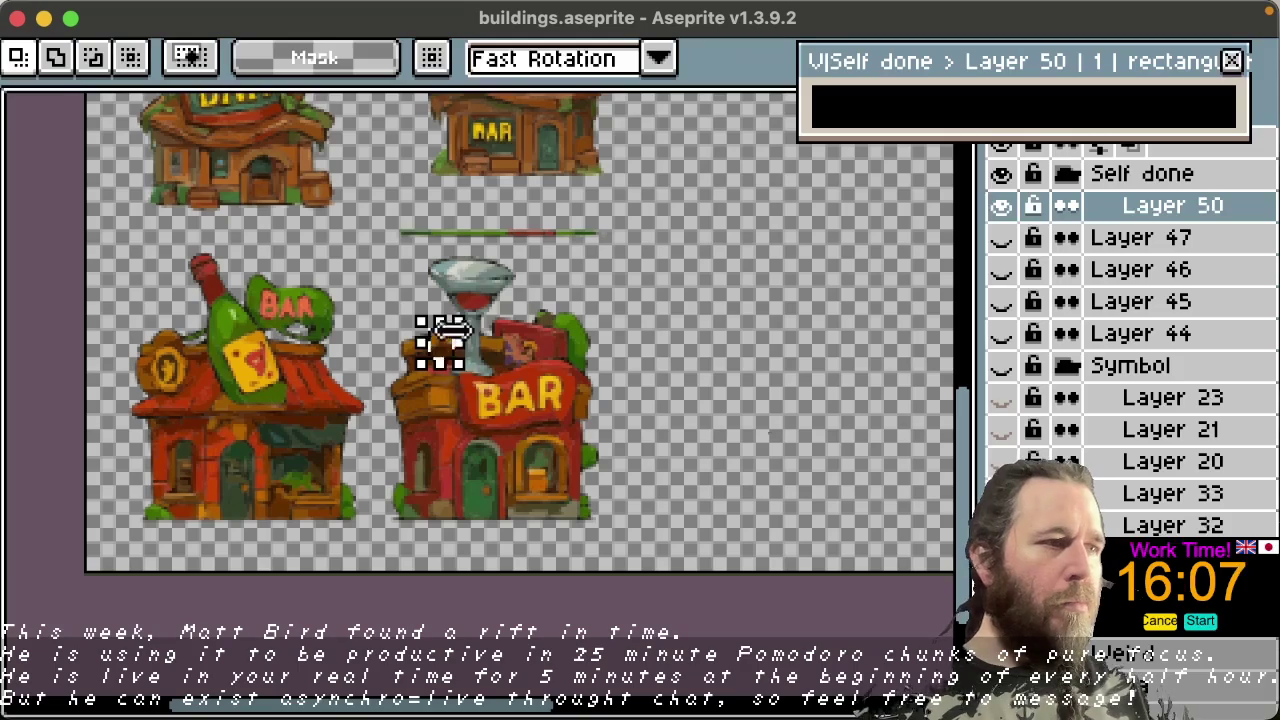
left_click_drag(971, 491, 968, 433)
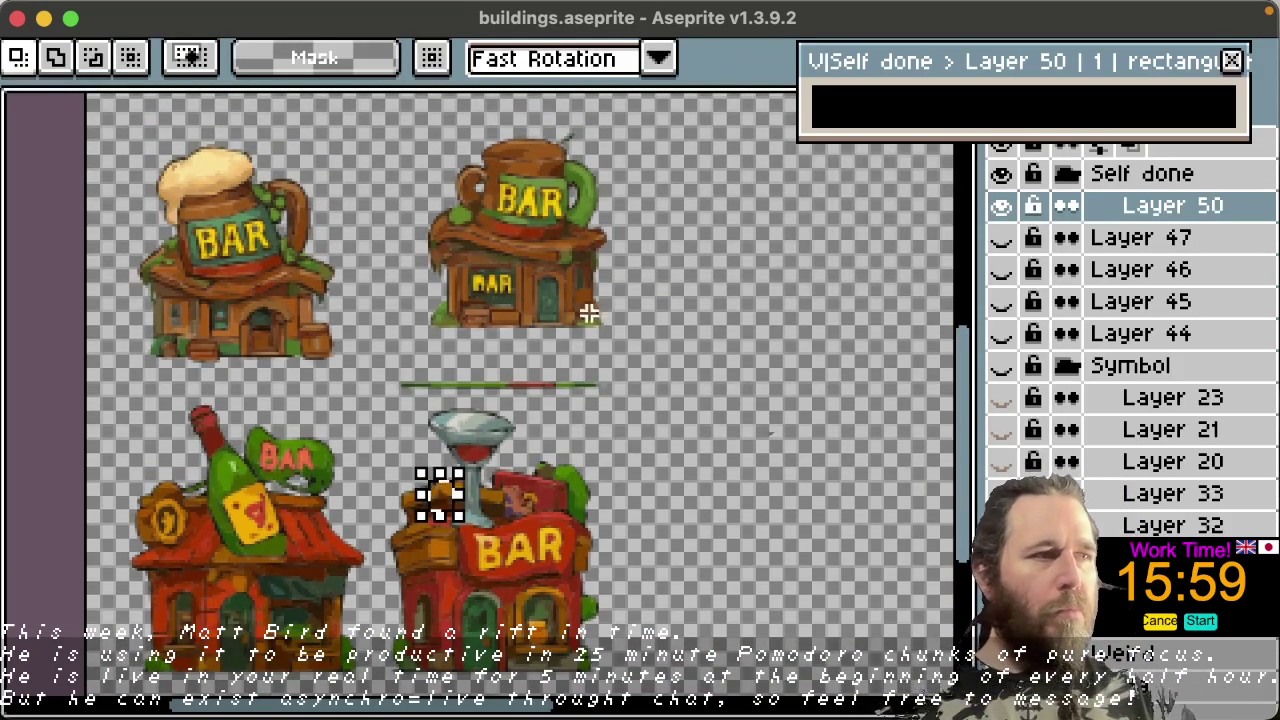
key("ctrl+d")
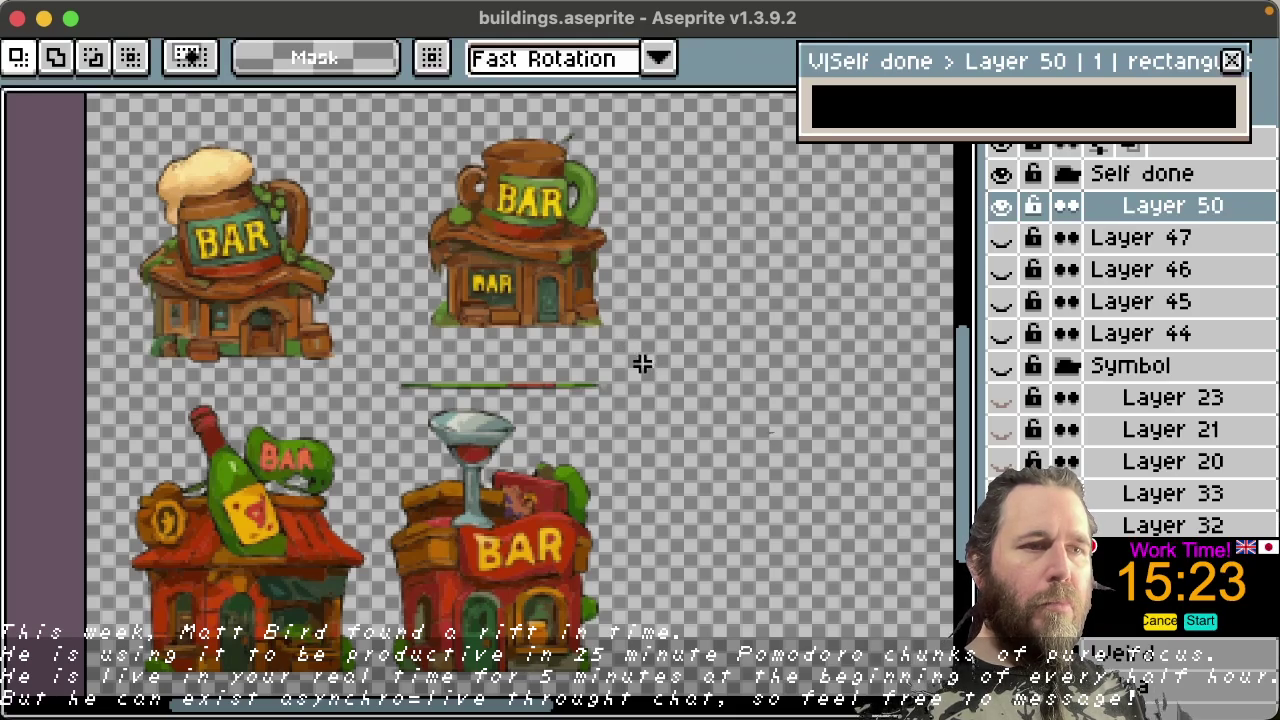
left_click_drag(384, 370, 615, 398)
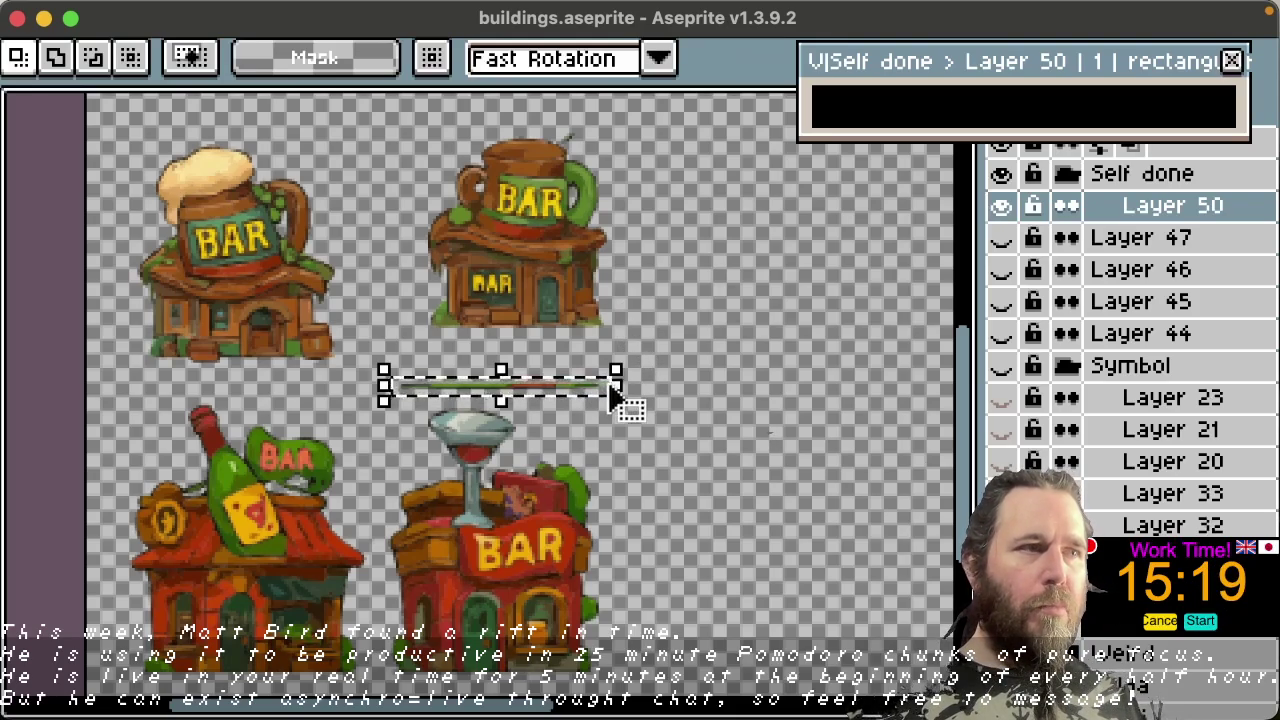
key("Delete")
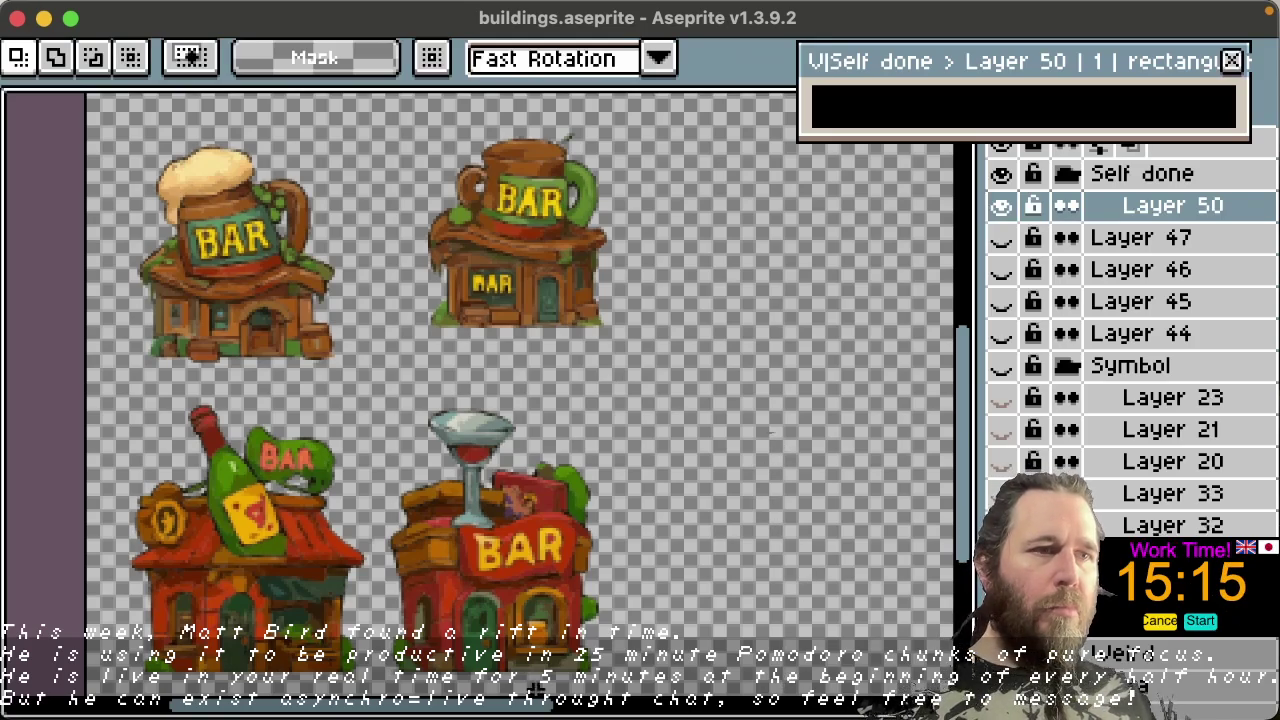
scroll(823, 562, "right", 5)
scroll(823, 562, "right", 2)
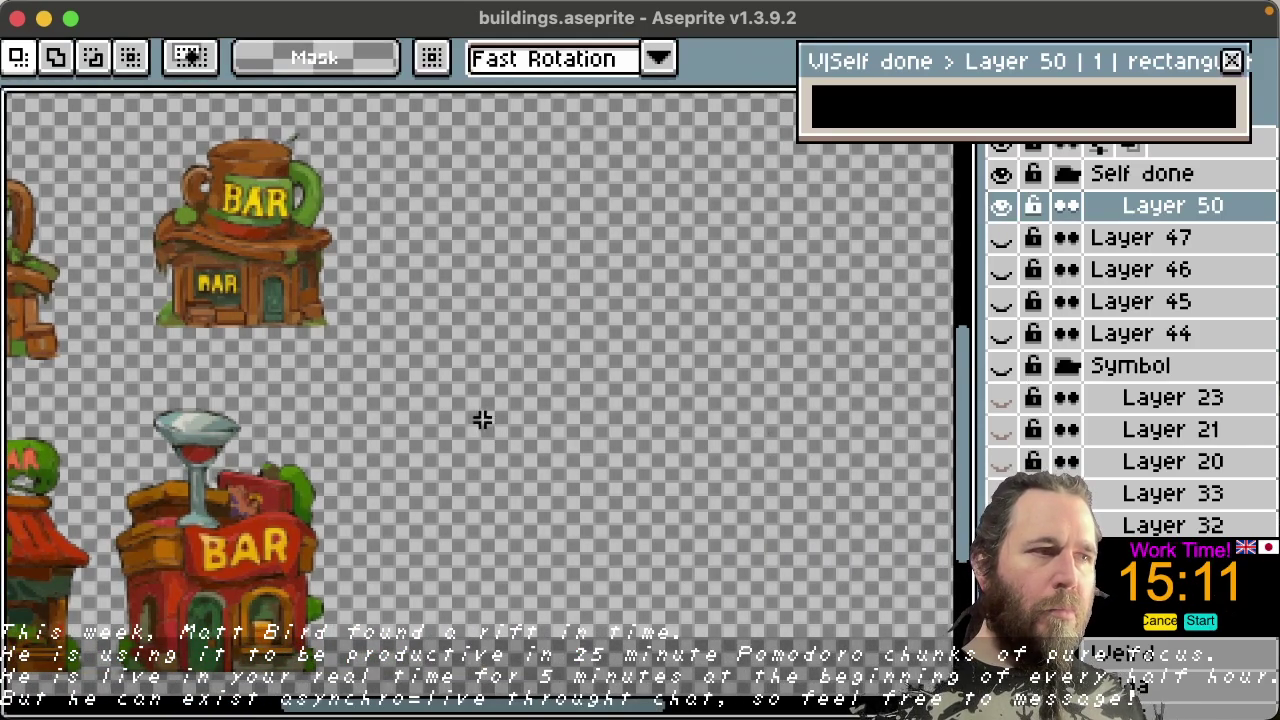
scroll(558, 587, "left", 1)
scroll(600, 590, "left", 2)
scroll(607, 590, "left", 2)
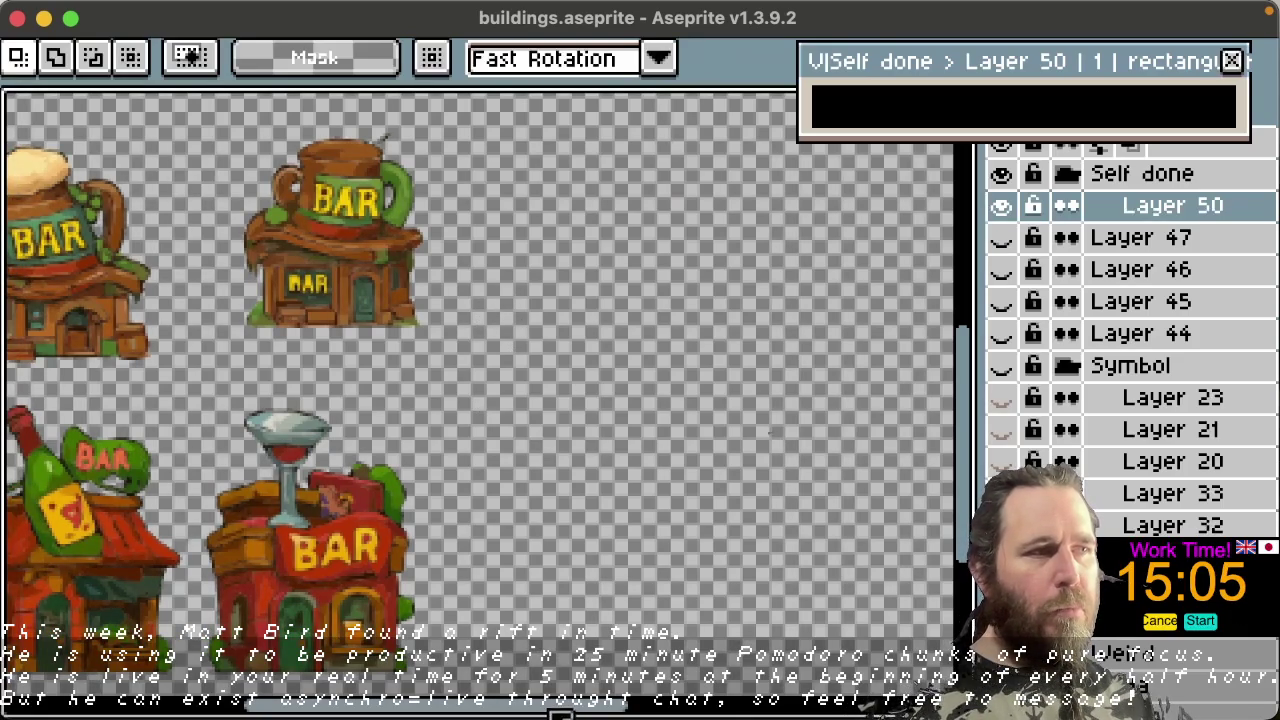
scroll(556, 708, "left", 3)
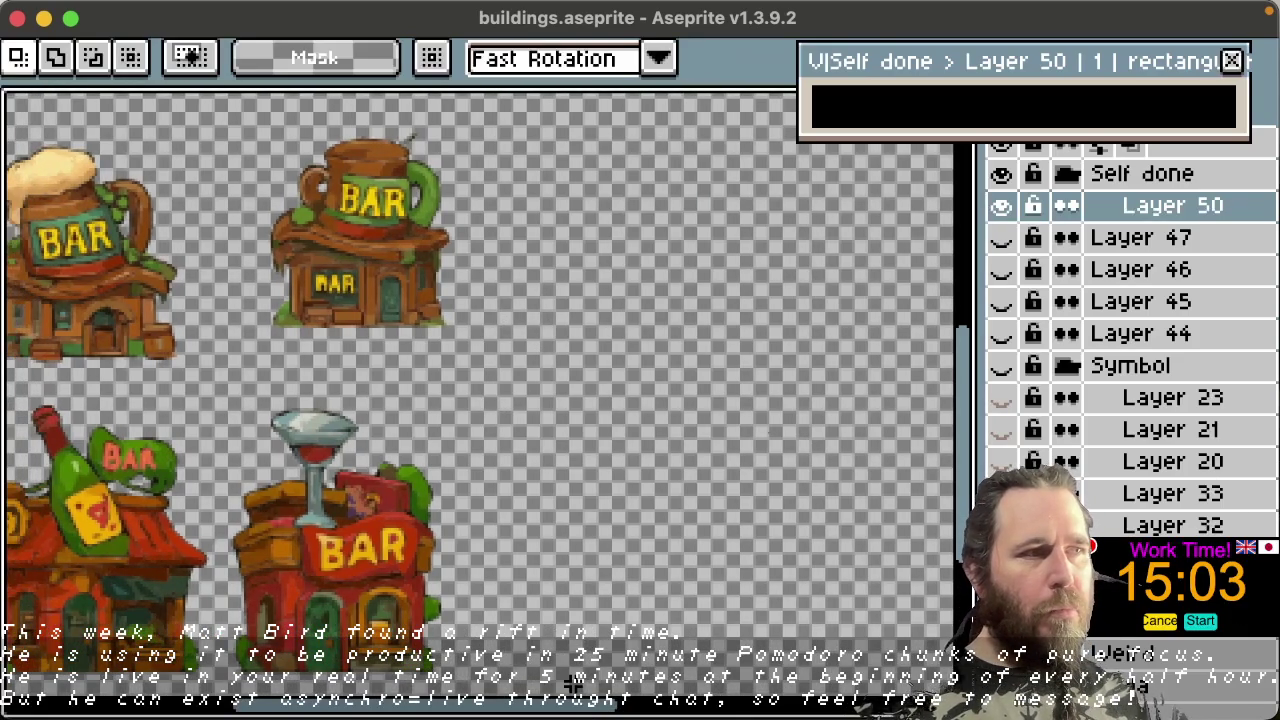
key("shift+n")
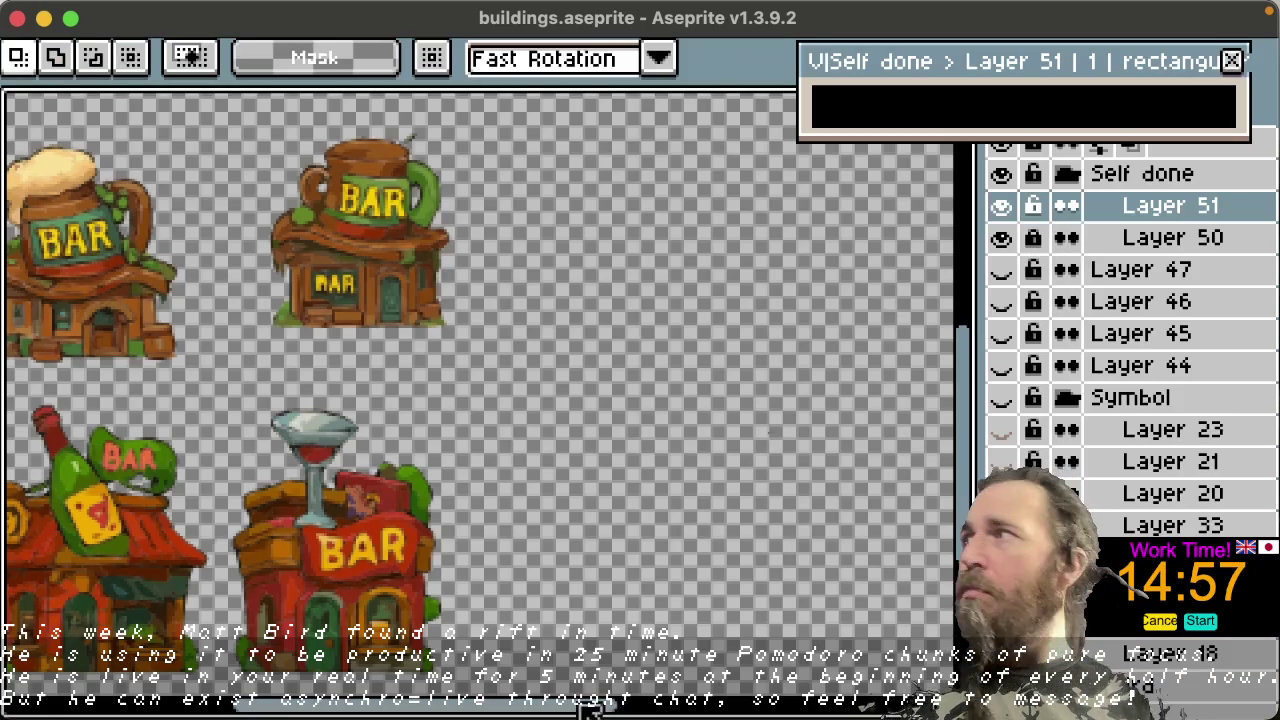
Step: Create Layer 51 above the locked Layer 50 holding the four bar buildings
left_click_drag(610, 712, 563, 682)
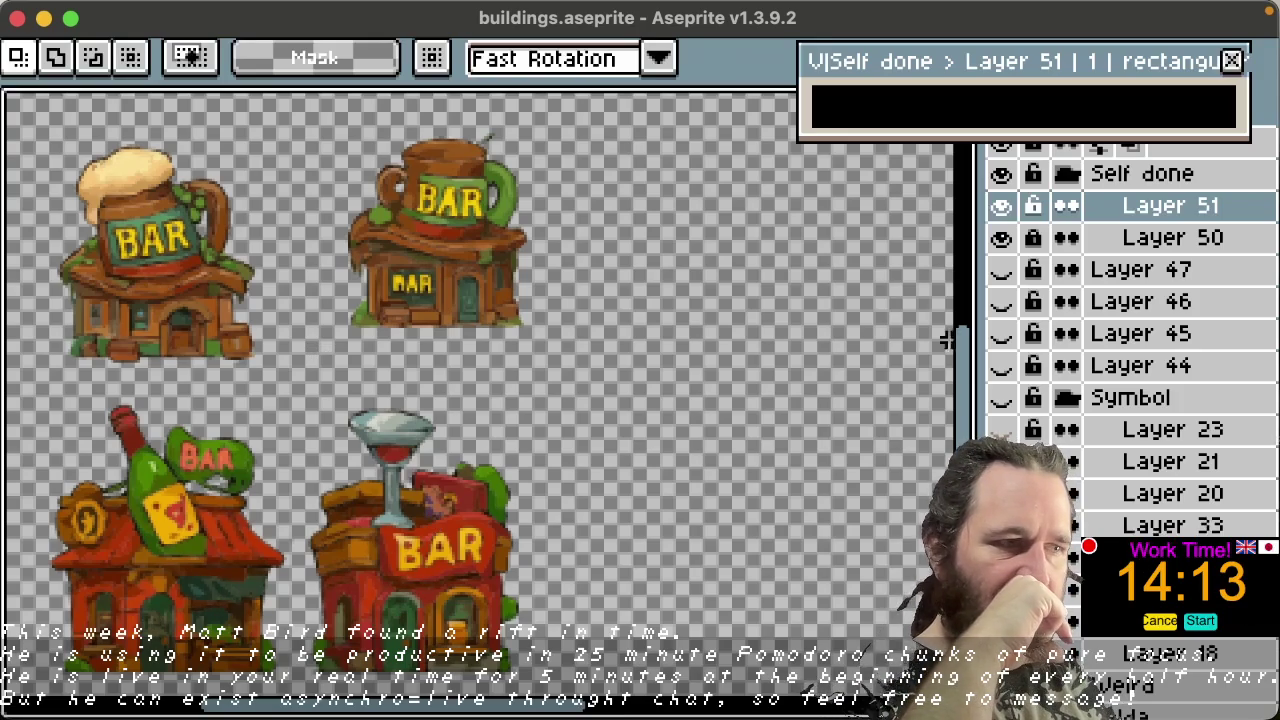
Step: Zoom in and pan onto the red bar and the bottle-topped bar below
scroll(975, 375, "up", 1)
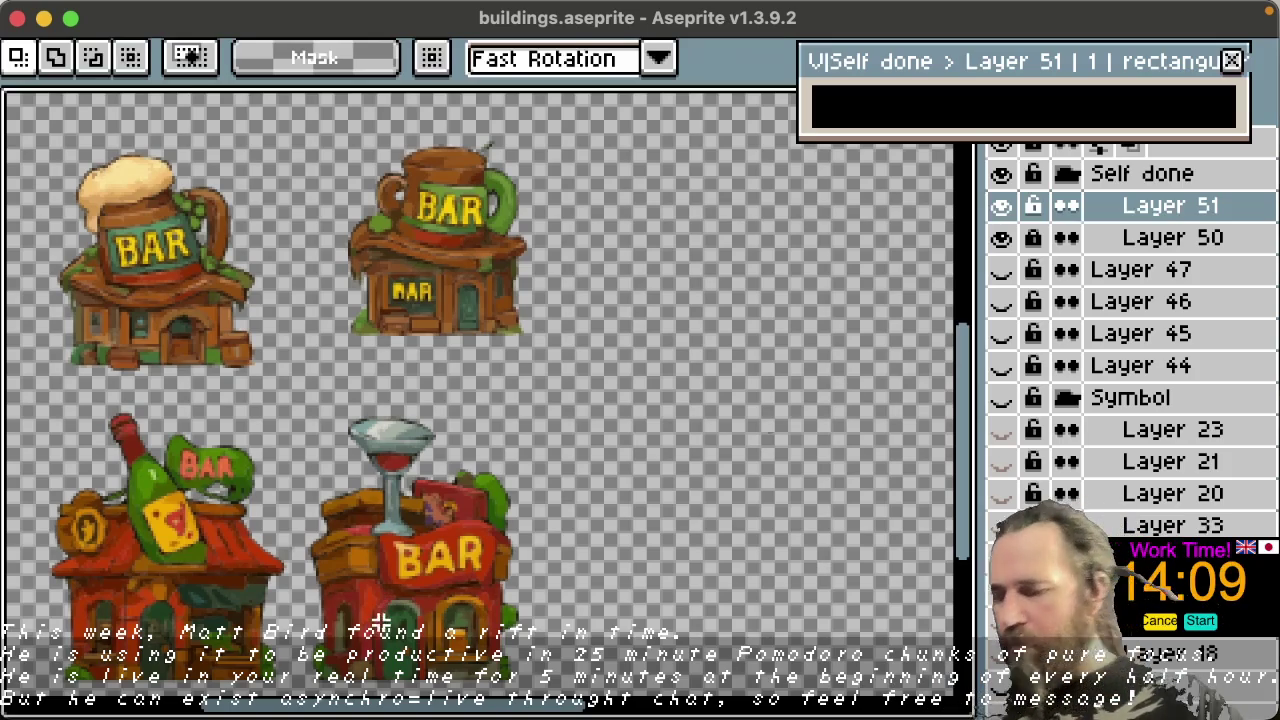
key("space")
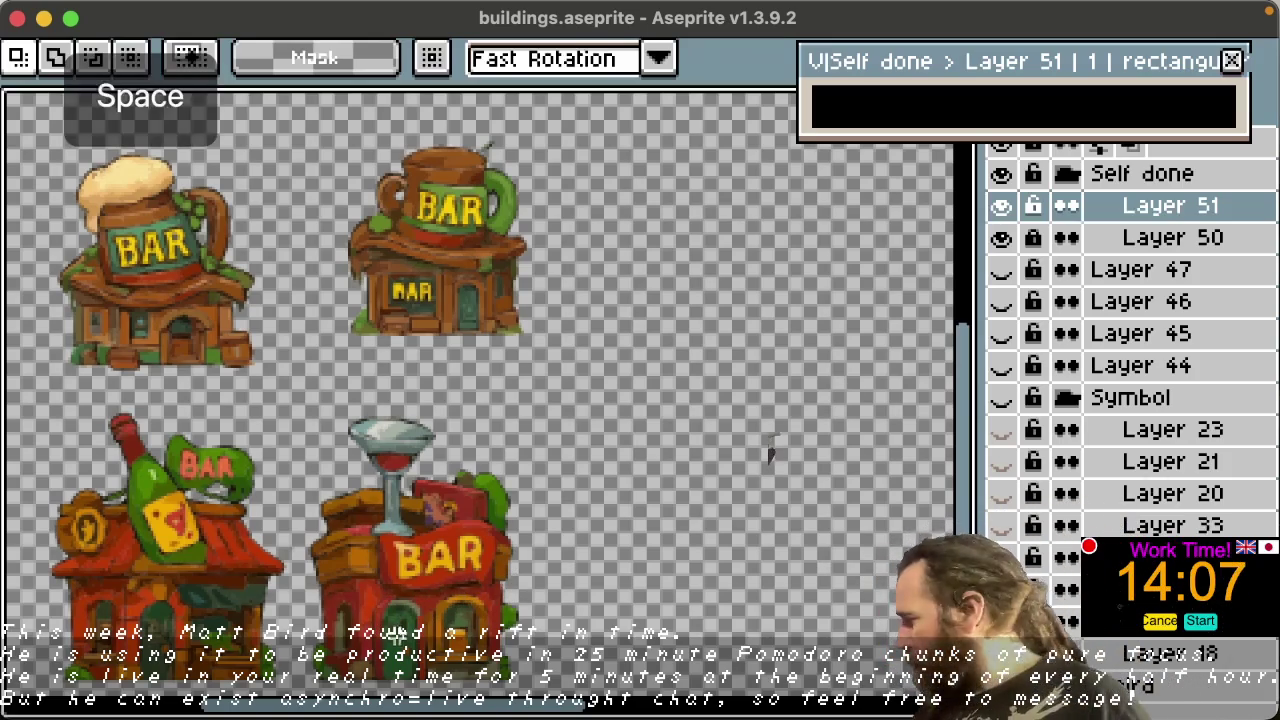
scroll(440, 620, "up", 1)
scroll(450, 610, "up", 3)
scroll(465, 598, "up", 1)
scroll(465, 598, "up", 1)
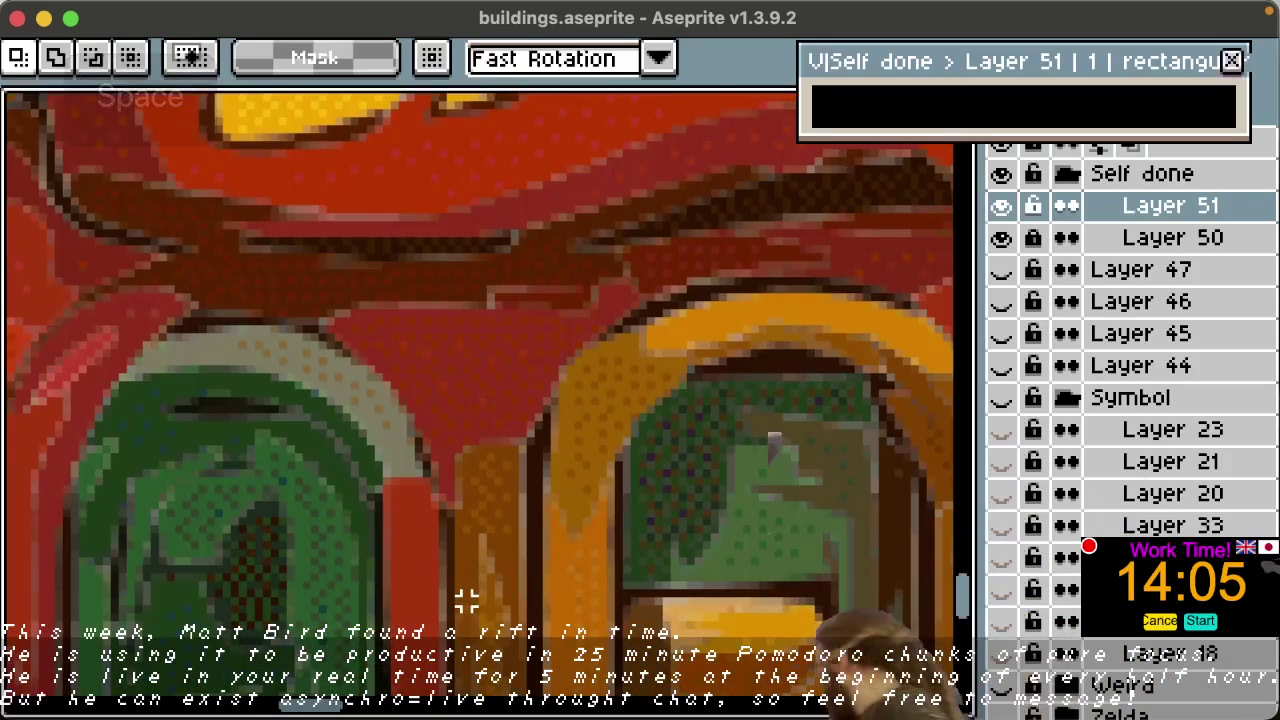
scroll(455, 600, "down", 1)
scroll(443, 605, "down", 2)
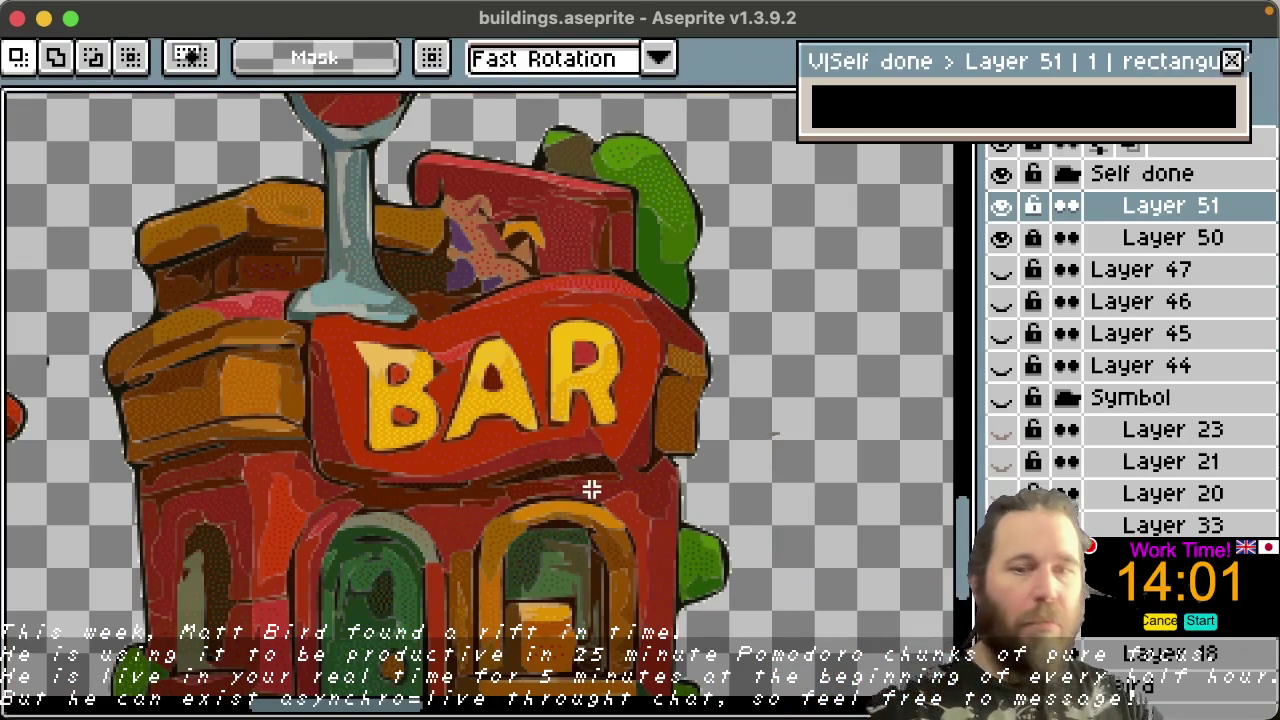
key("h")
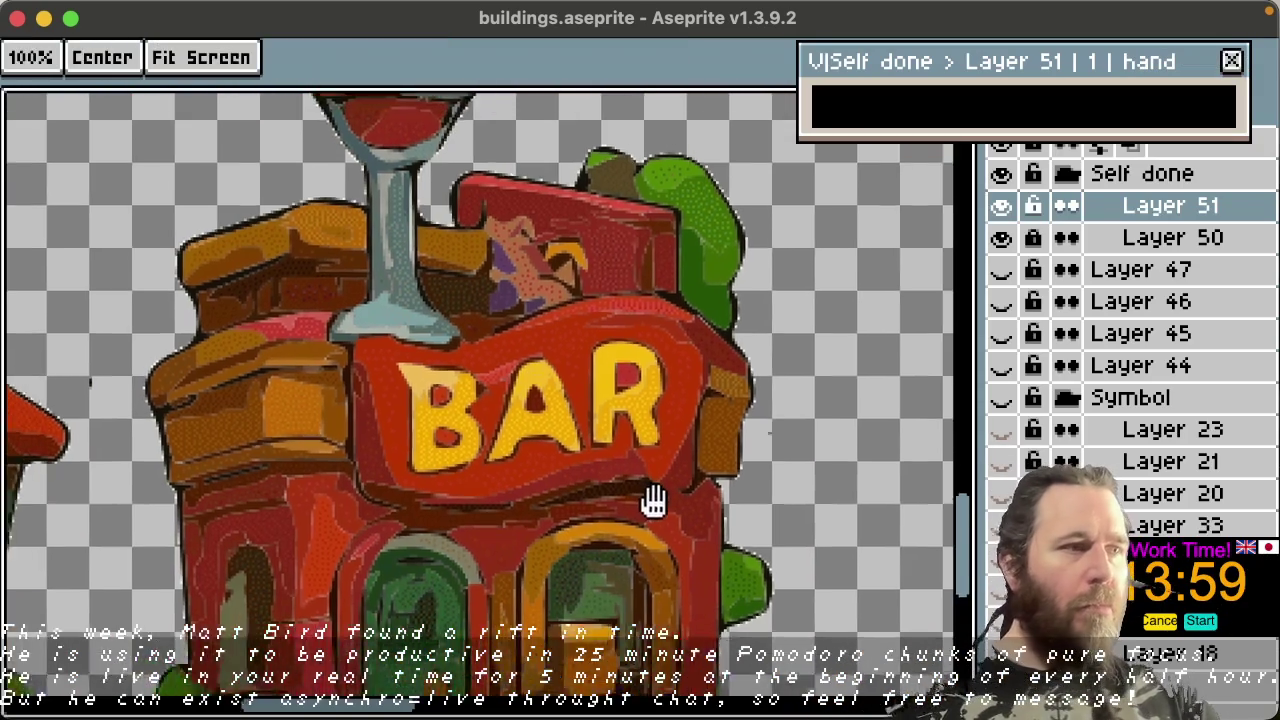
scroll(640, 491, "left", 5)
left_click_drag(742, 510, 786, 517)
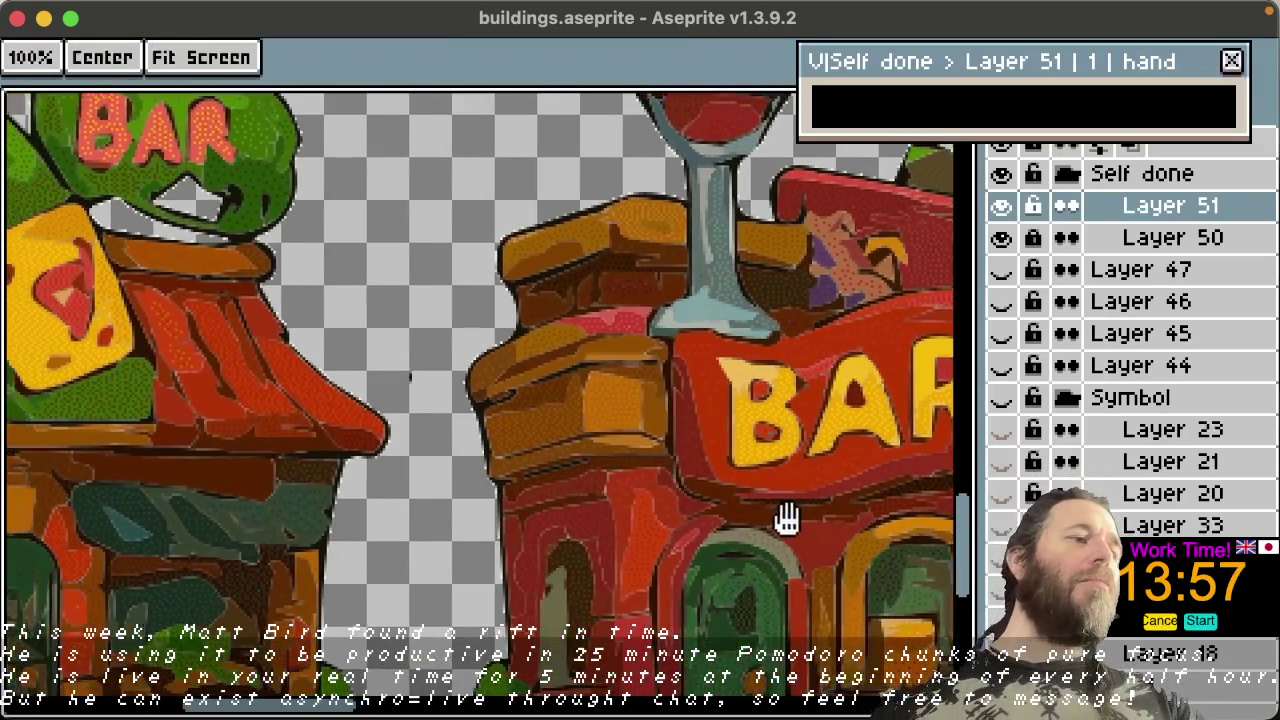
Step: Sample the building's wall red and paint a red dot in the gap on Layer 51
mouse_move(594, 566)
left_mouse_down()
mouse_move(781, 517)
mouse_move(611, 497)
left_mouse_up()
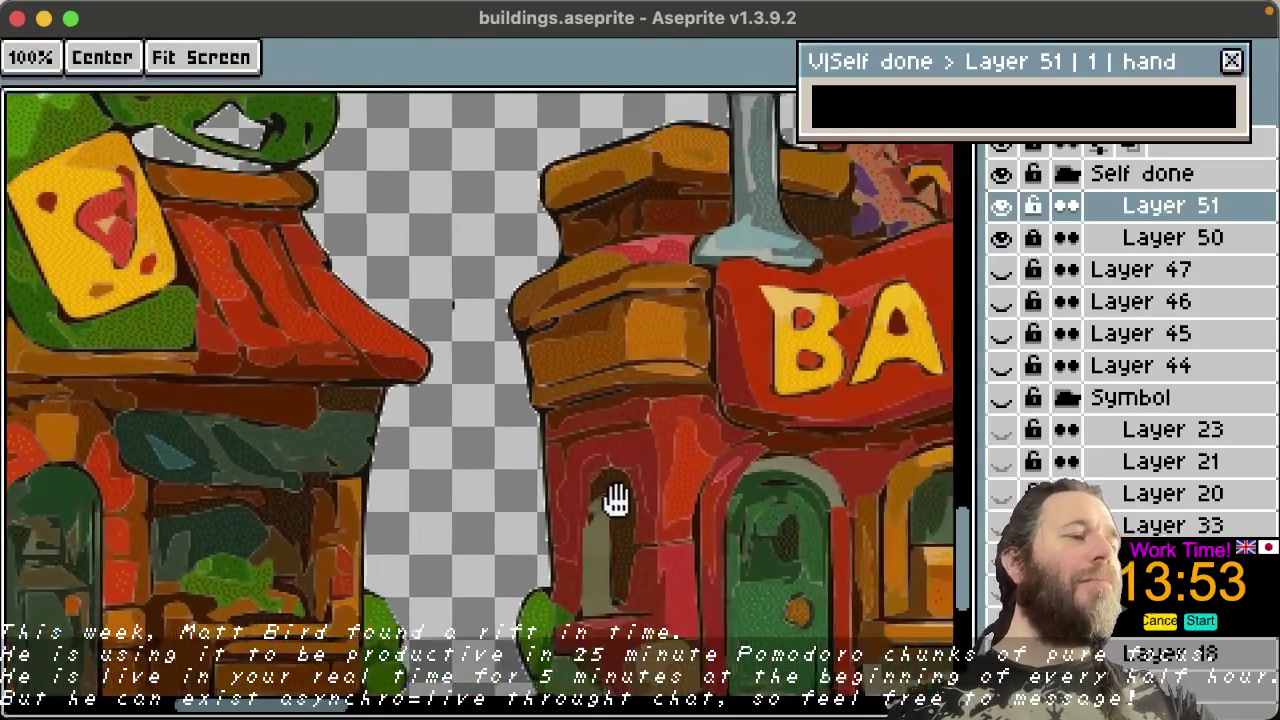
left_click_drag(731, 491, 692, 513)
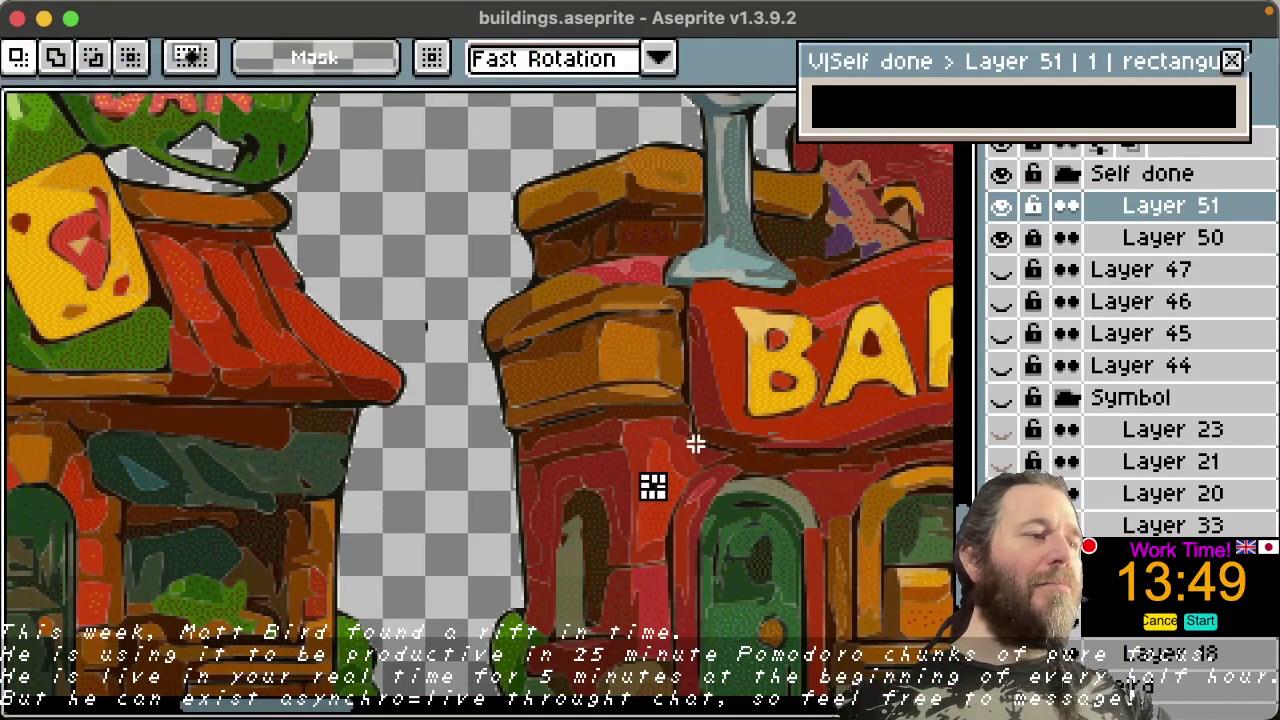
key("space")
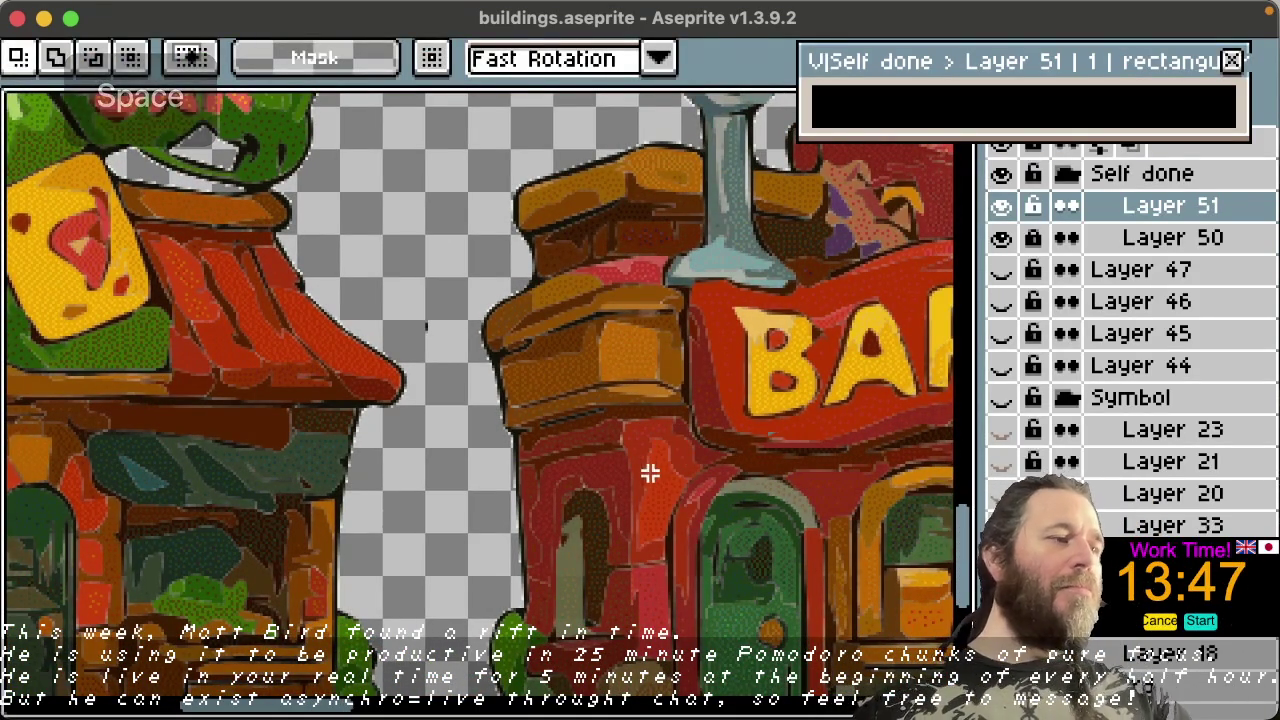
key("i")
left_click(654, 480)
key("m")
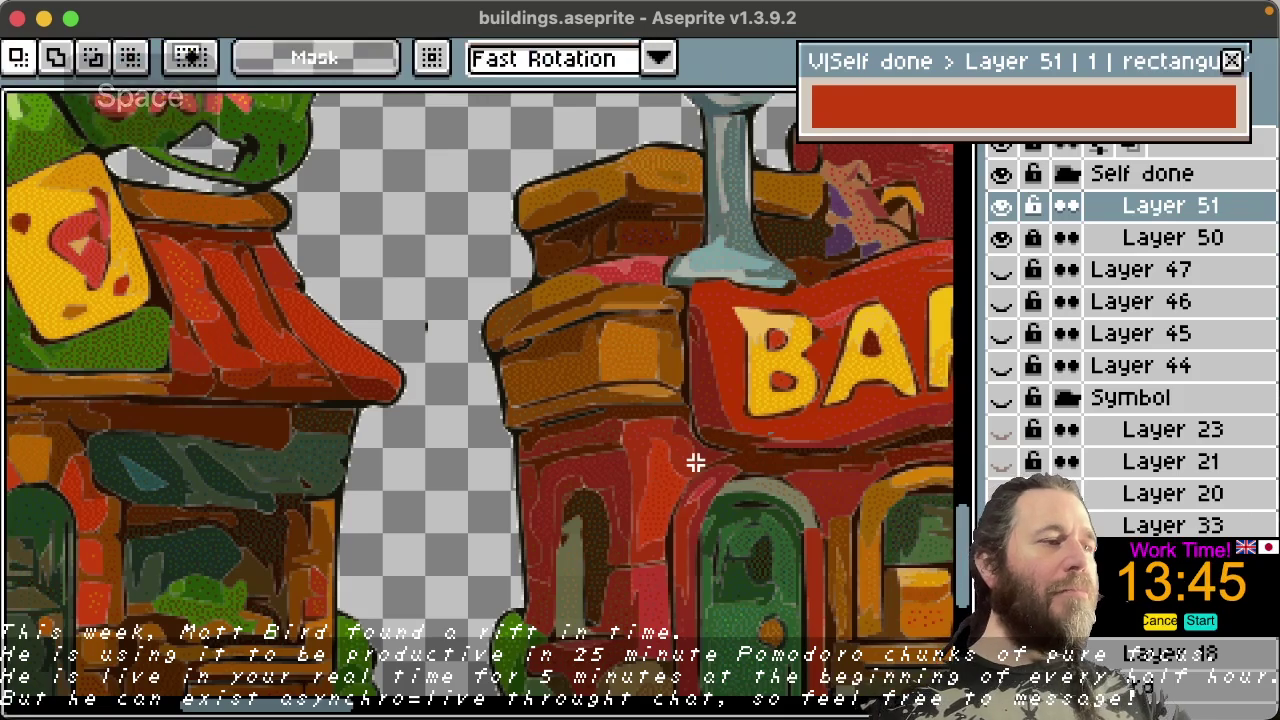
key("b")
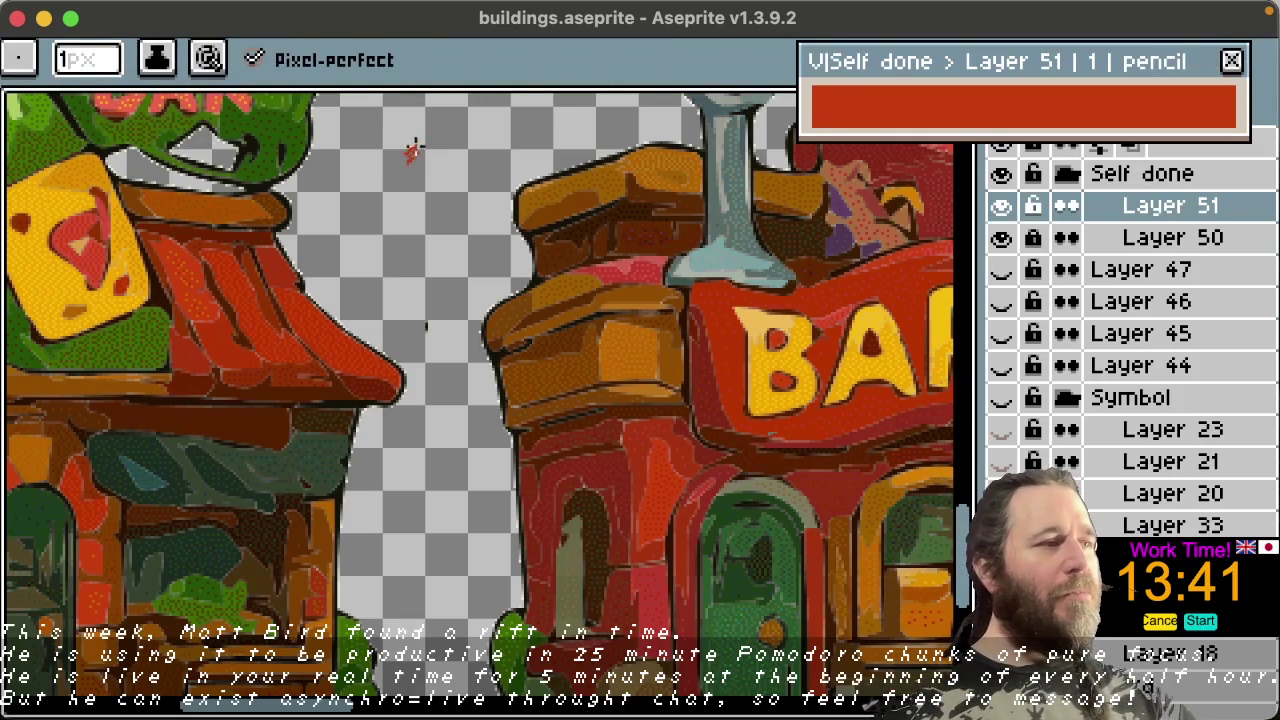
key("space")
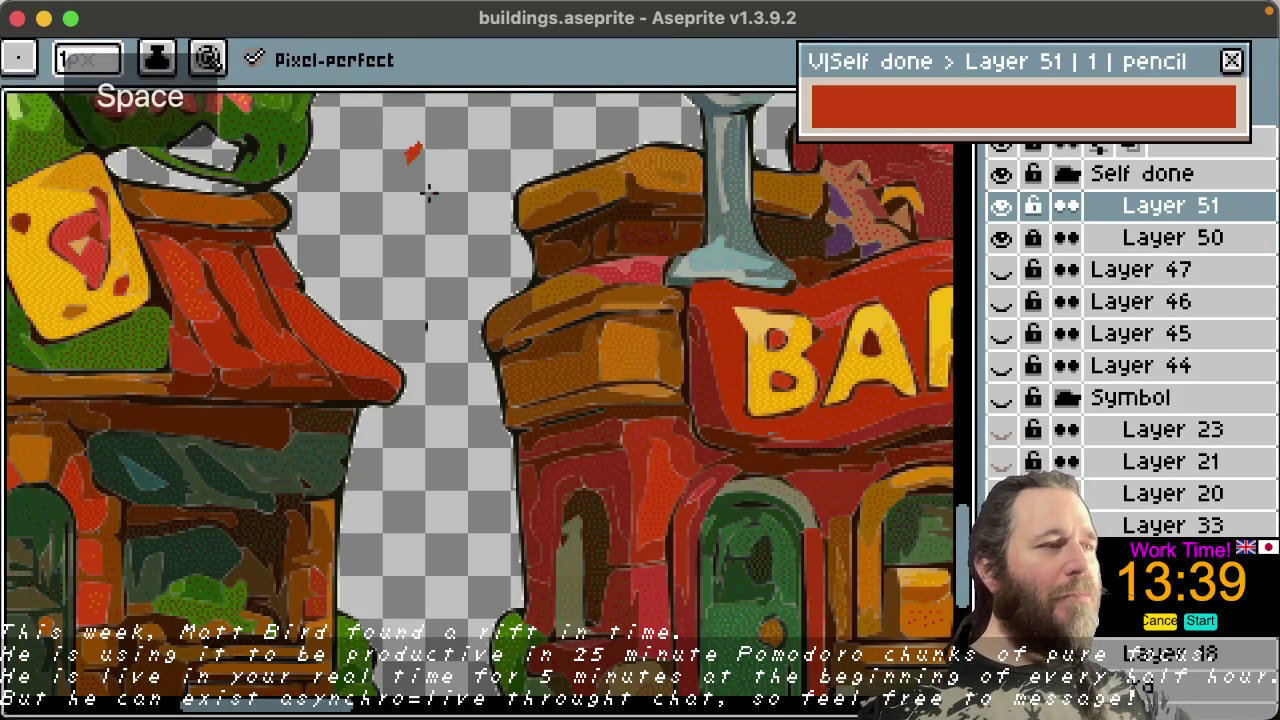
key("alt")
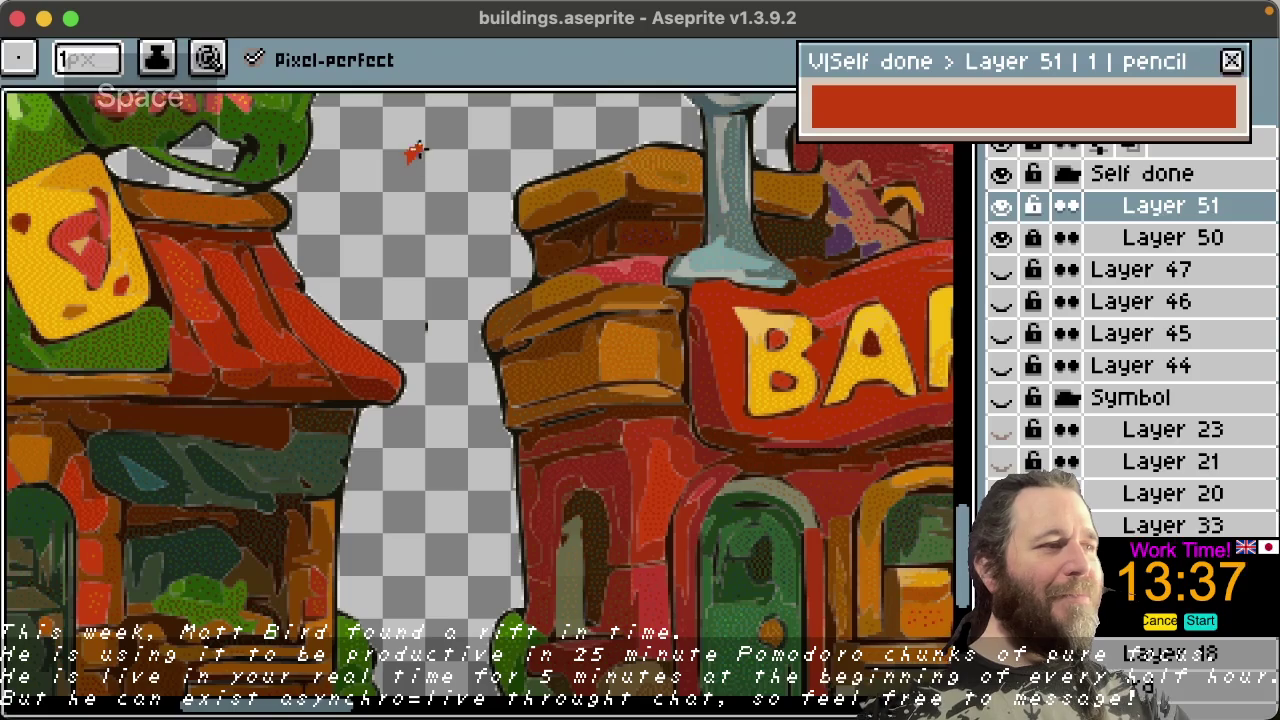
left_click(380, 152)
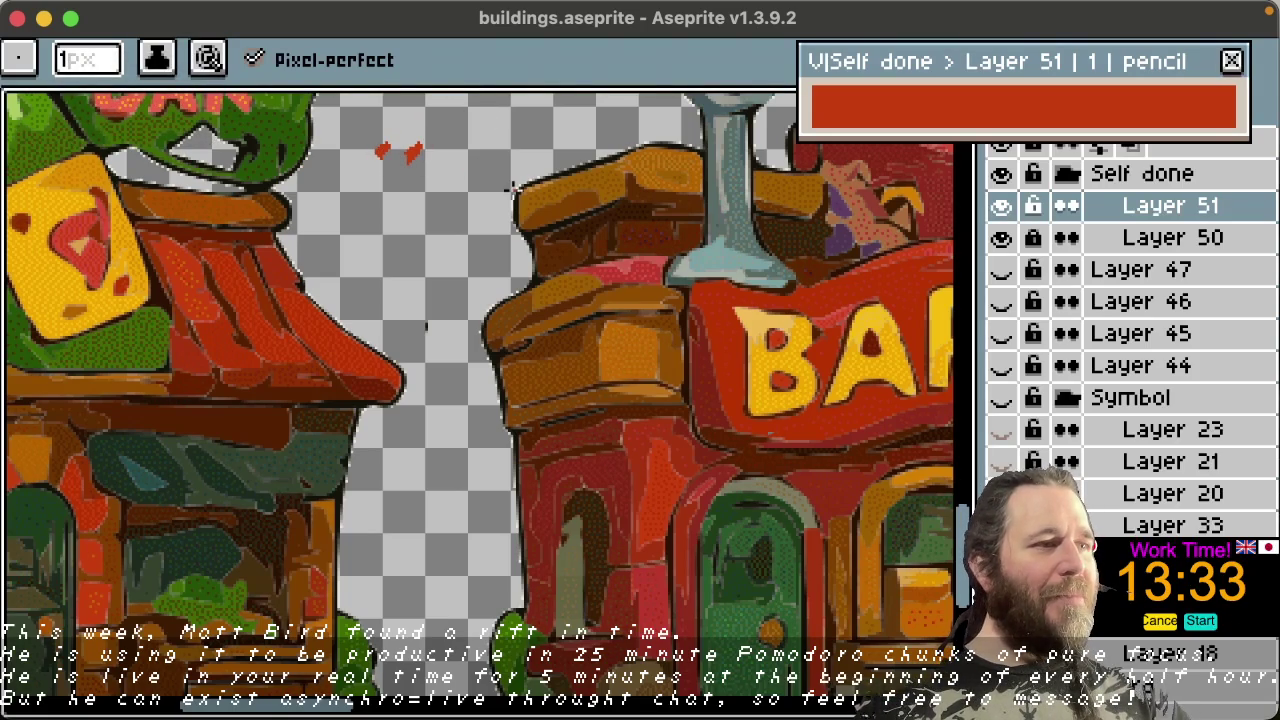
Step: Sample darker reds from the building and paint two more red dots beside and below the first
key("space")
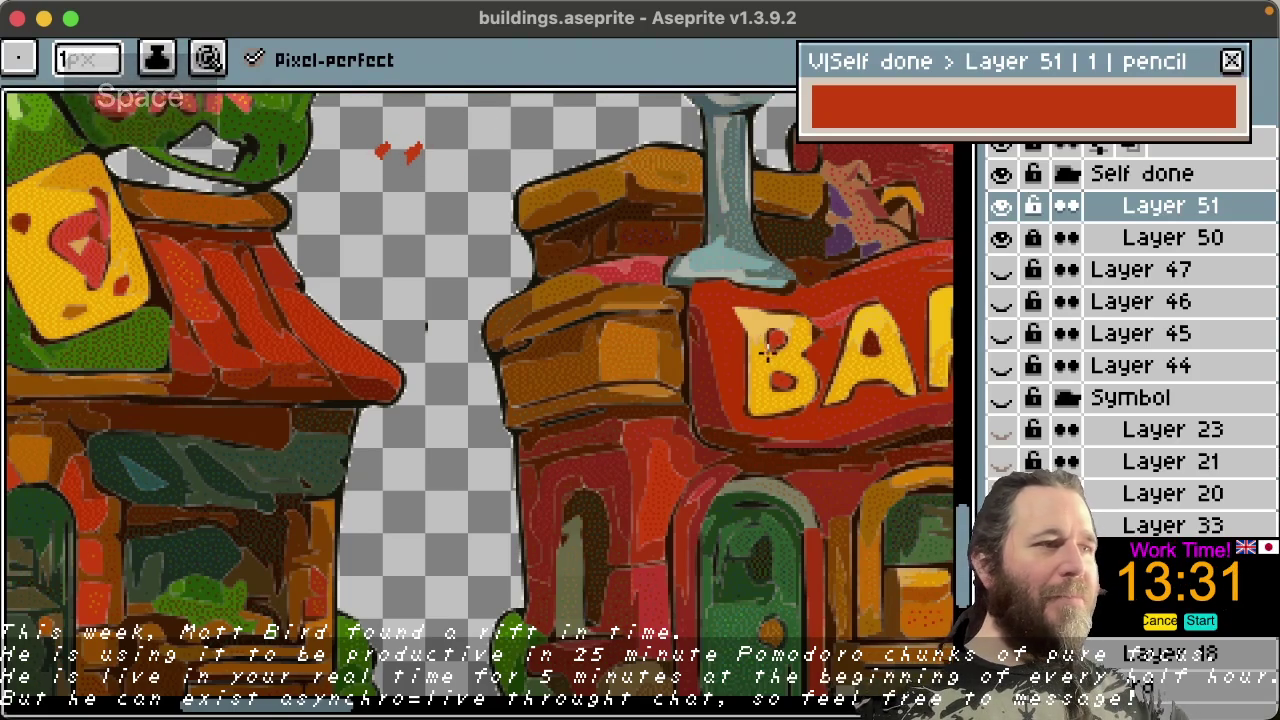
key("space")
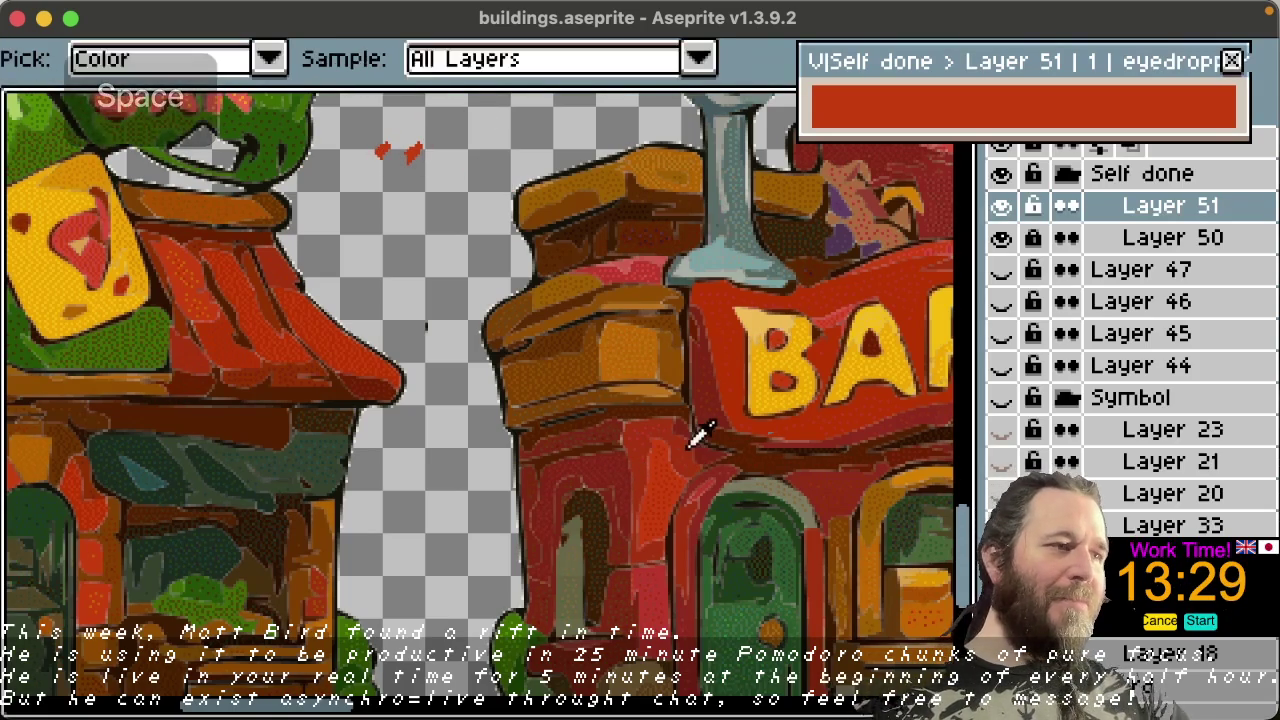
left_click(694, 434, "alt")
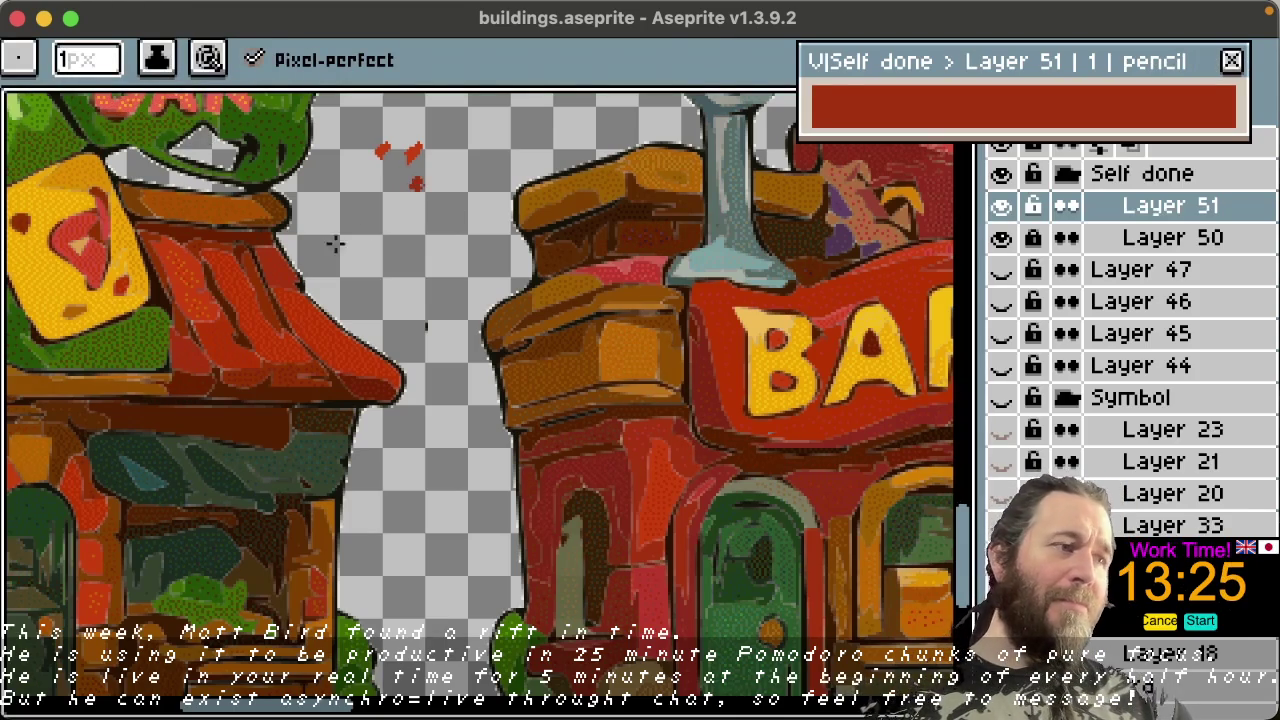
key("space")
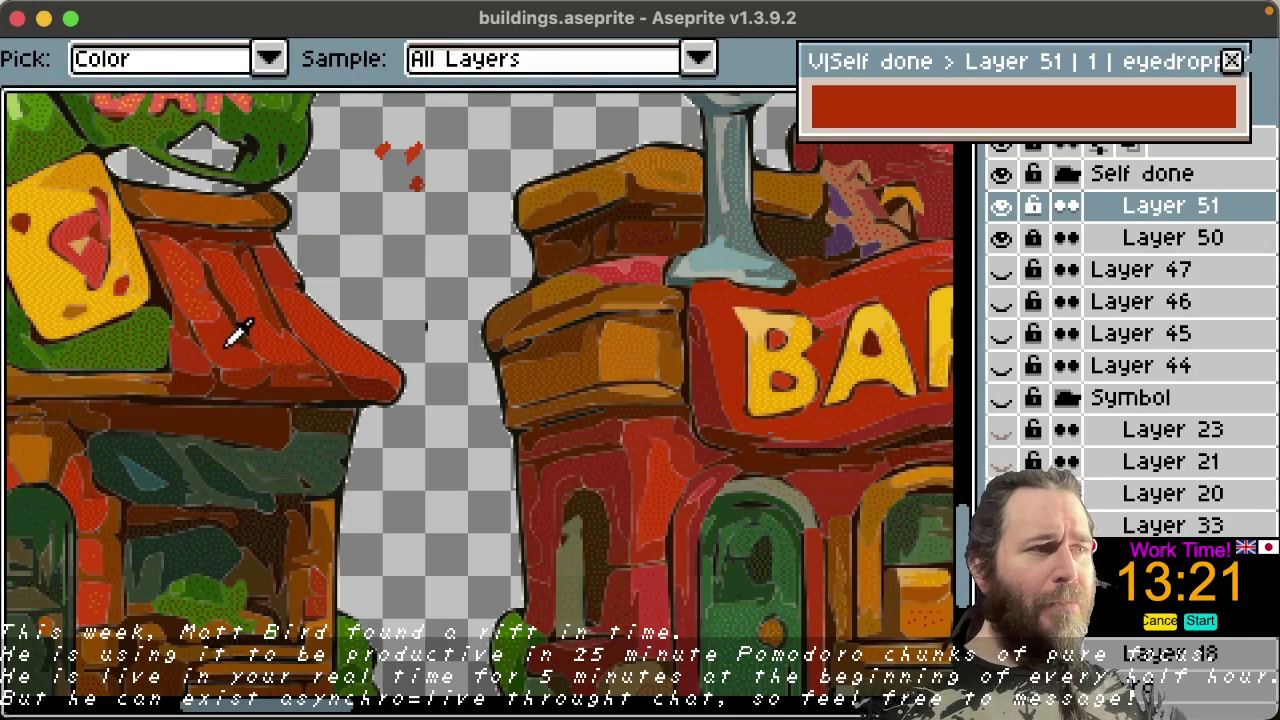
key("b")
left_click(381, 184)
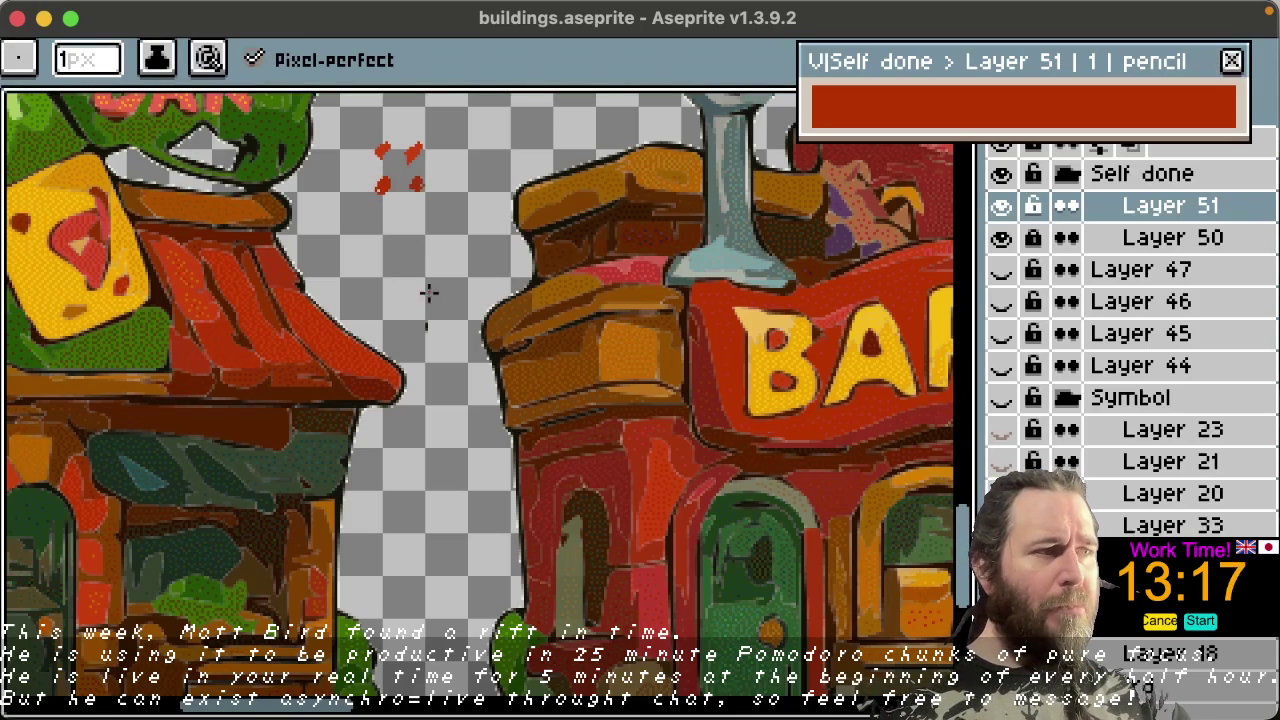
key("i")
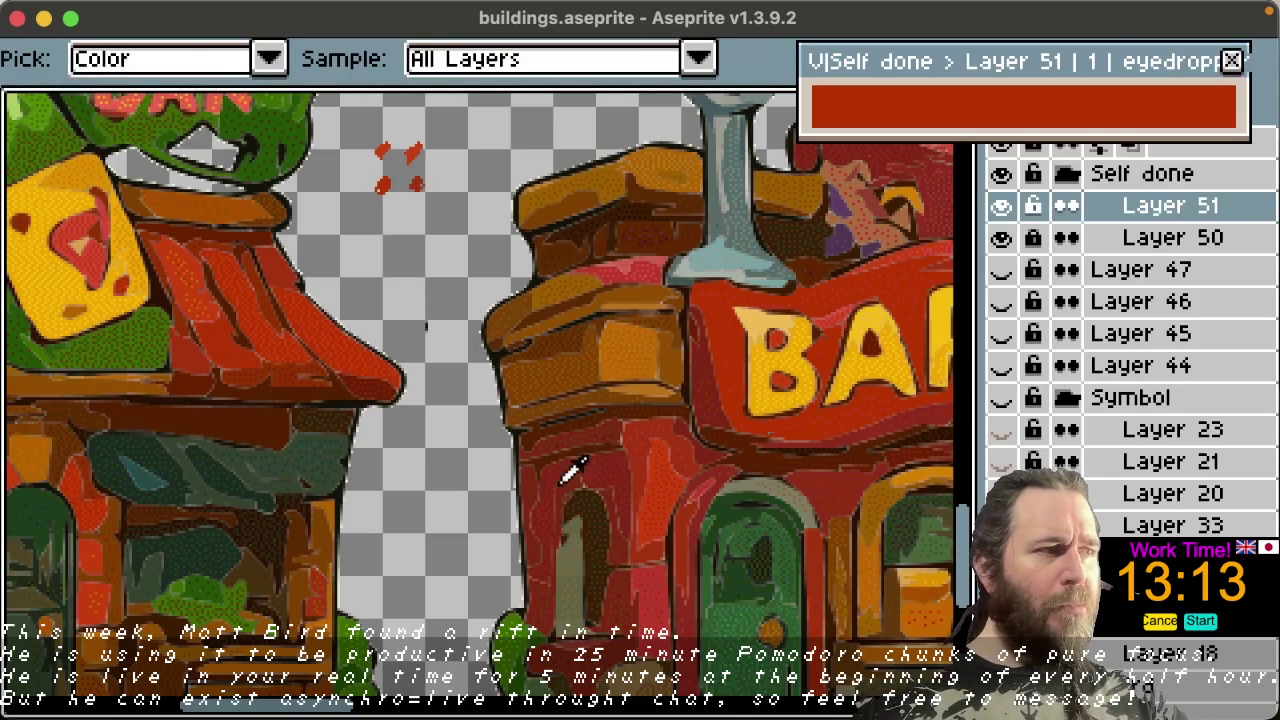
left_click(528, 488)
key("b")
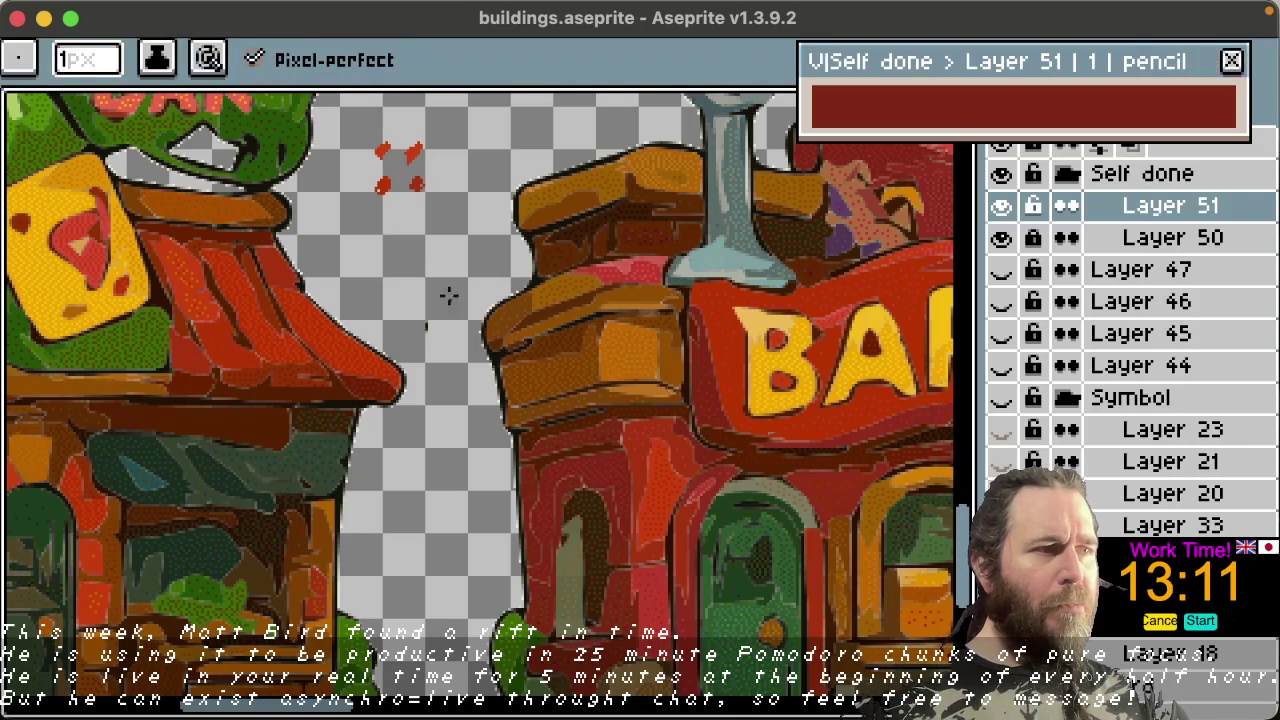
left_click(418, 214)
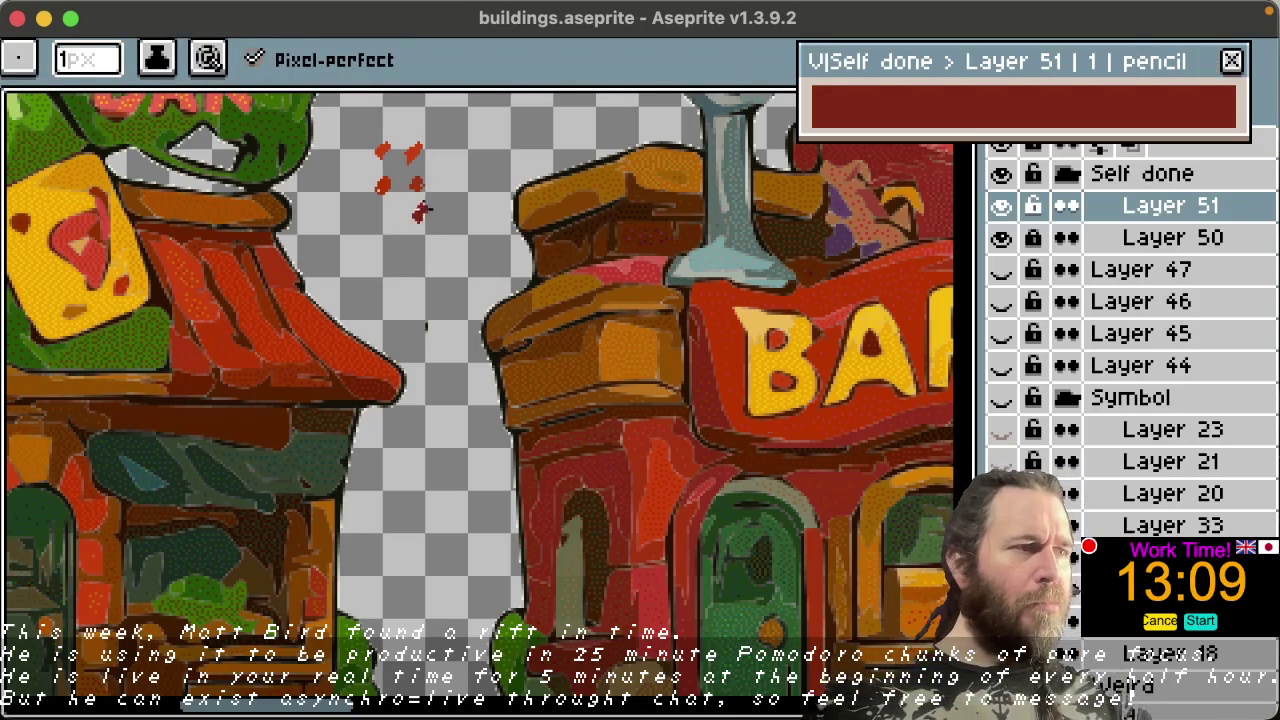
Step: Sample the roof's rust orange and a dark brown, painting two dark brown dots below the reds
key("space")
key("alt")
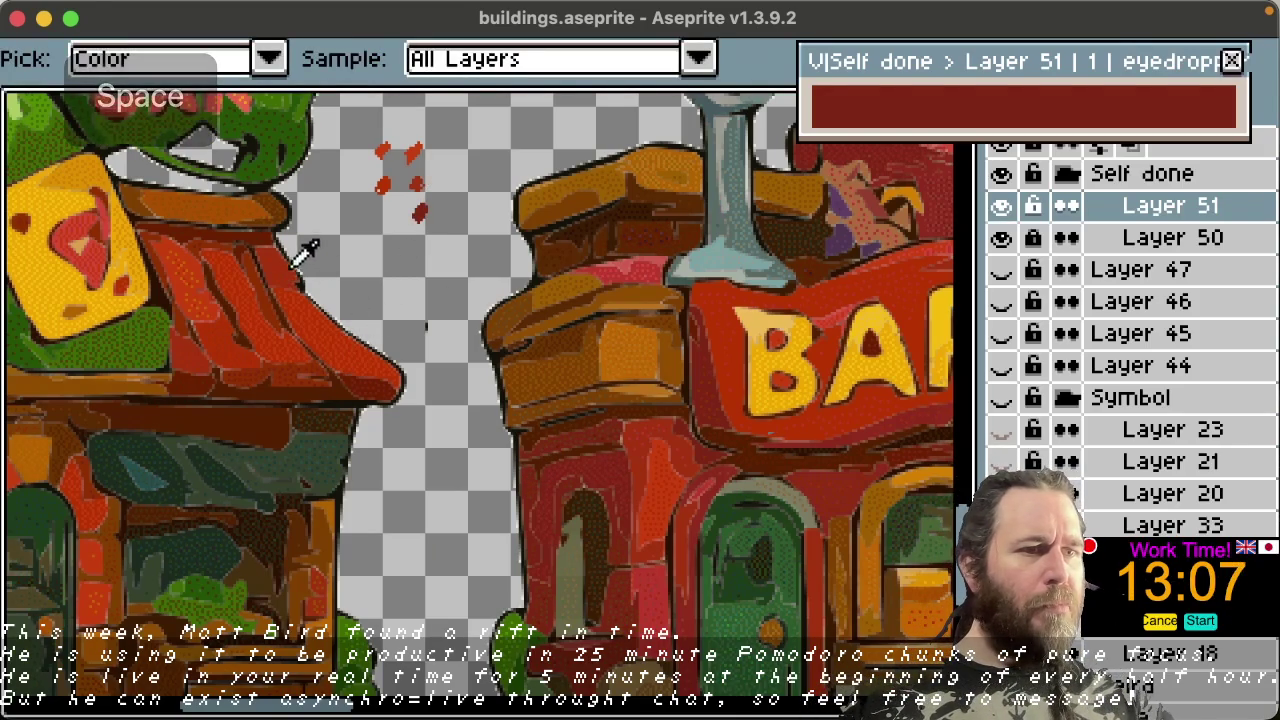
left_click(256, 270)
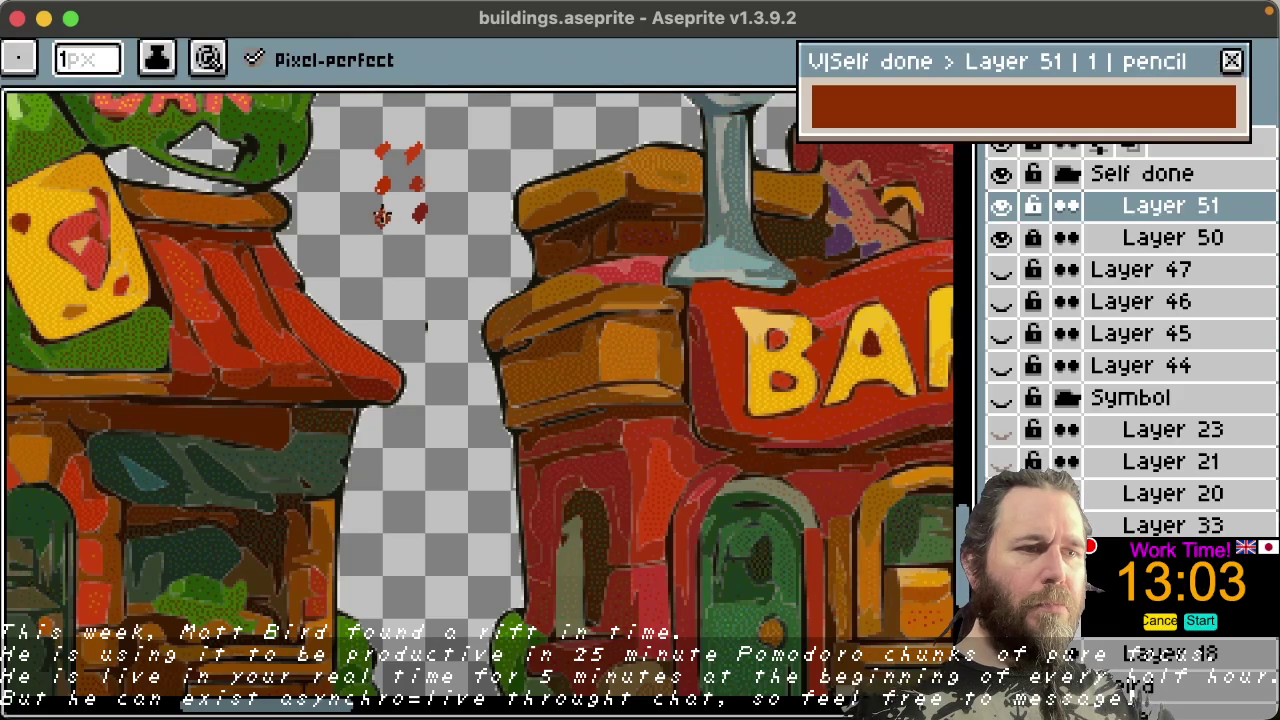
key("alt")
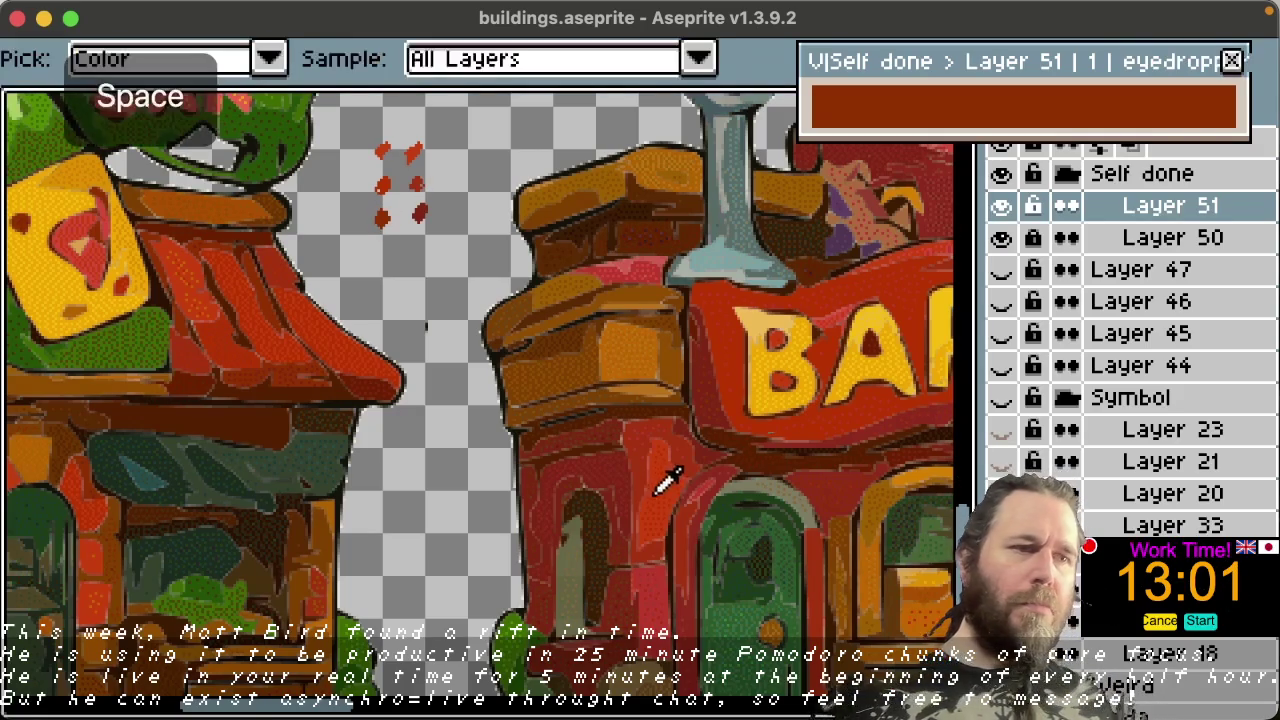
left_click(668, 300)
scroll(437, 214, "up", 2)
left_click(377, 332)
left_click(458, 327)
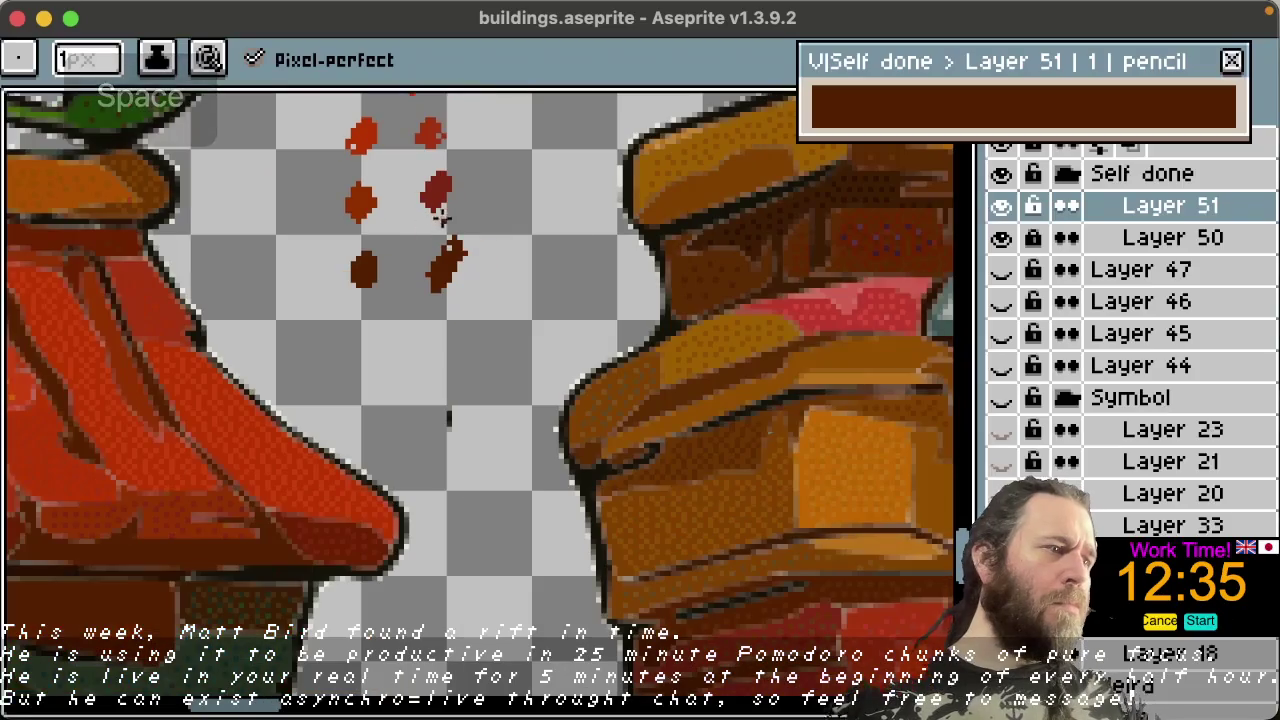
Step: Draw a dark-brown L mark beside the swatch dots, undoing the stray lower strokes
left_click_drag(471, 214, 511, 325)
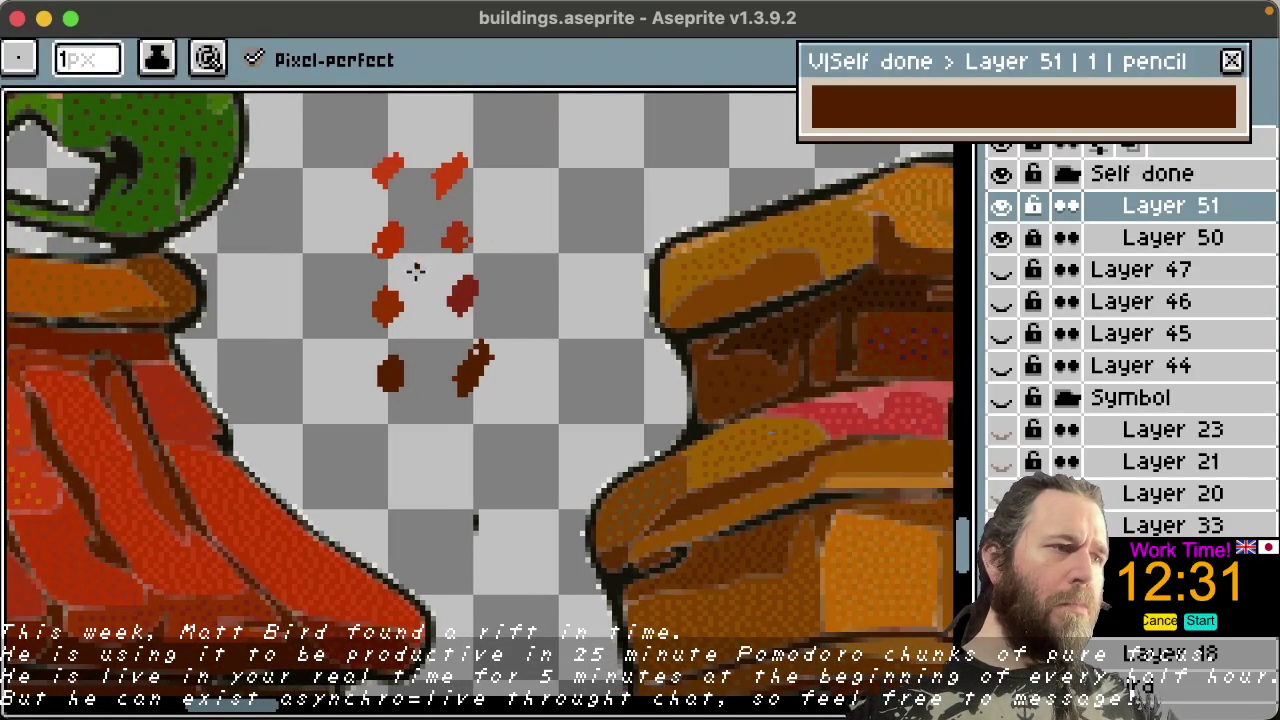
left_click(476, 287)
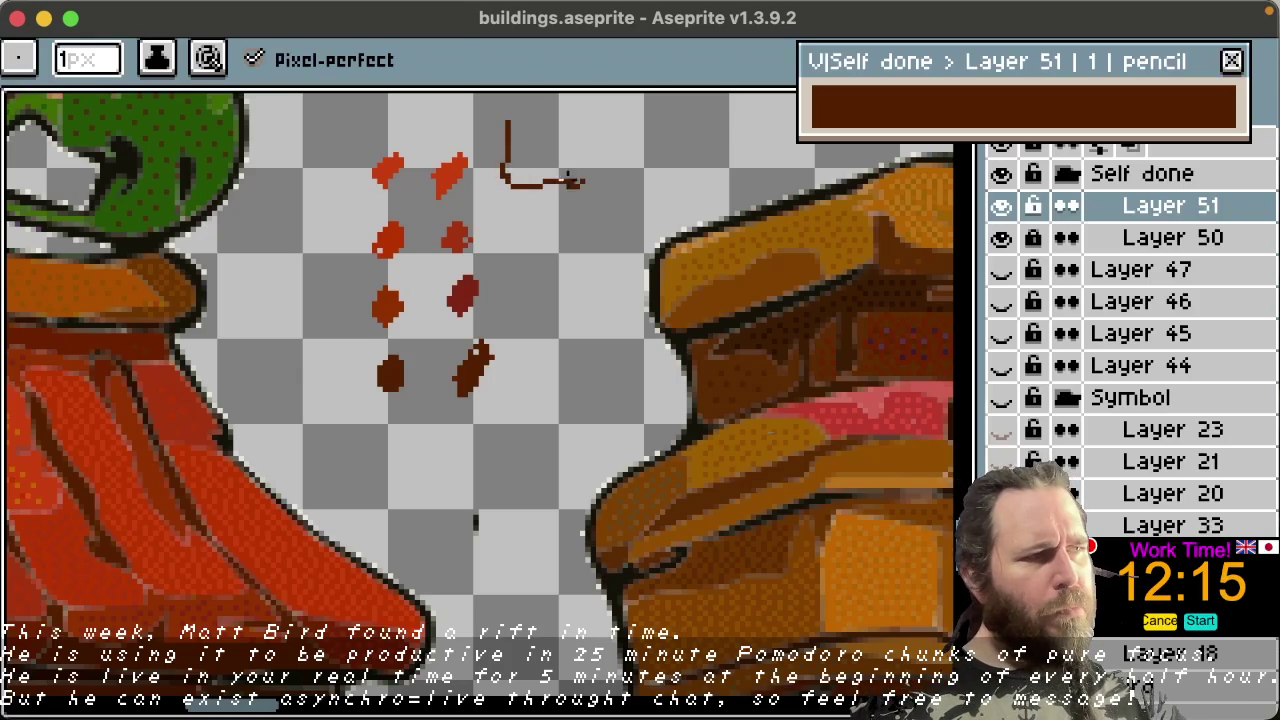
left_click_drag(507, 228, 507, 278)
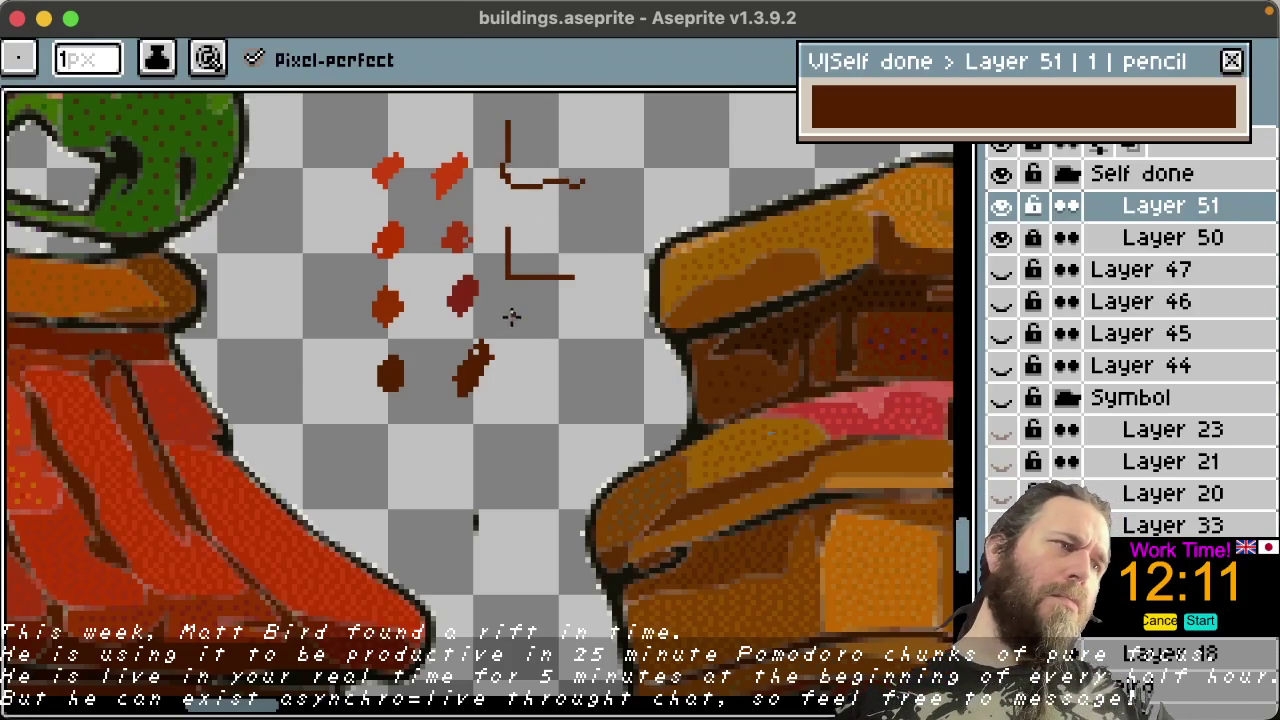
left_click_drag(513, 347, 571, 336)
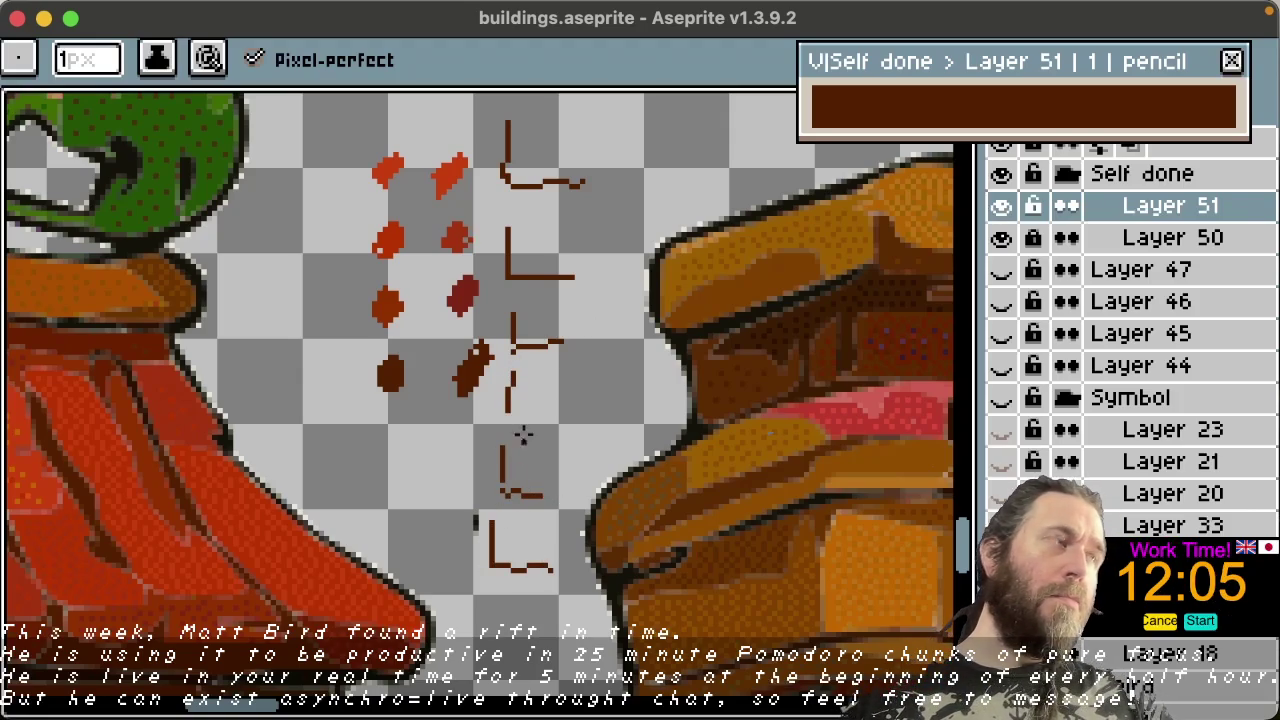
key("super+z")
key("super+z")
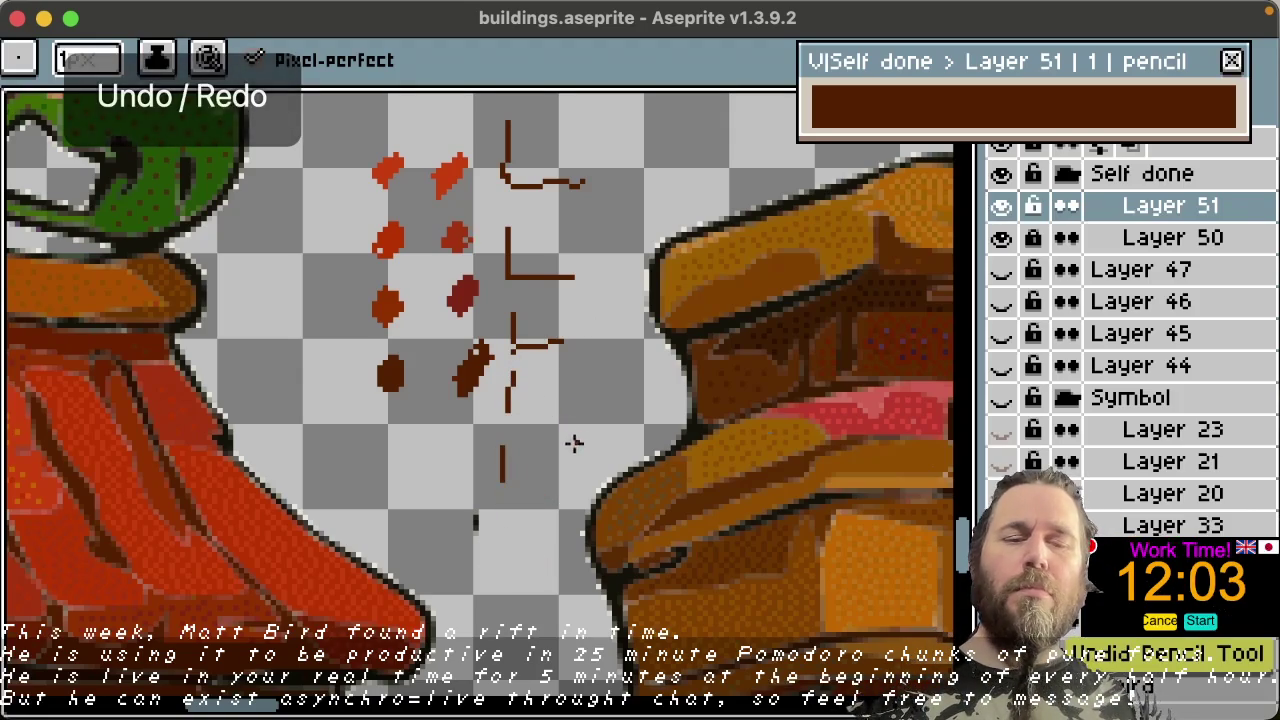
key("super+z")
Step: Draw a second L mark below the first, compare it with and without its base, then pick red from a dot
key("super+z")
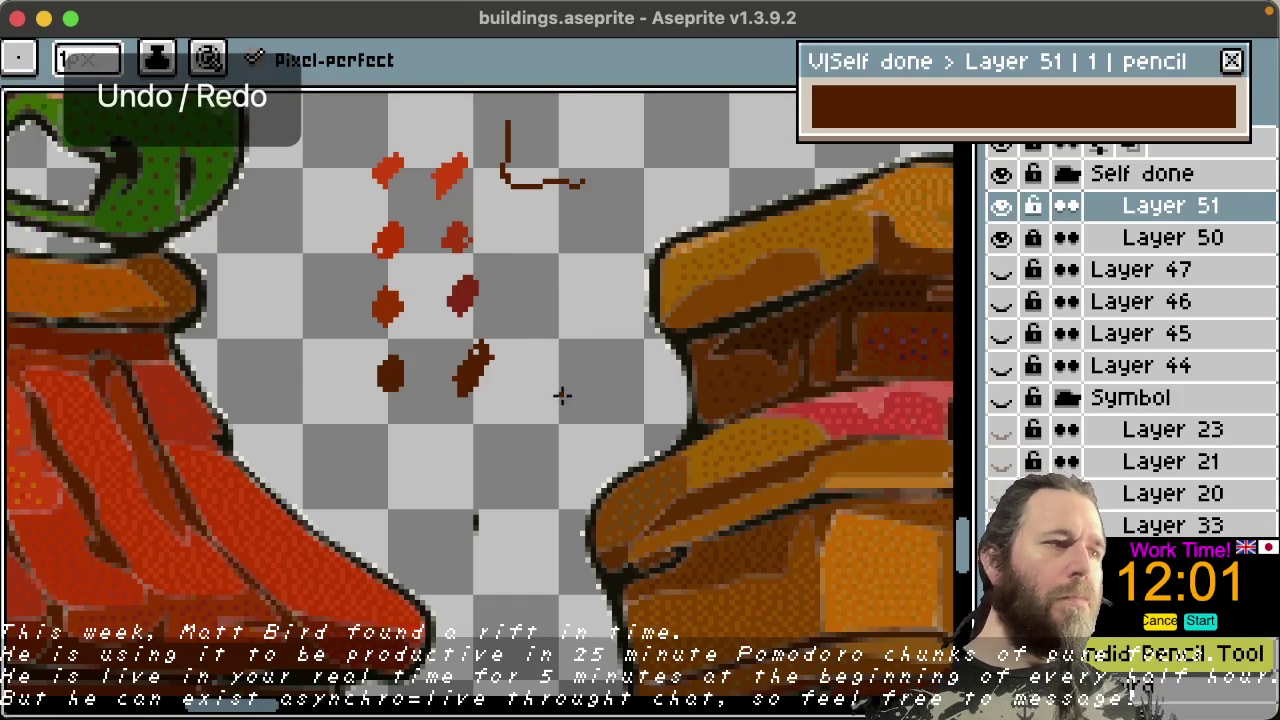
mouse_move(514, 168)
left_mouse_down()
mouse_move(509, 217)
mouse_move(567, 222)
mouse_move(517, 233)
left_mouse_up()
key("super+z")
key("super+z")
key("super+z")
key("super+z")
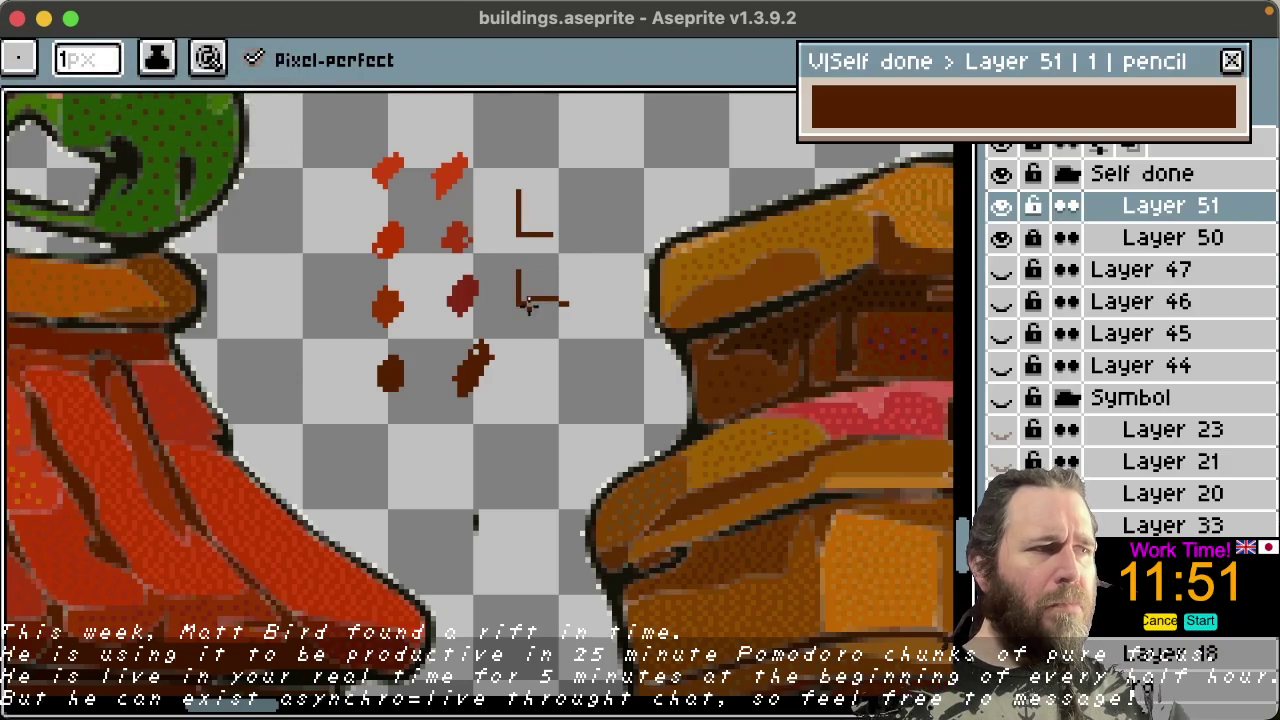
key("super+z")
left_click_drag(518, 303, 558, 306)
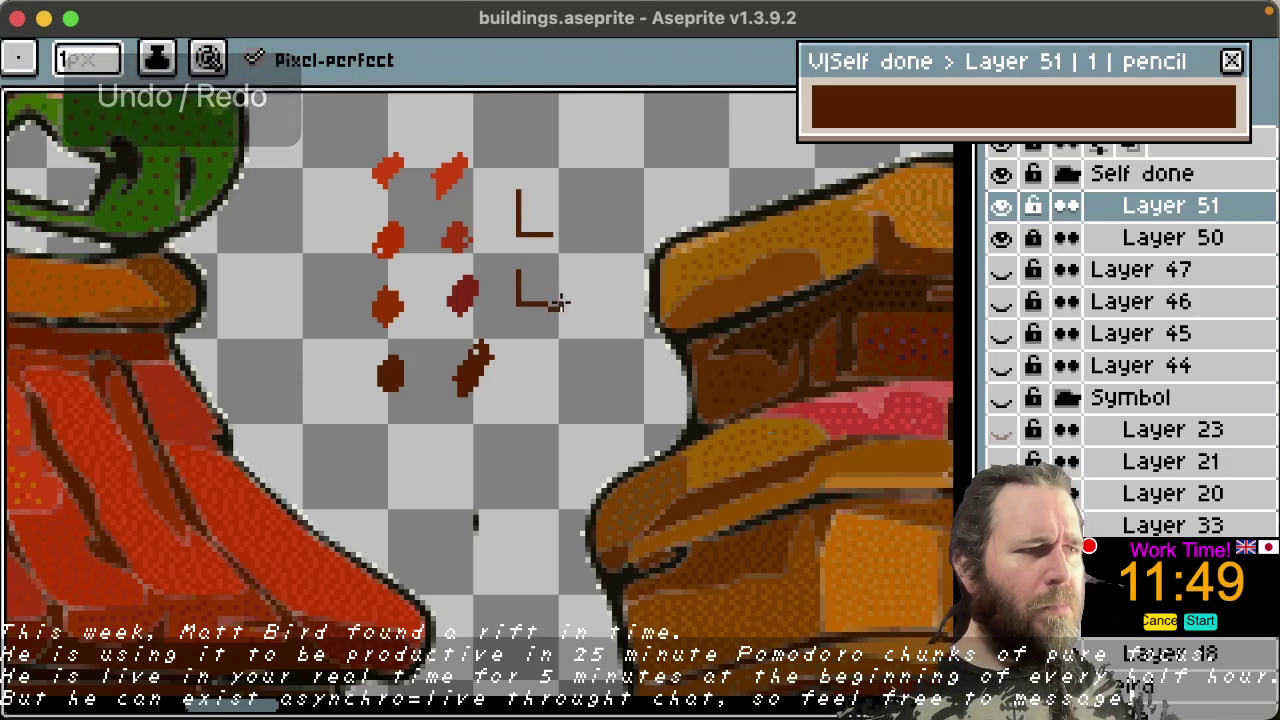
key("super+z")
key("super+z")
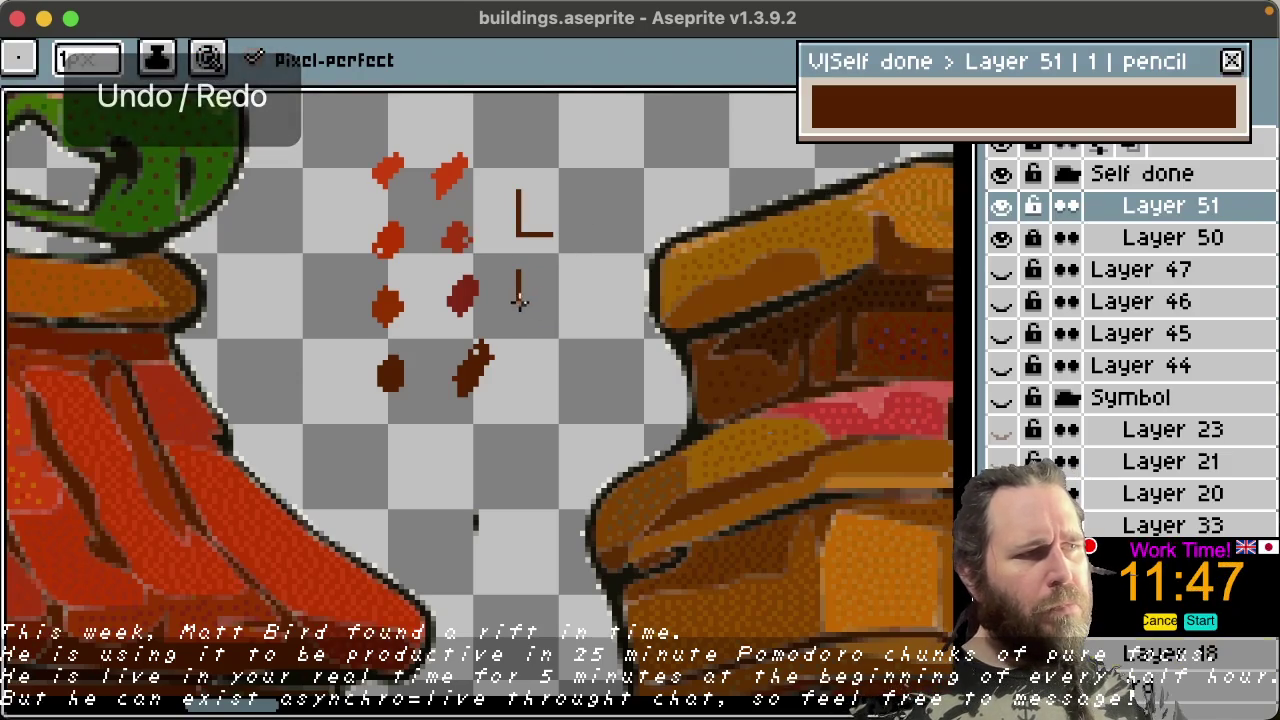
key("super+shift+z")
key("super+z")
key("super+shift+z")
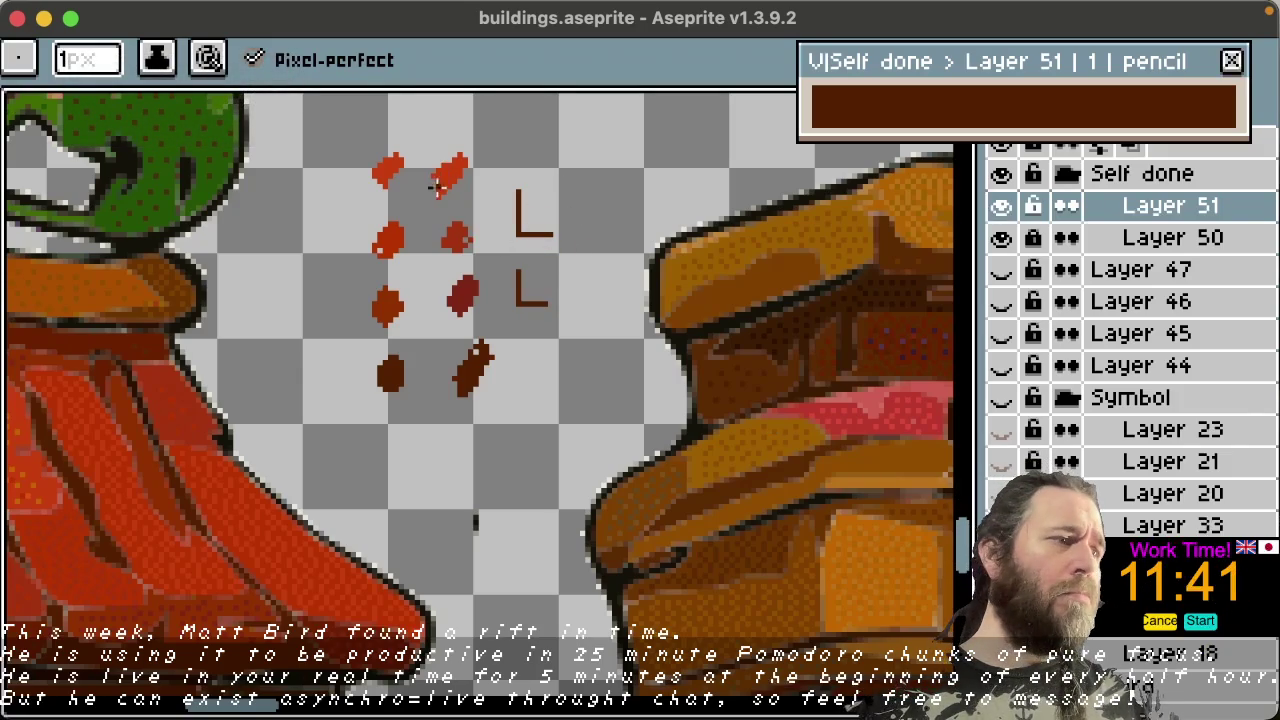
key("space")
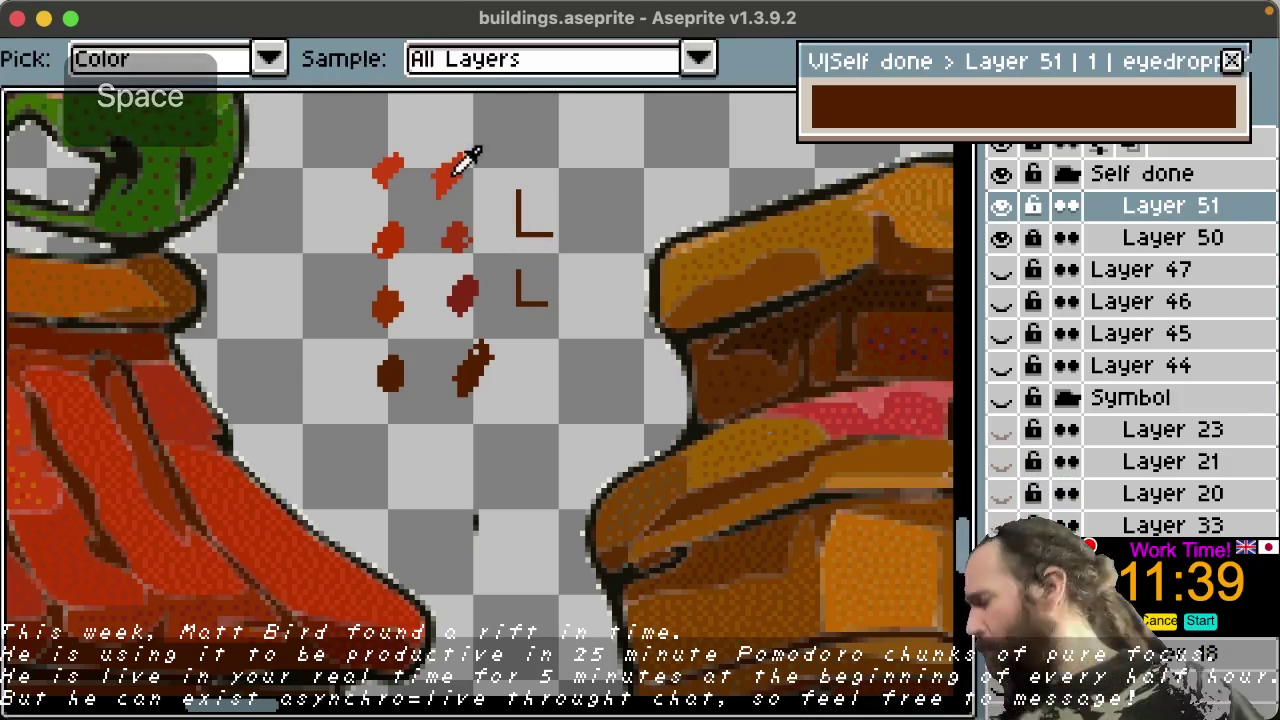
left_click(466, 160, "alt")
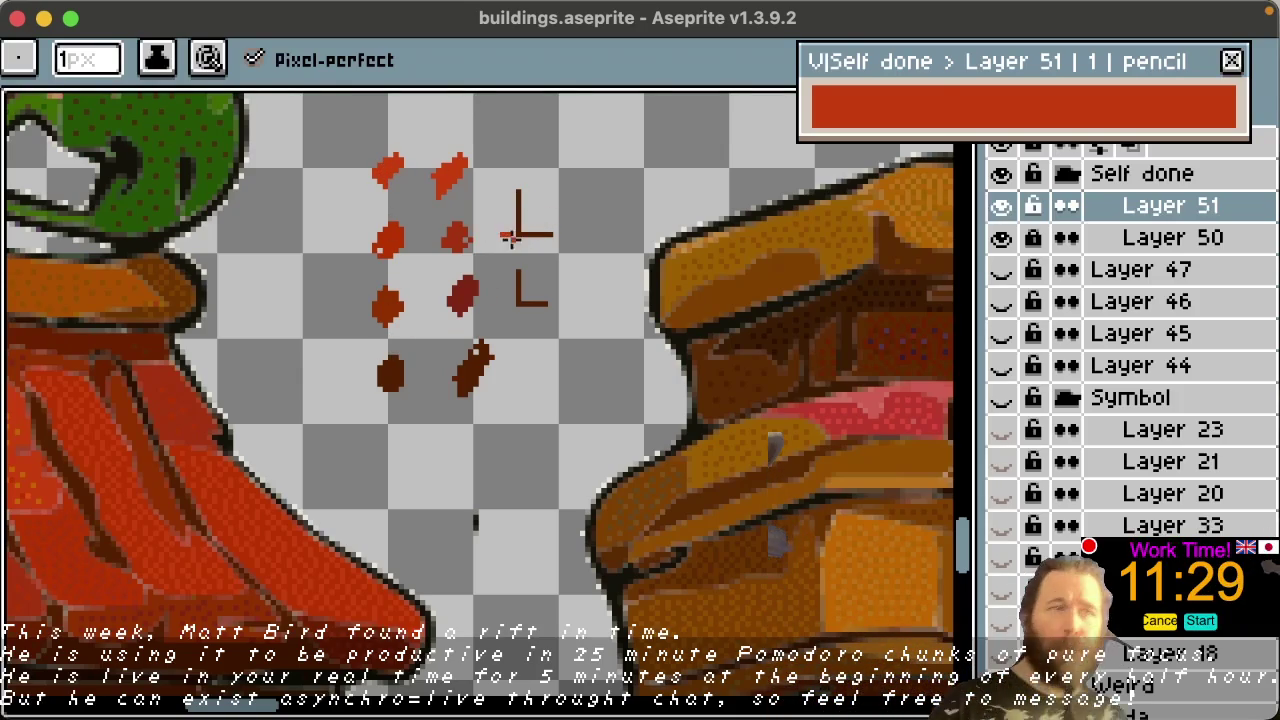
Step: Add red and dark-brown pixels beside the L marks and draw a diagonal red stroke
left_click(505, 306)
key("space")
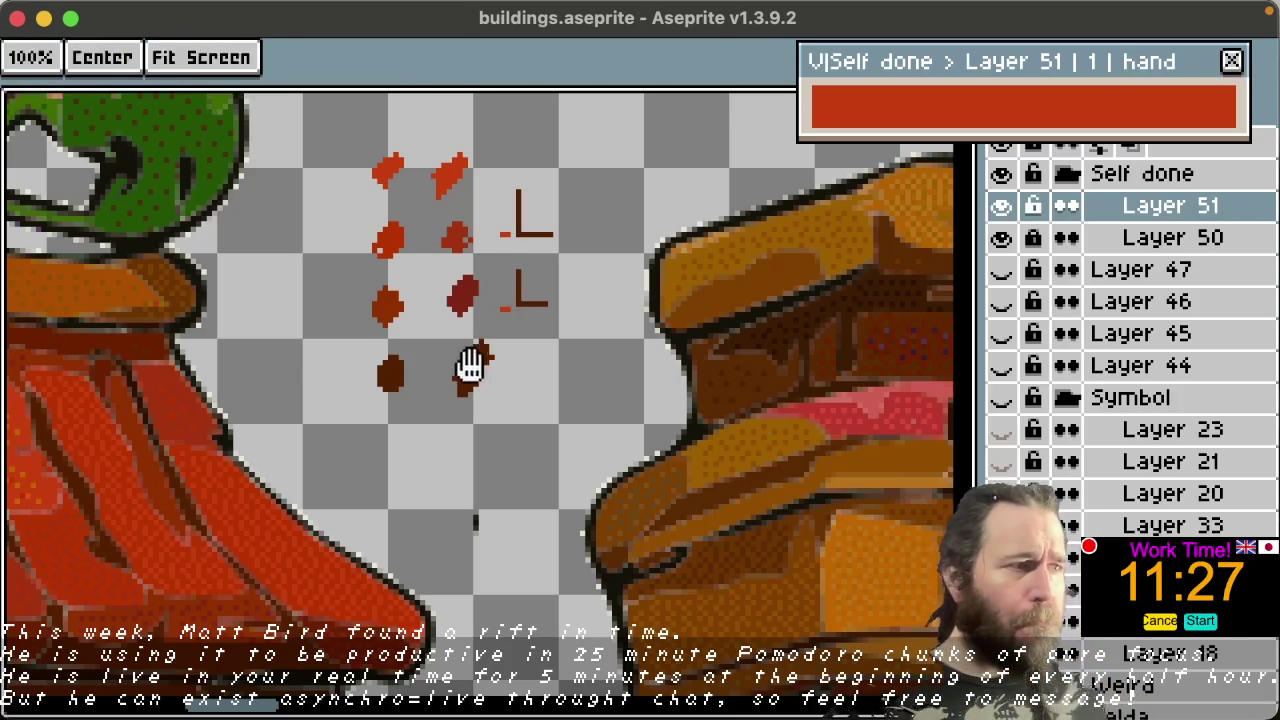
left_click(474, 362, "alt")
left_click(502, 186)
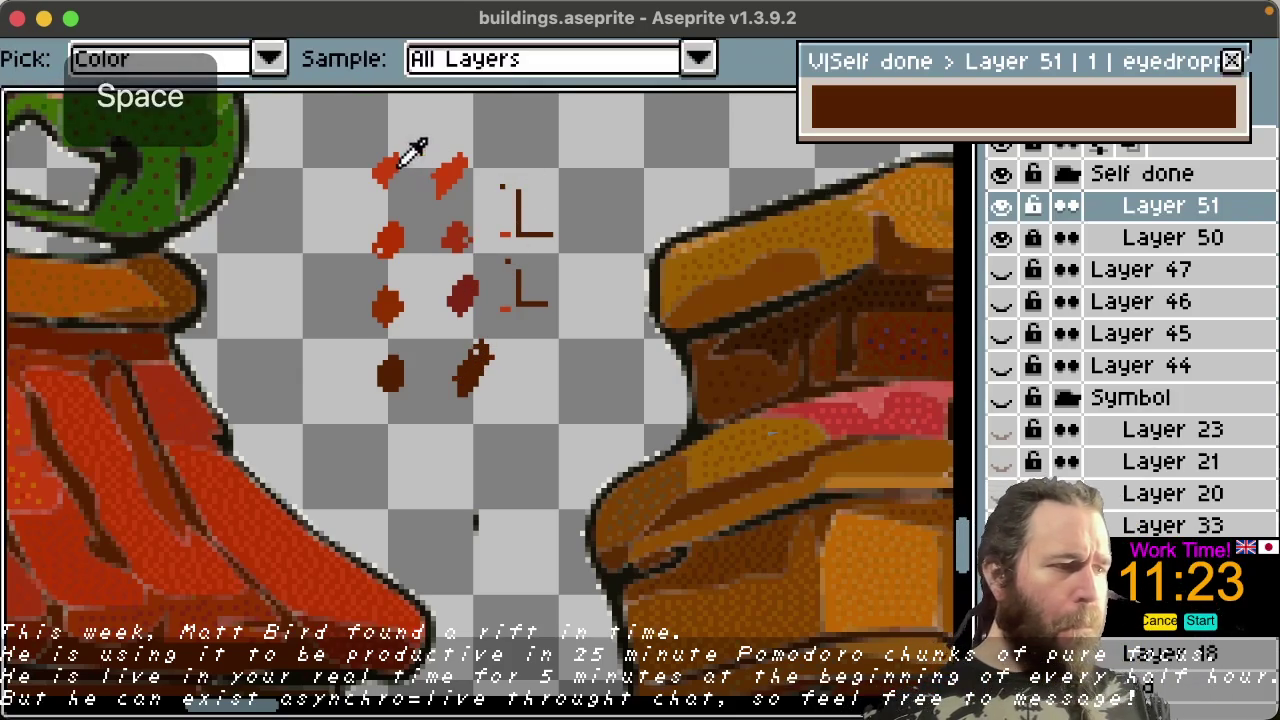
left_click(418, 226, "alt")
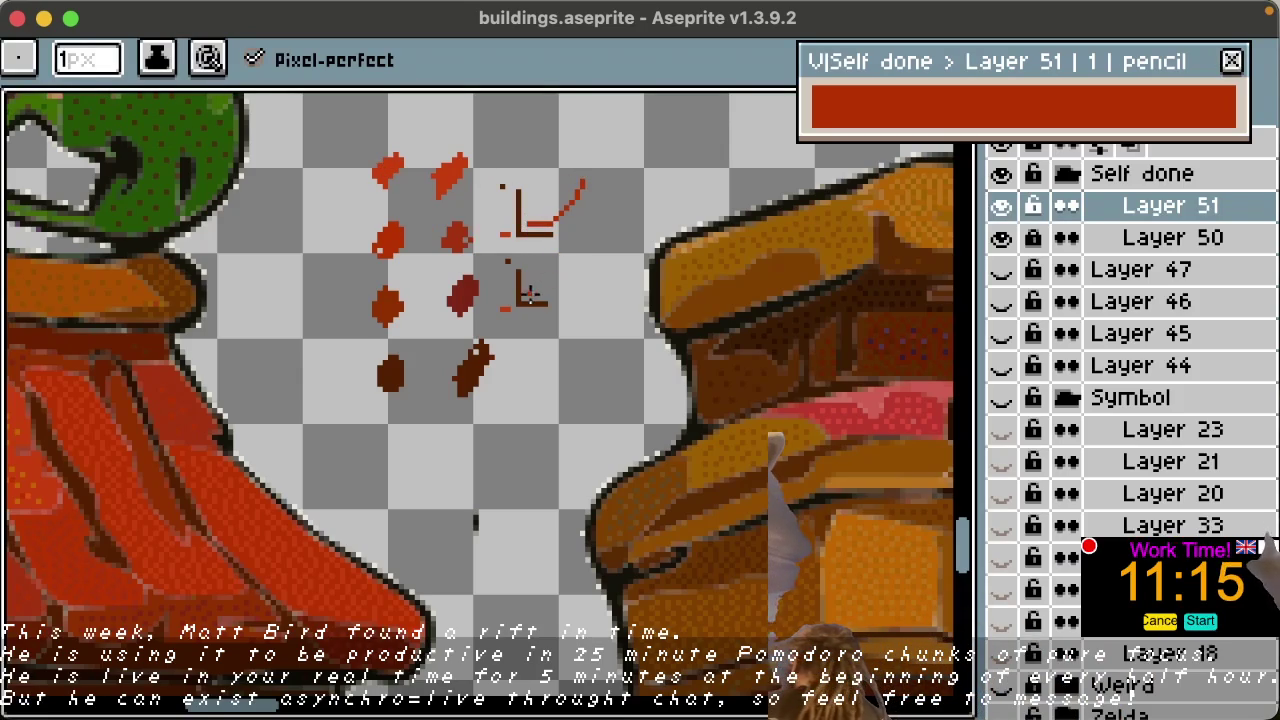
left_click_drag(527, 298, 585, 270)
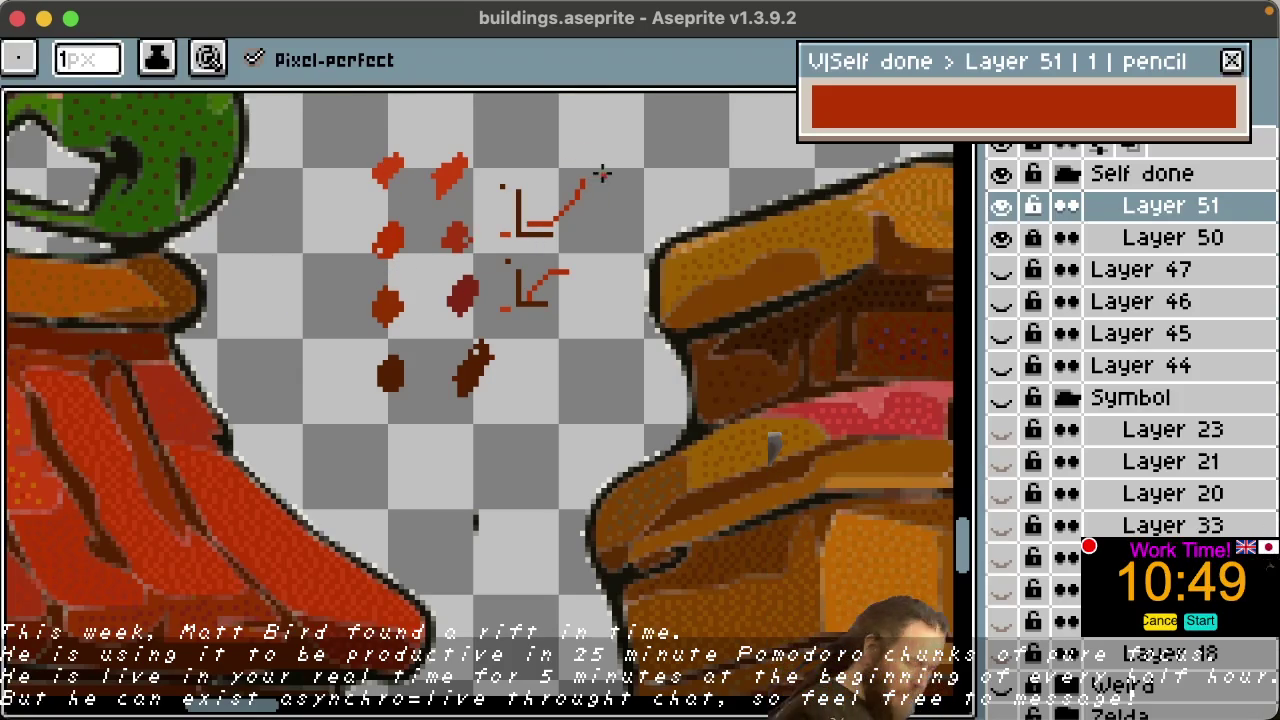
Step: Undo the red strokes and both L marks, then shift the view up
key("ctrl+z")
key("ctrl+z")
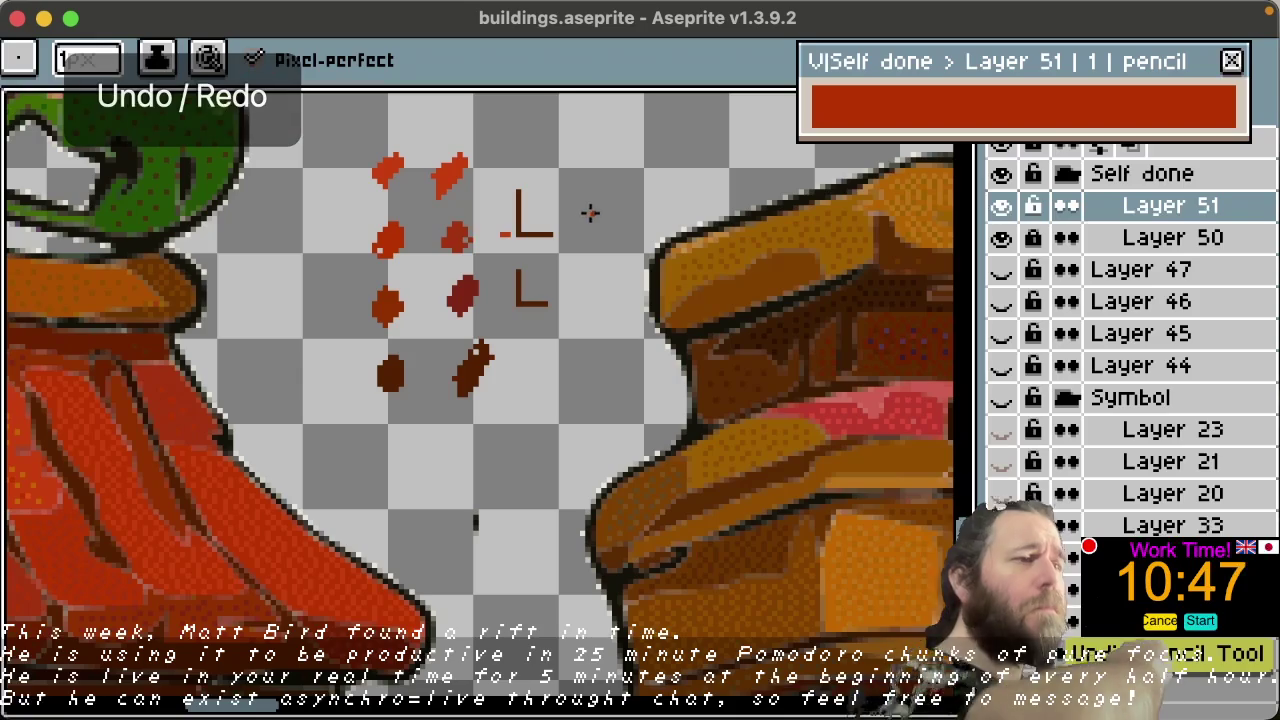
key("ctrl+z")
key("ctrl+z")
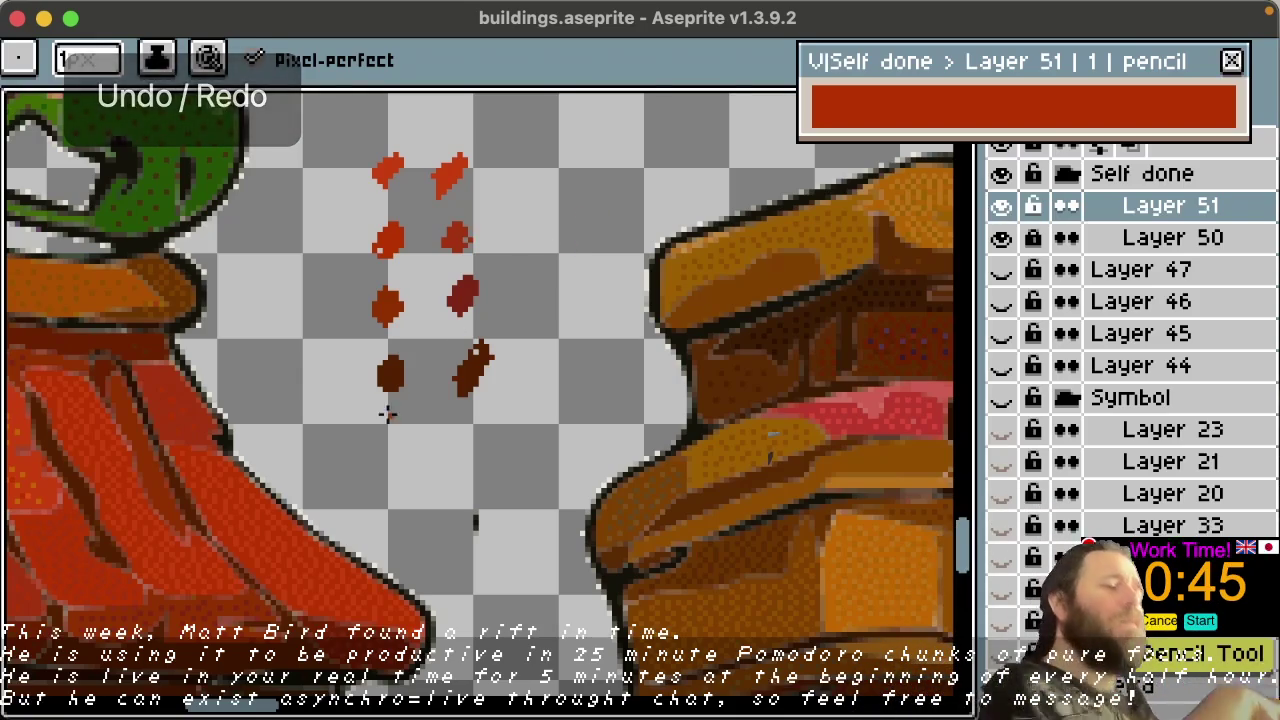
key("h")
mouse_move(346, 434)
left_mouse_down()
mouse_move(619, 370)
mouse_move(512, 458)
left_mouse_up()
key("b")
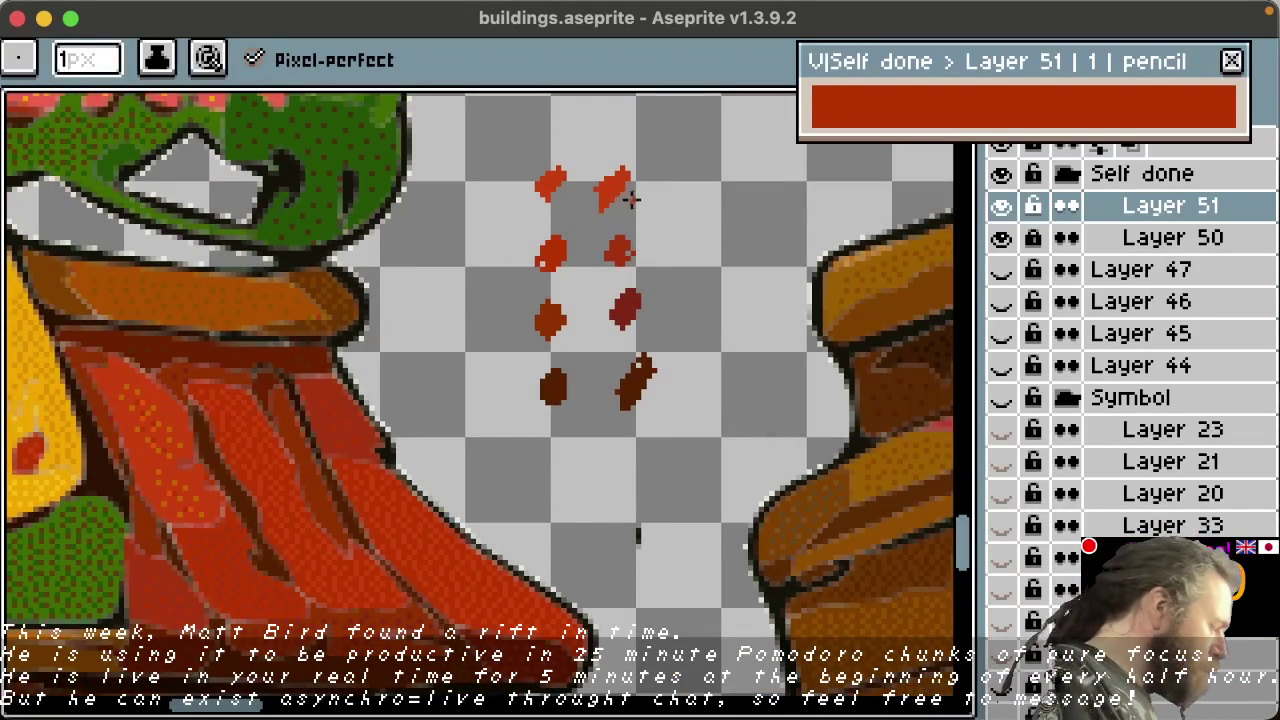
Step: Marquee-select the right-hand column of swatch dots and delete it, leaving four dots
key("m")
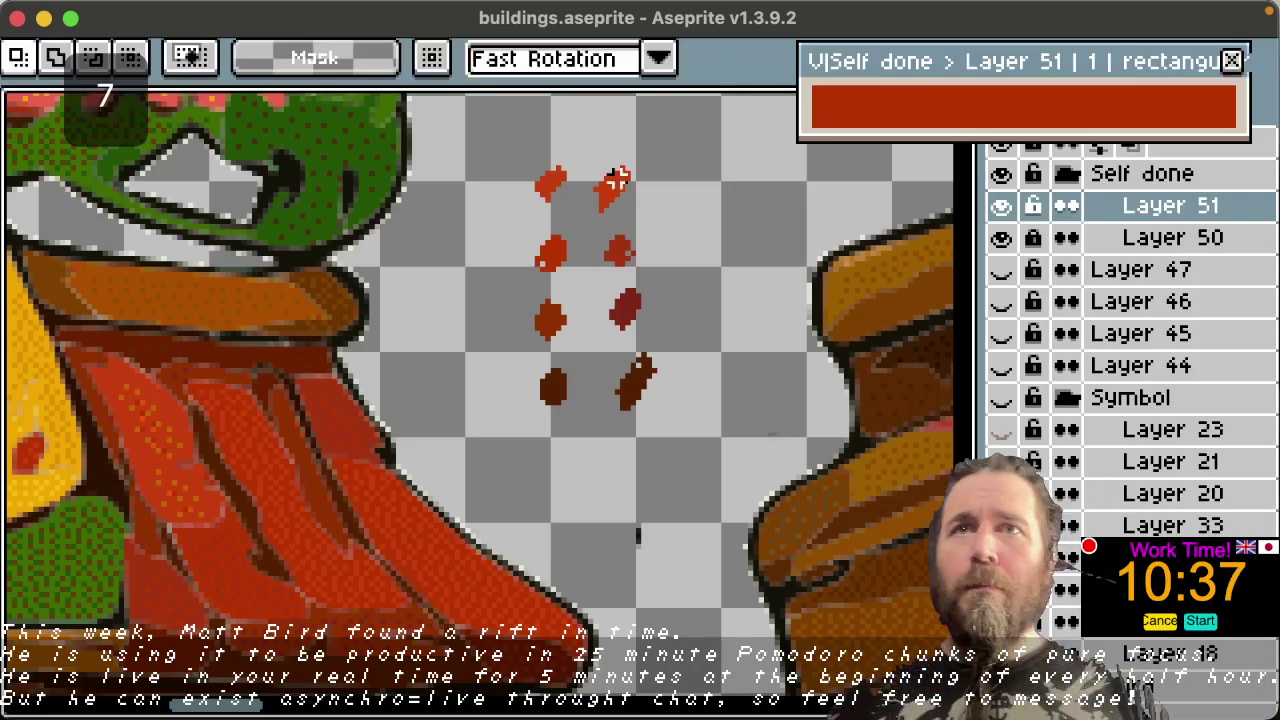
left_click_drag(586, 147, 702, 428)
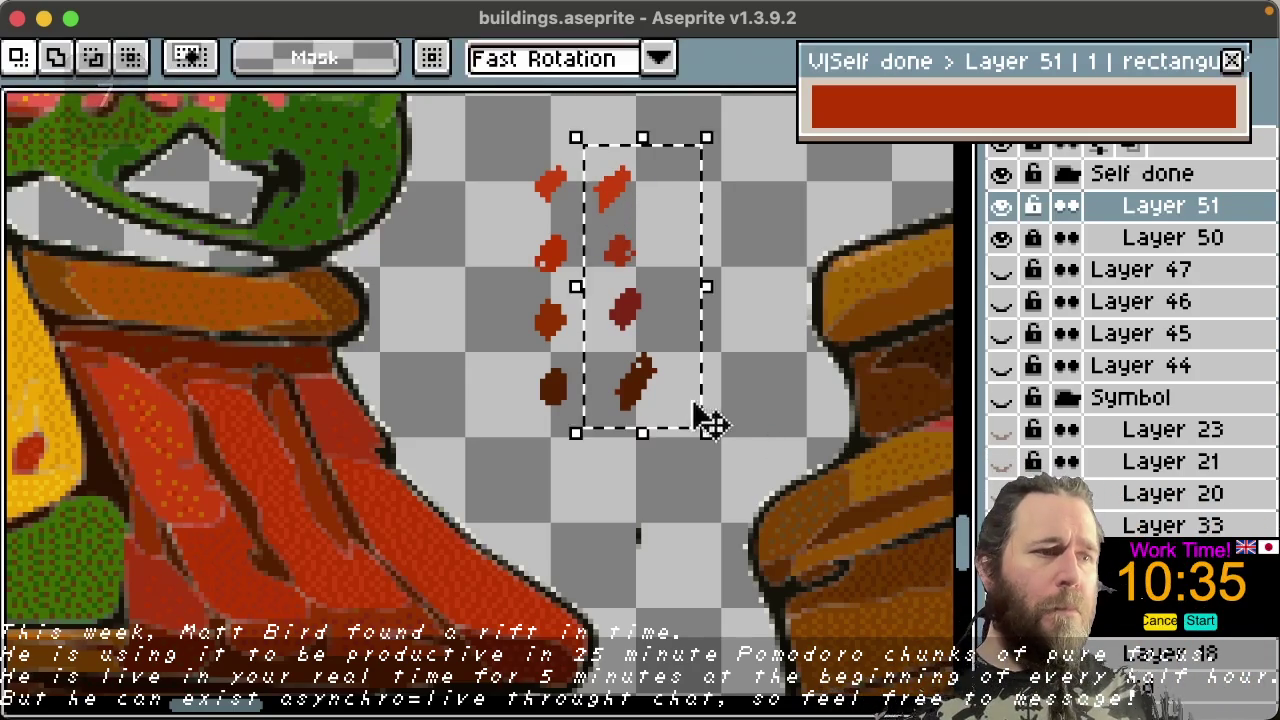
key("b")
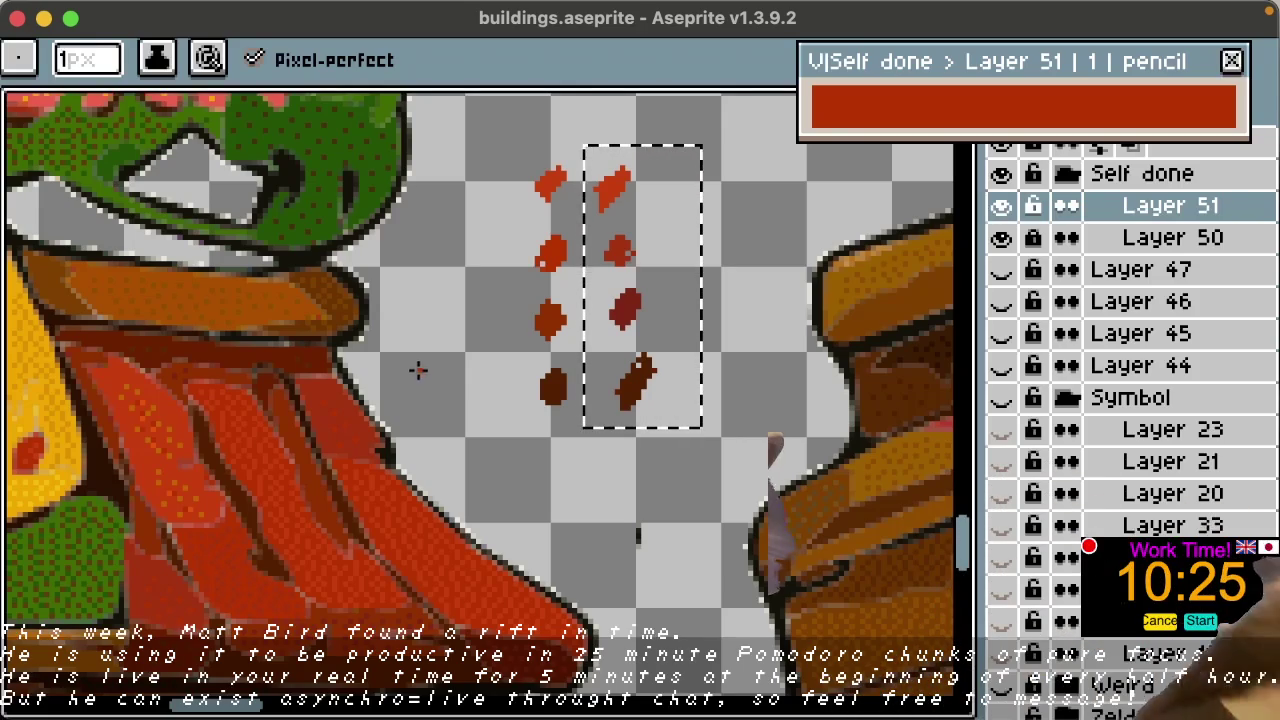
key("Escape")
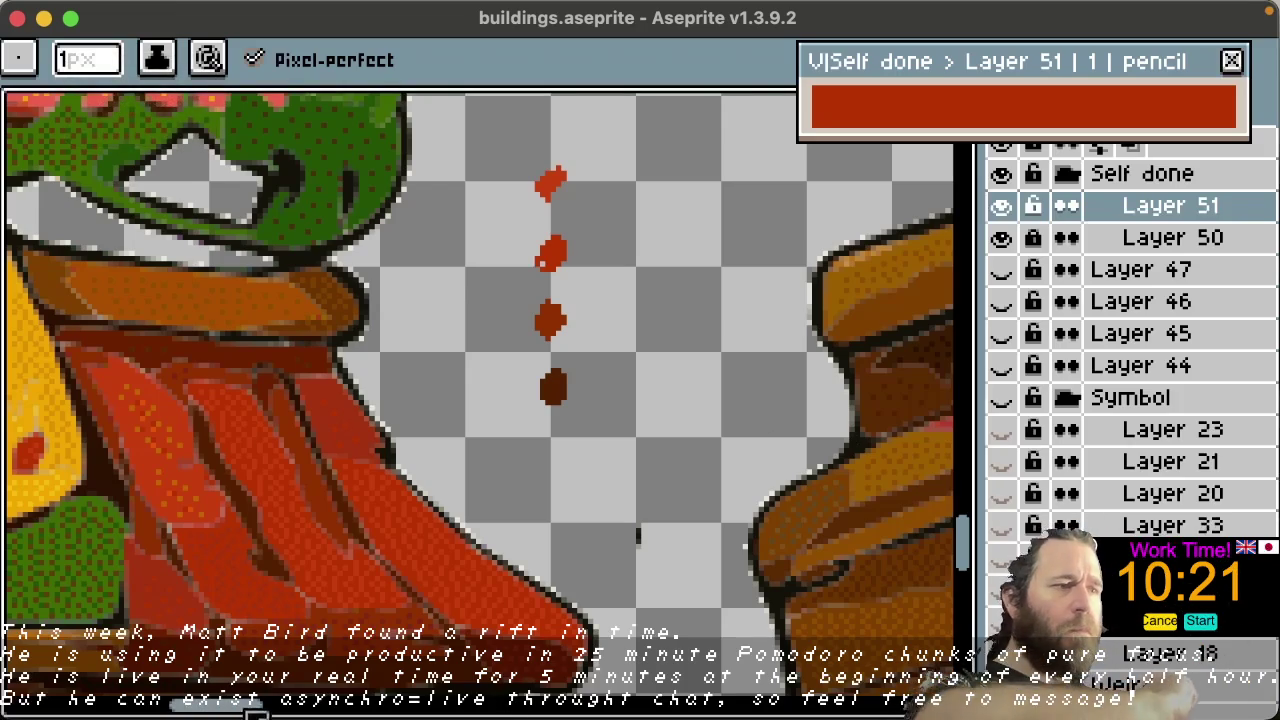
scroll(255, 712, "left", 3)
key("space")
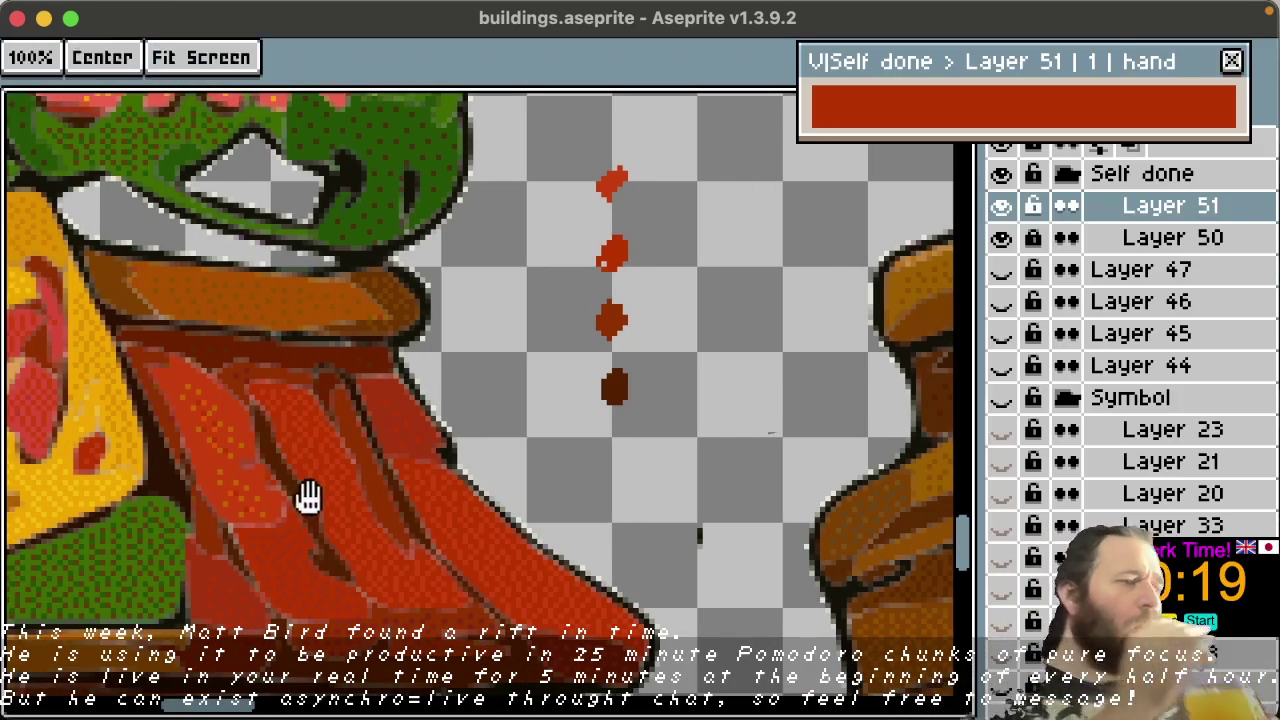
key("alt")
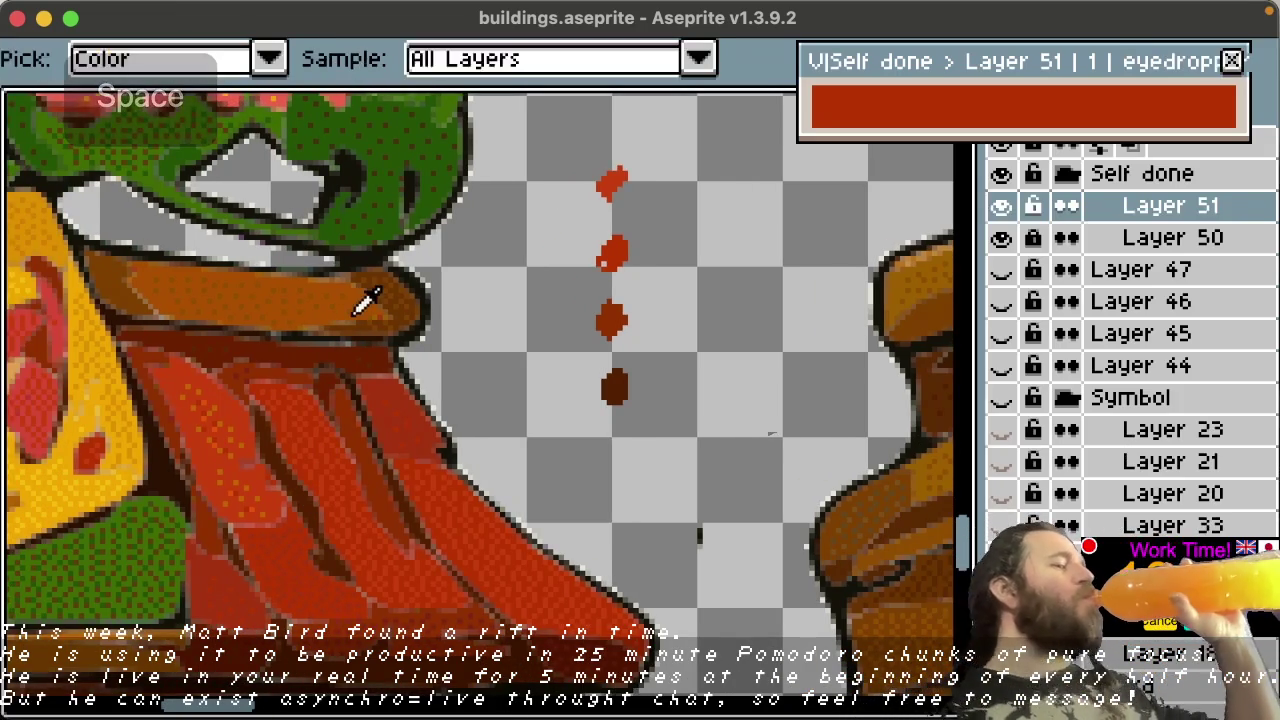
Step: Start a new swatch column with an amber dot sampled from the artwork
left_click(372, 296, "alt")
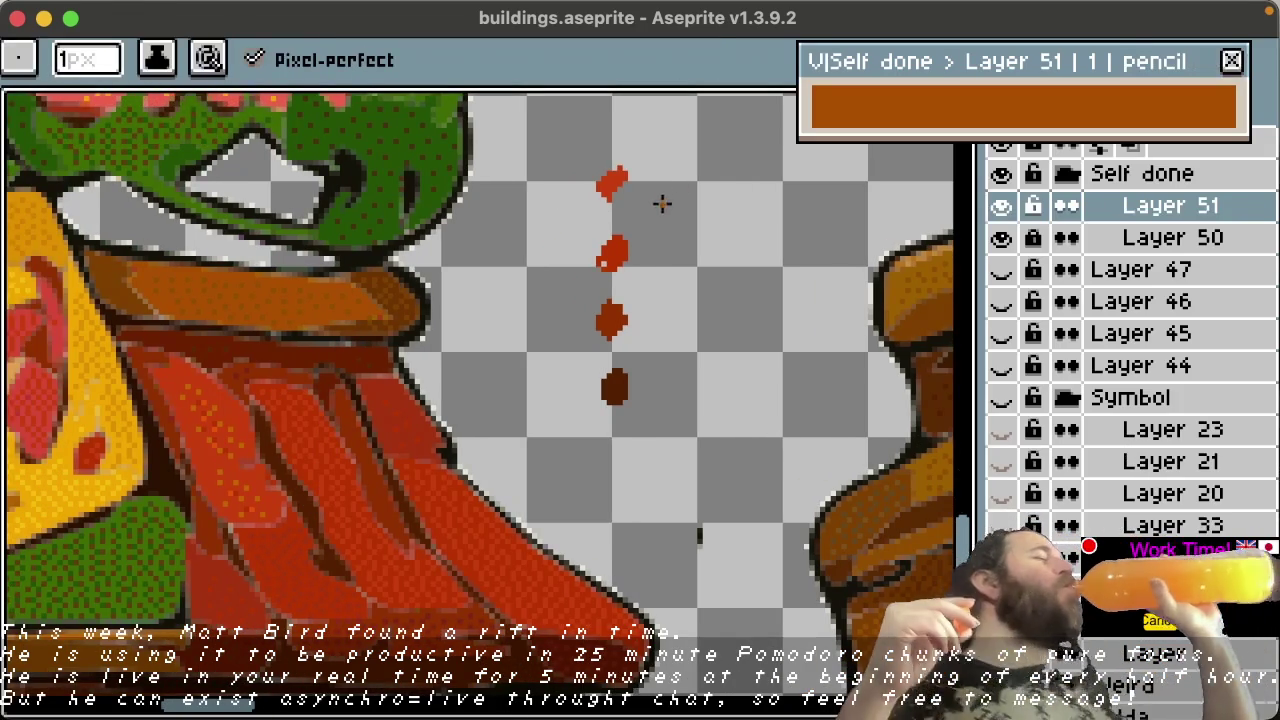
left_click(689, 180)
key("space")
key("alt")
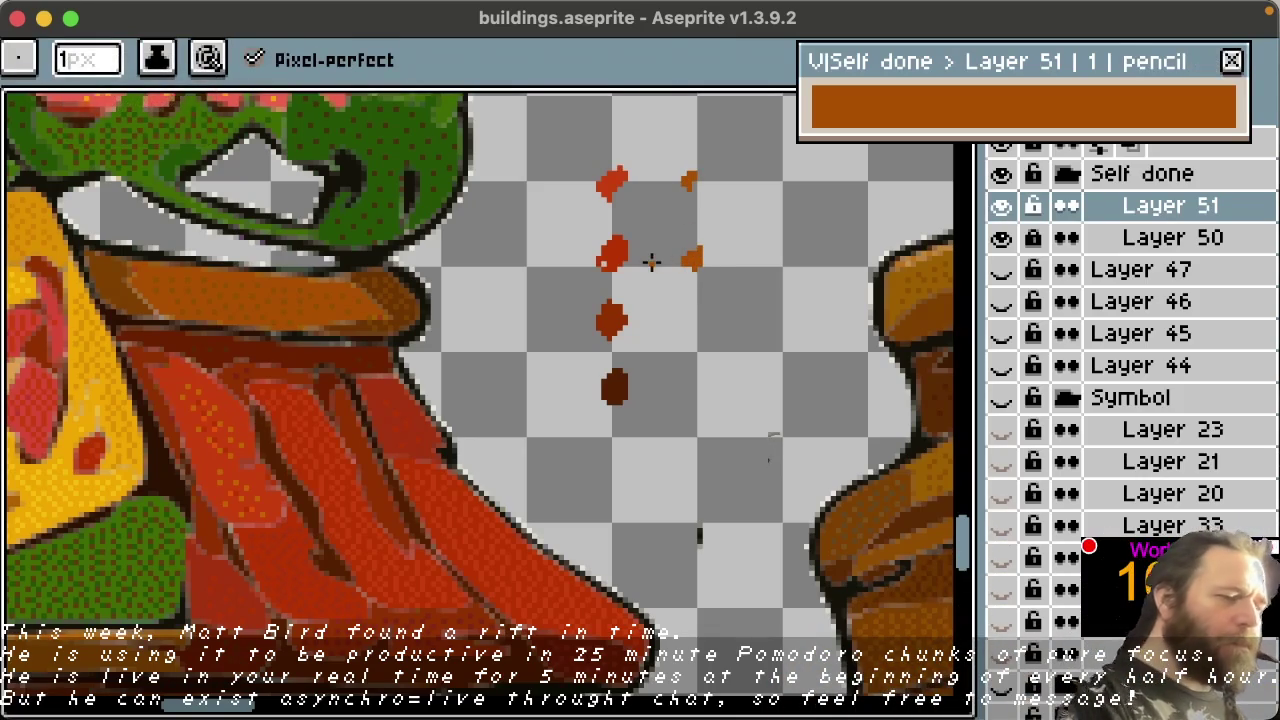
left_click(96, 409, "alt")
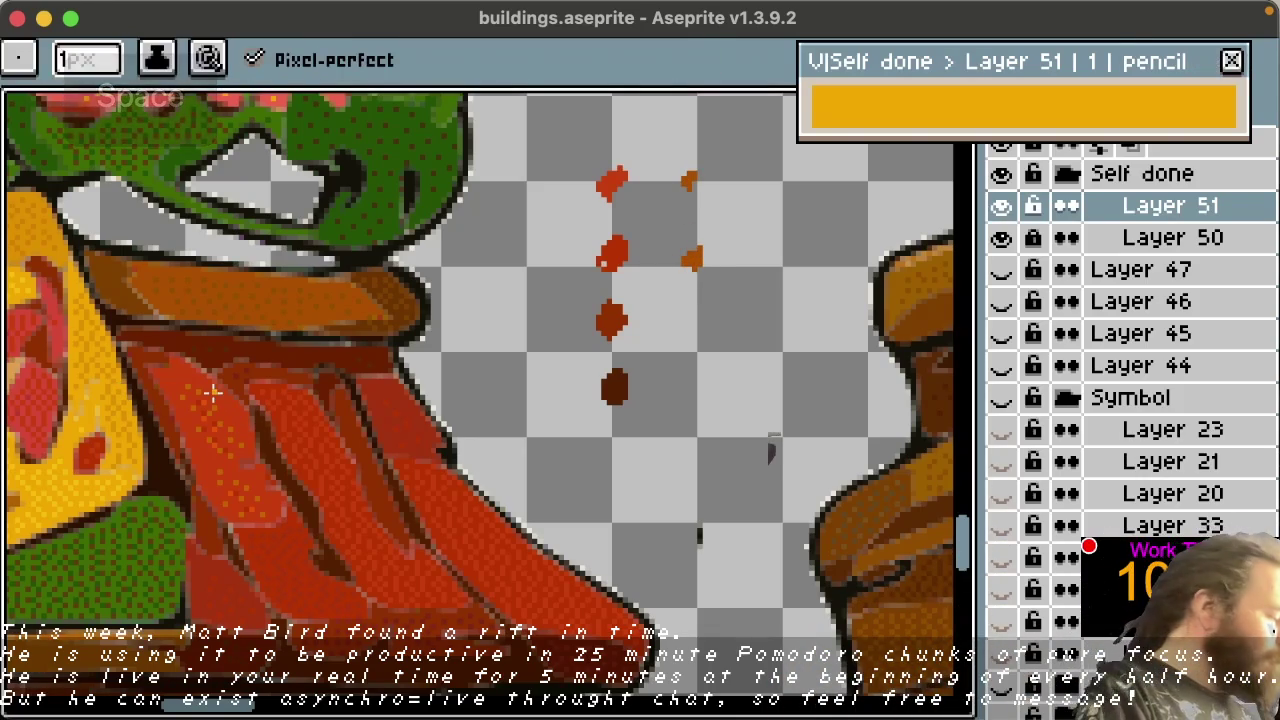
key("alt")
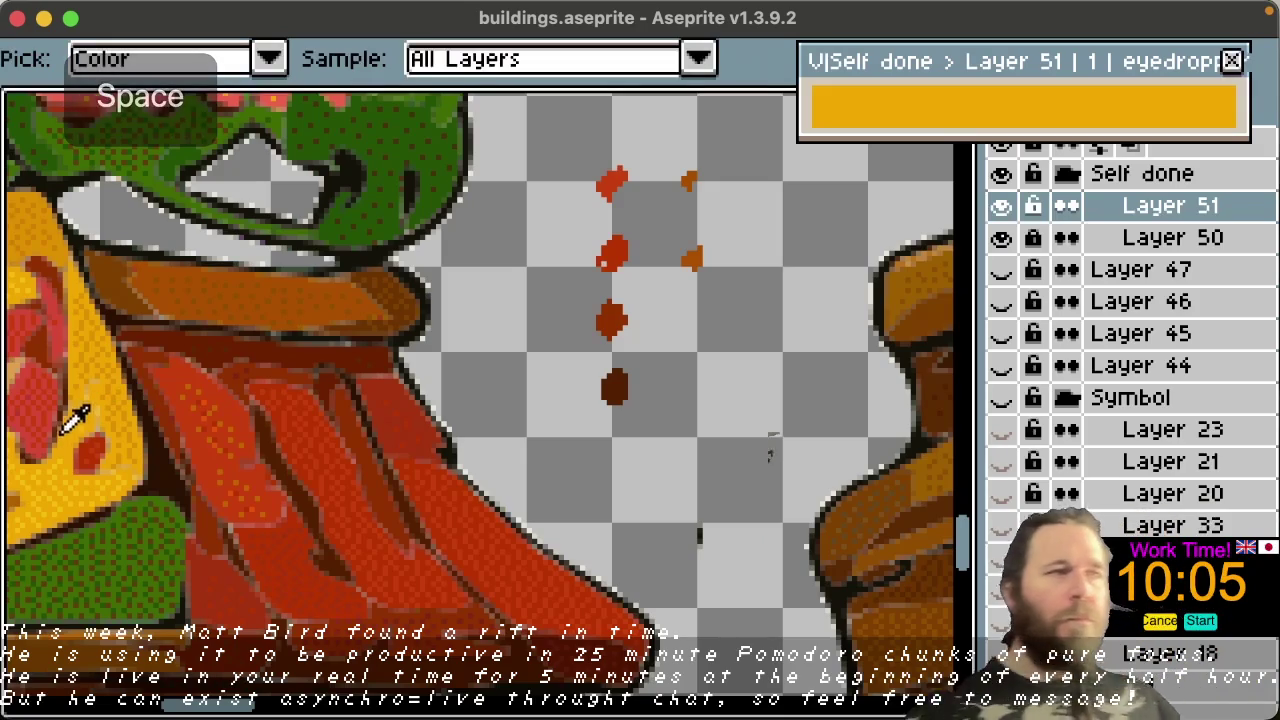
left_click(691, 178)
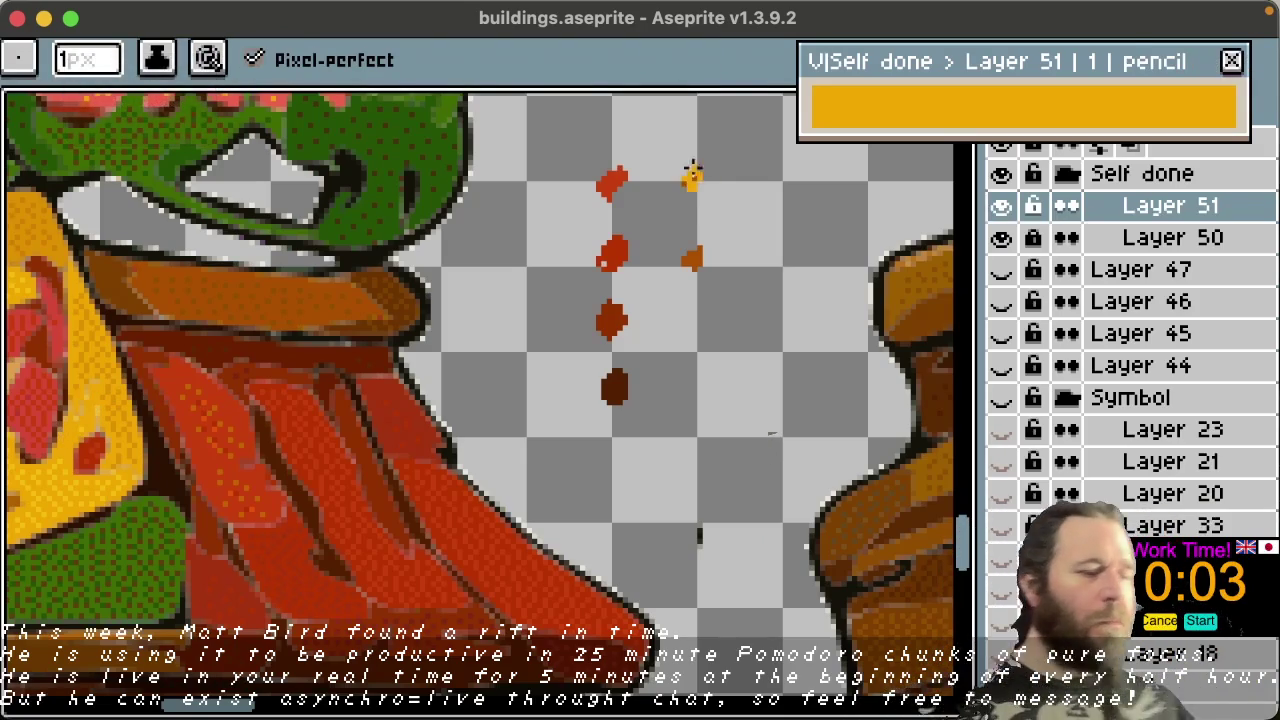
key("alt")
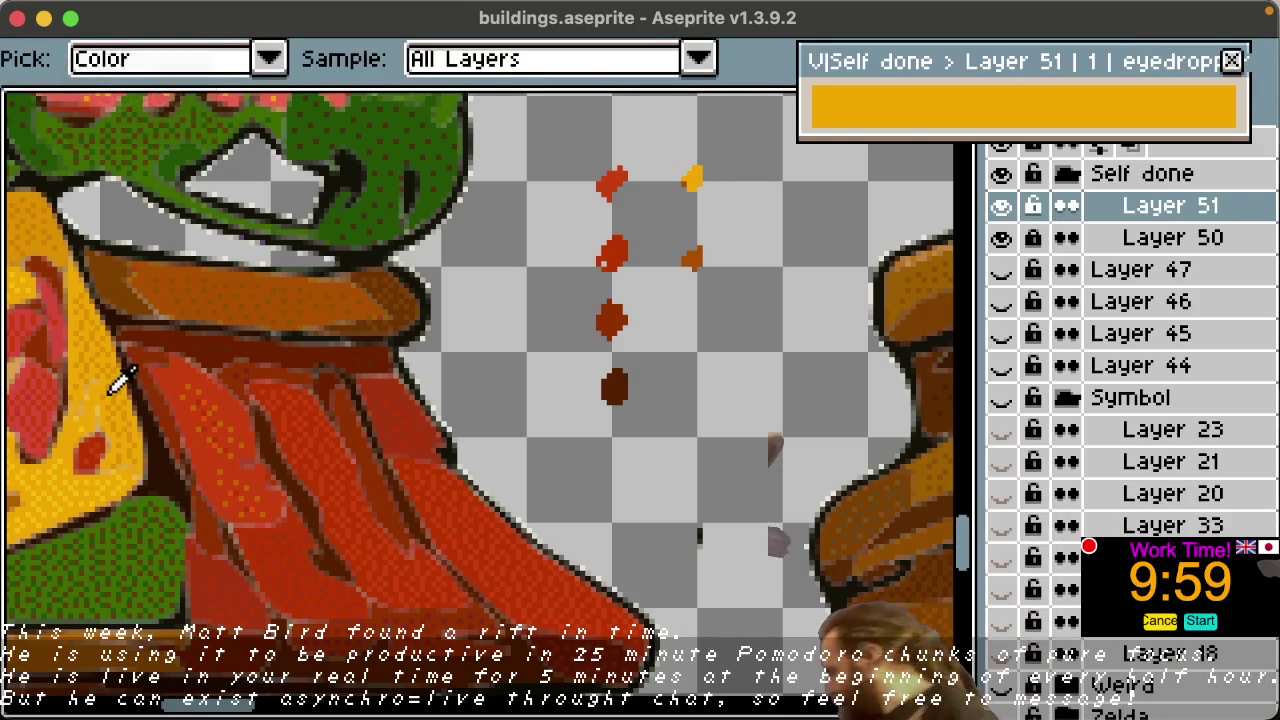
left_click(118, 378)
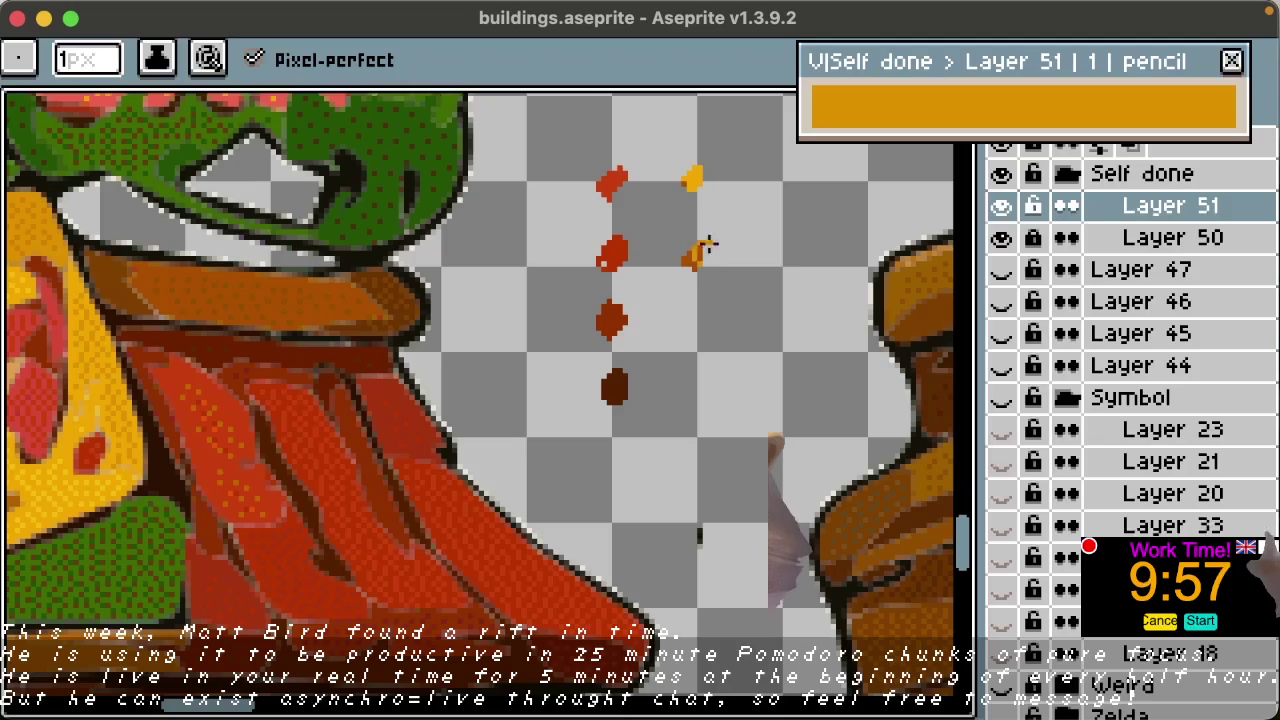
Step: Add a brown dot sampled from the awning below the orange swatches
key("alt")
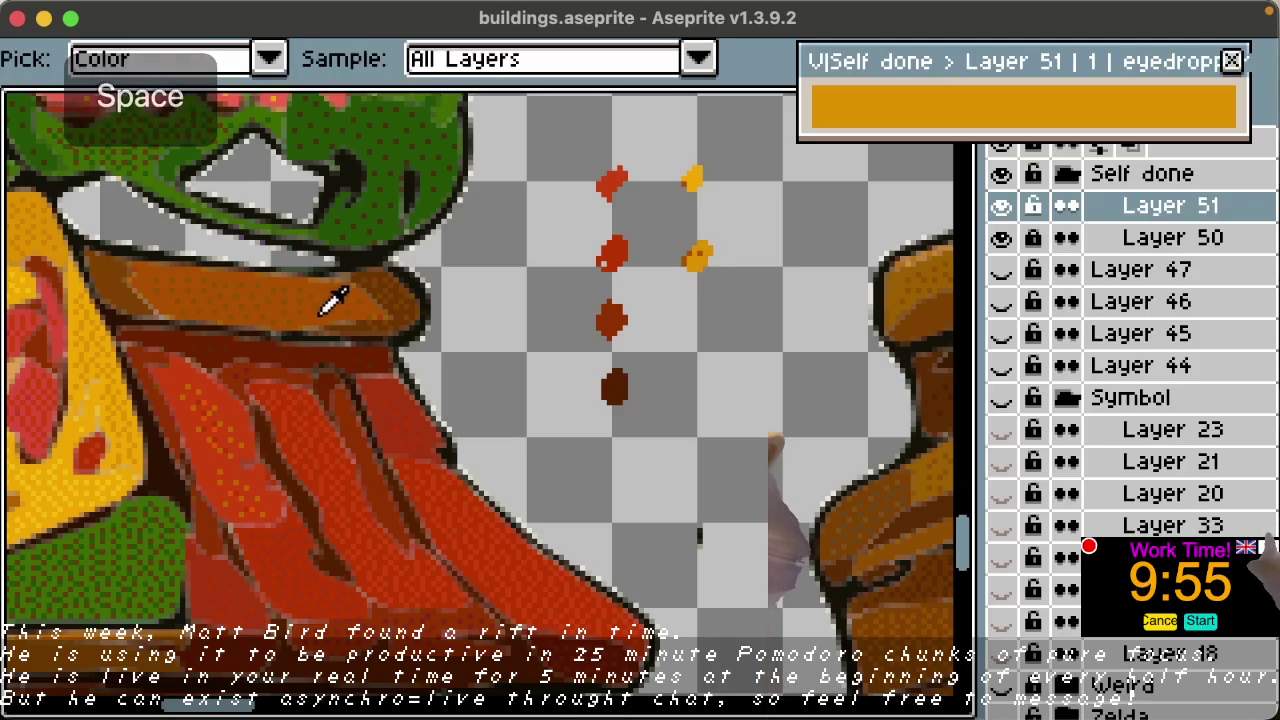
left_click(357, 286)
left_click_drag(689, 314, 697, 314)
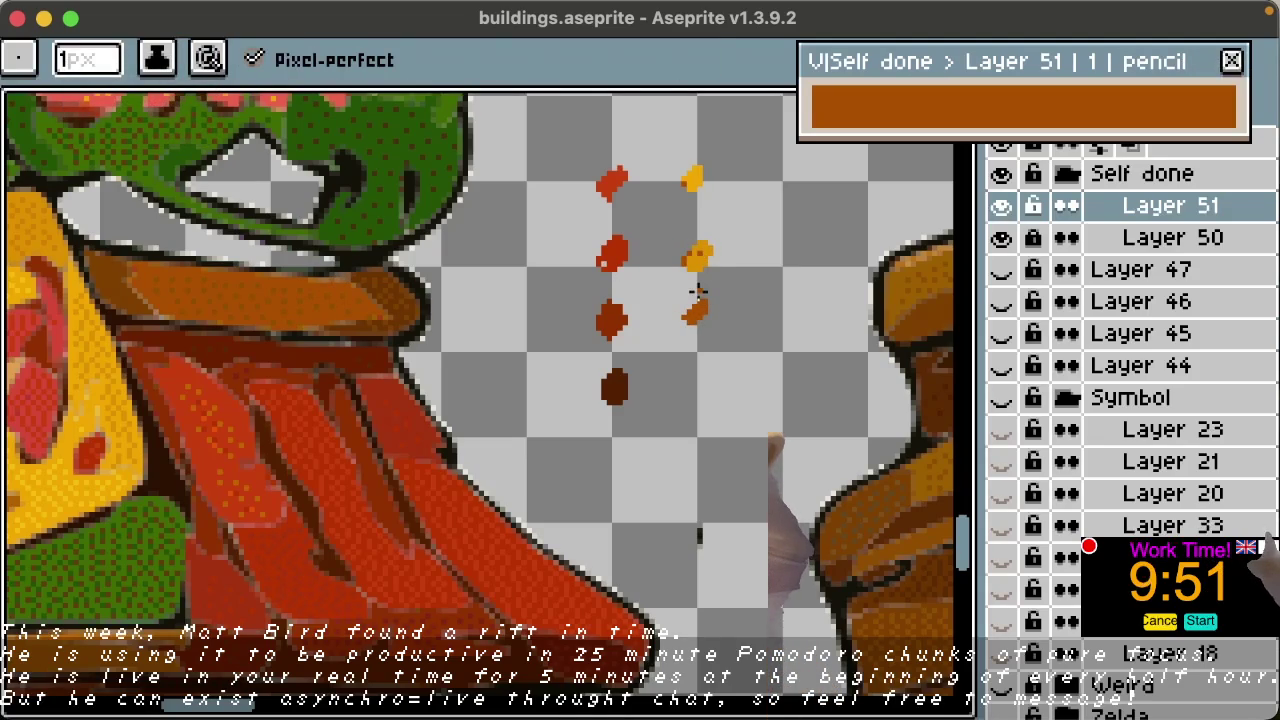
key("alt")
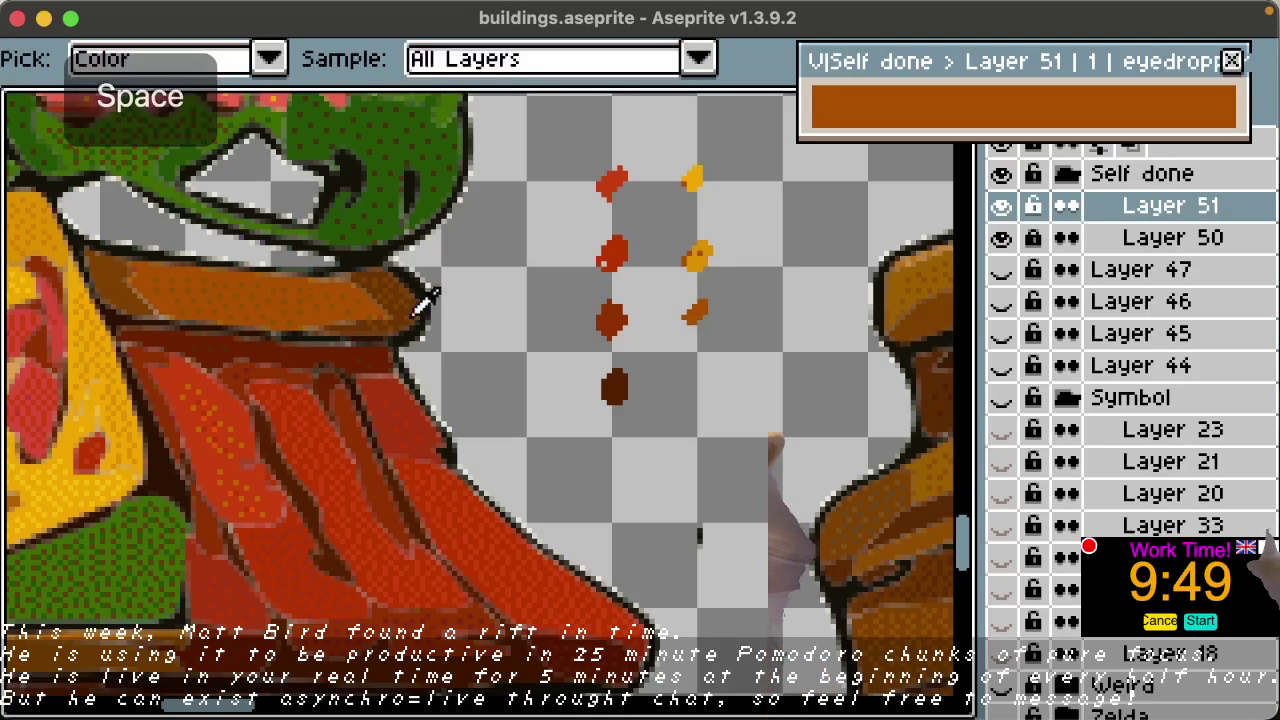
left_click(396, 304)
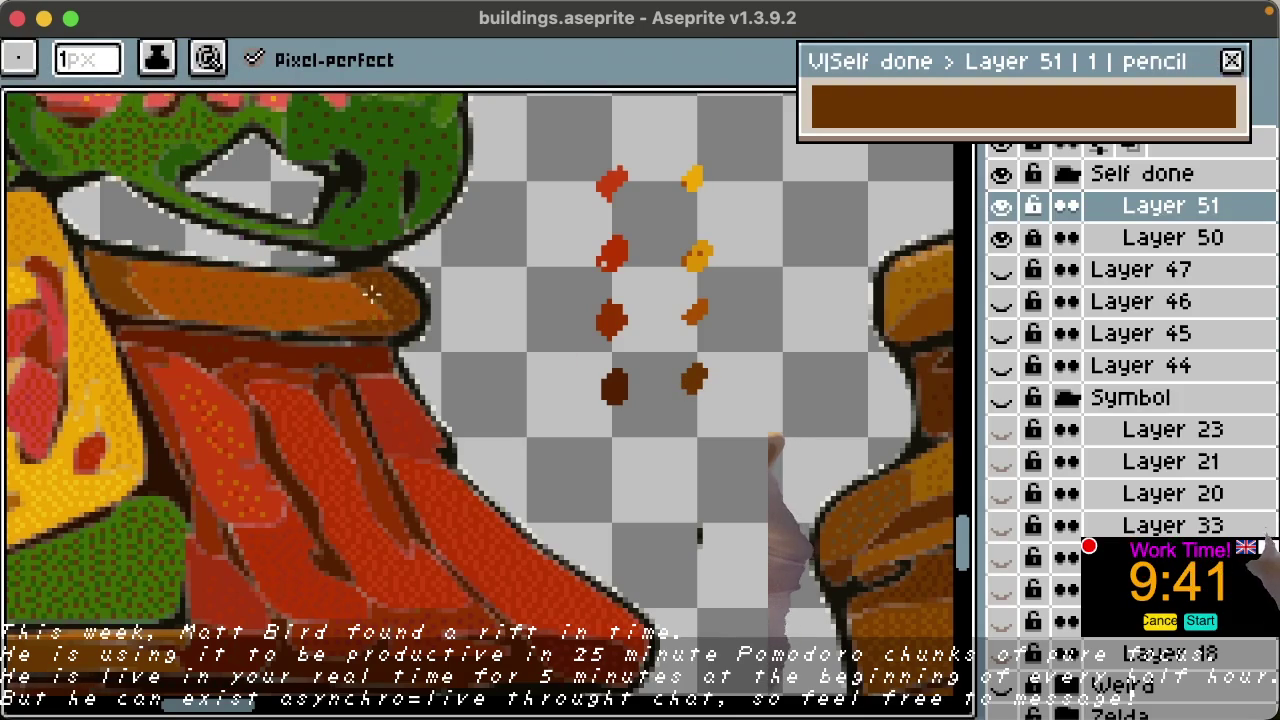
key("space")
key("alt")
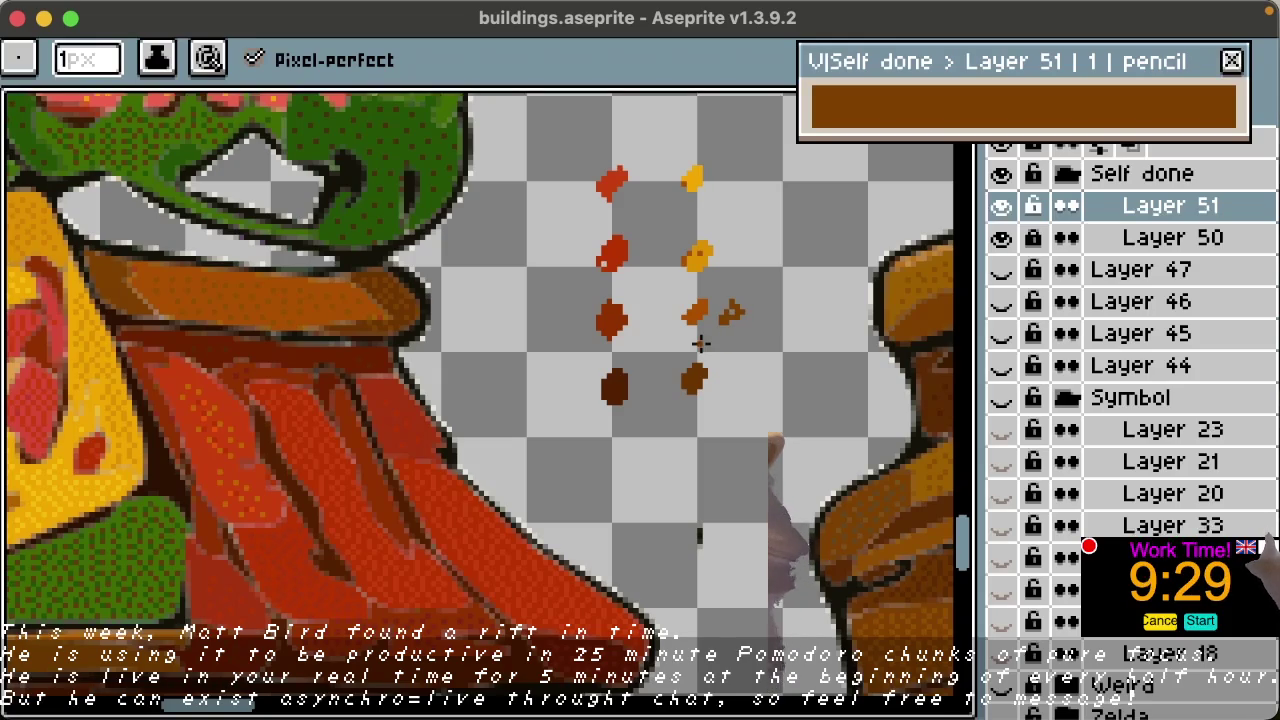
key("space")
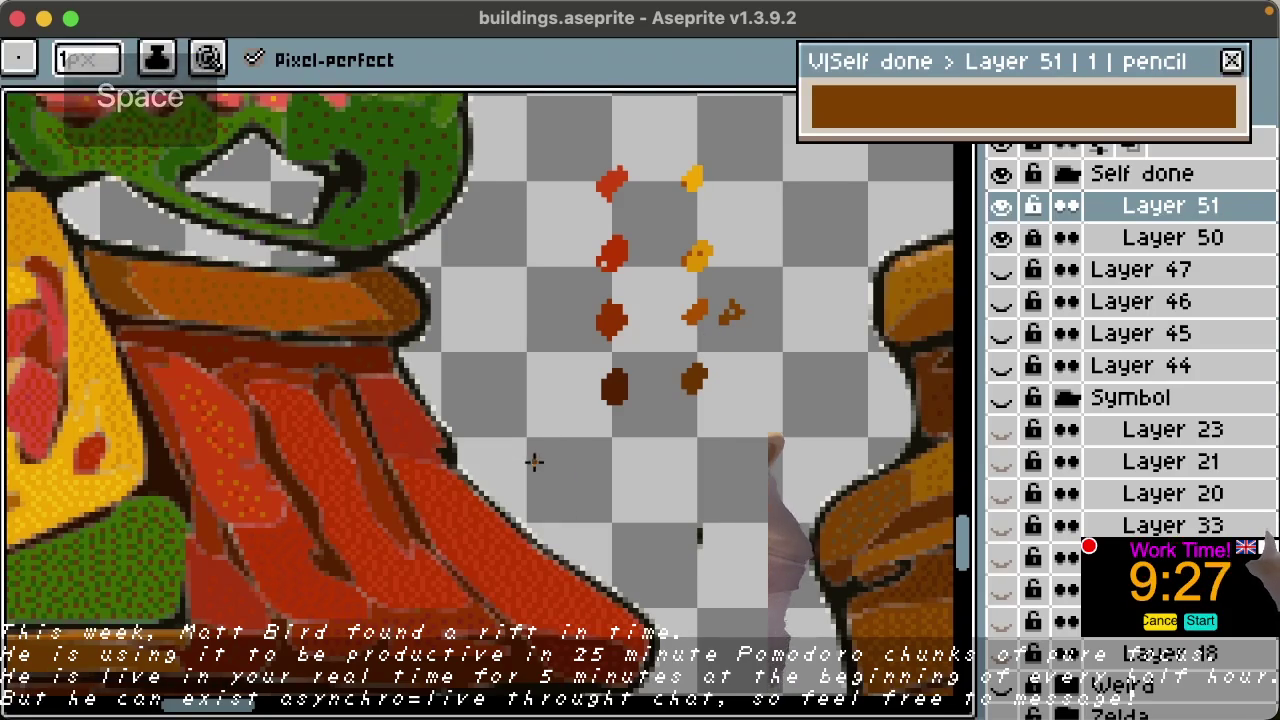
scroll(510, 462, "down", 3)
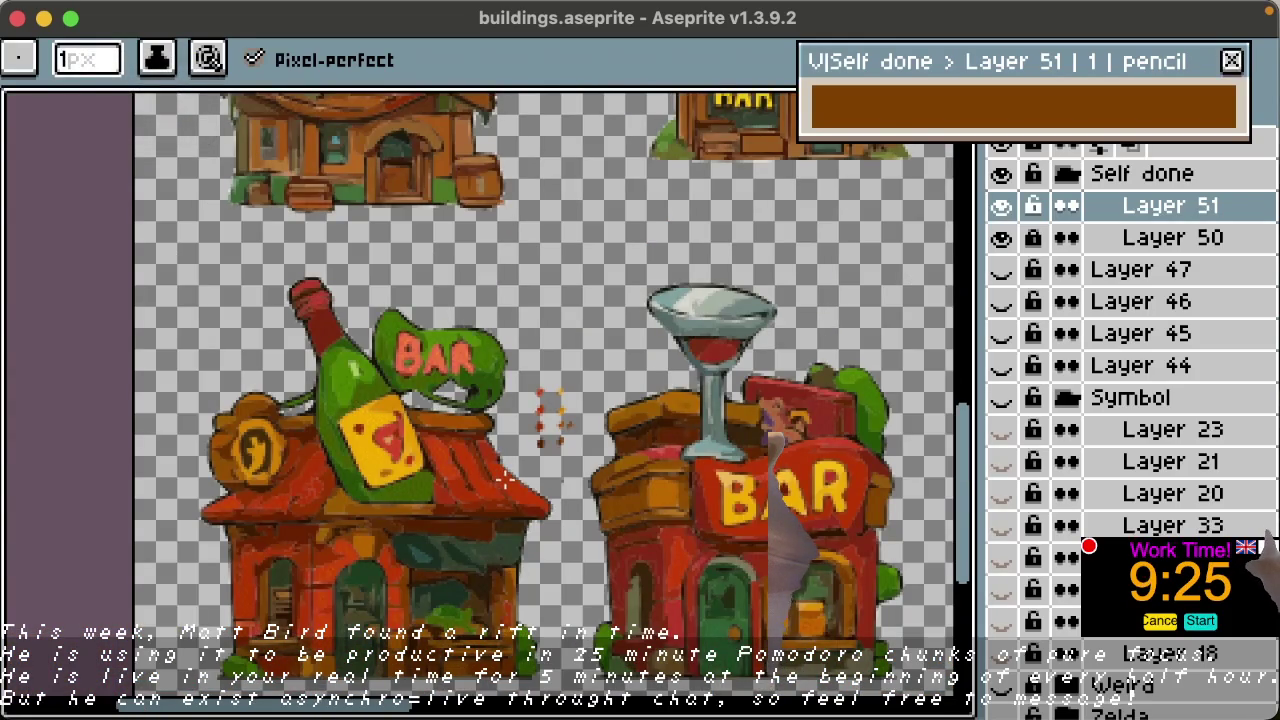
scroll(505, 478, "up", 3)
scroll(549, 449, "up", 1)
scroll(586, 440, "down", 1)
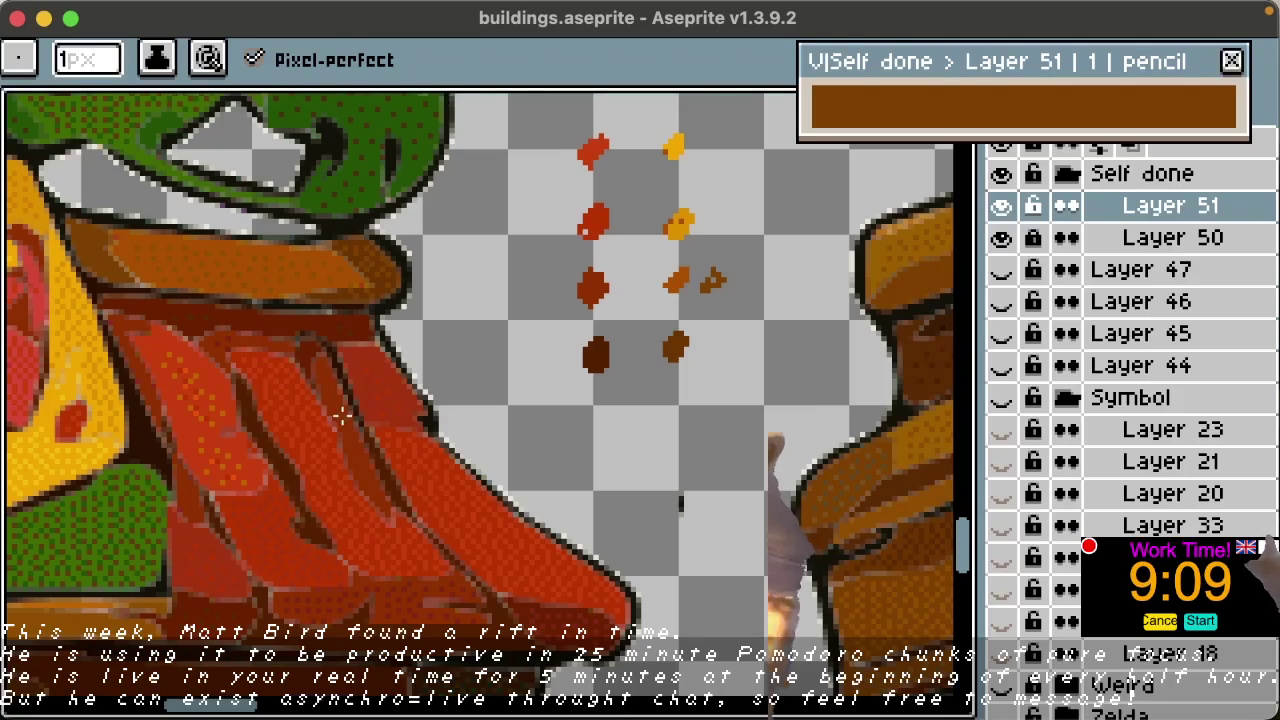
key("space")
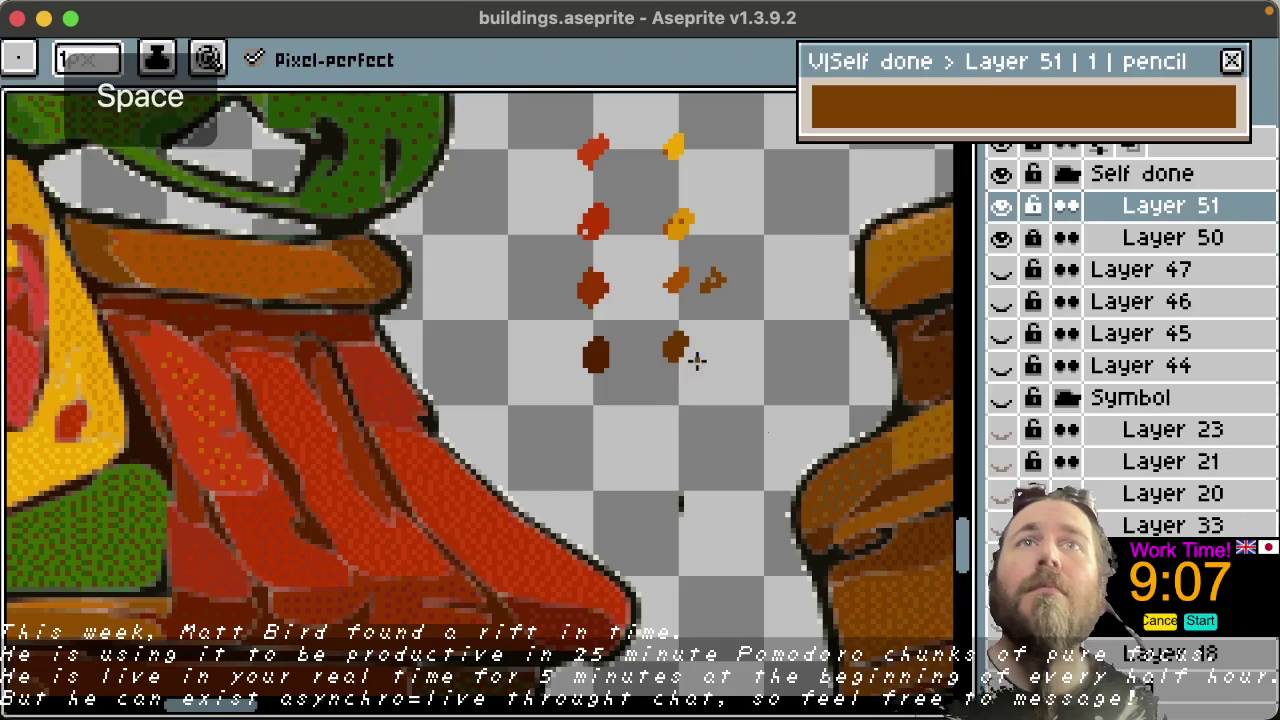
scroll(686, 366, "down", 2)
scroll(649, 363, "down", 2)
scroll(663, 370, "up", 1)
scroll(663, 370, "down", 1)
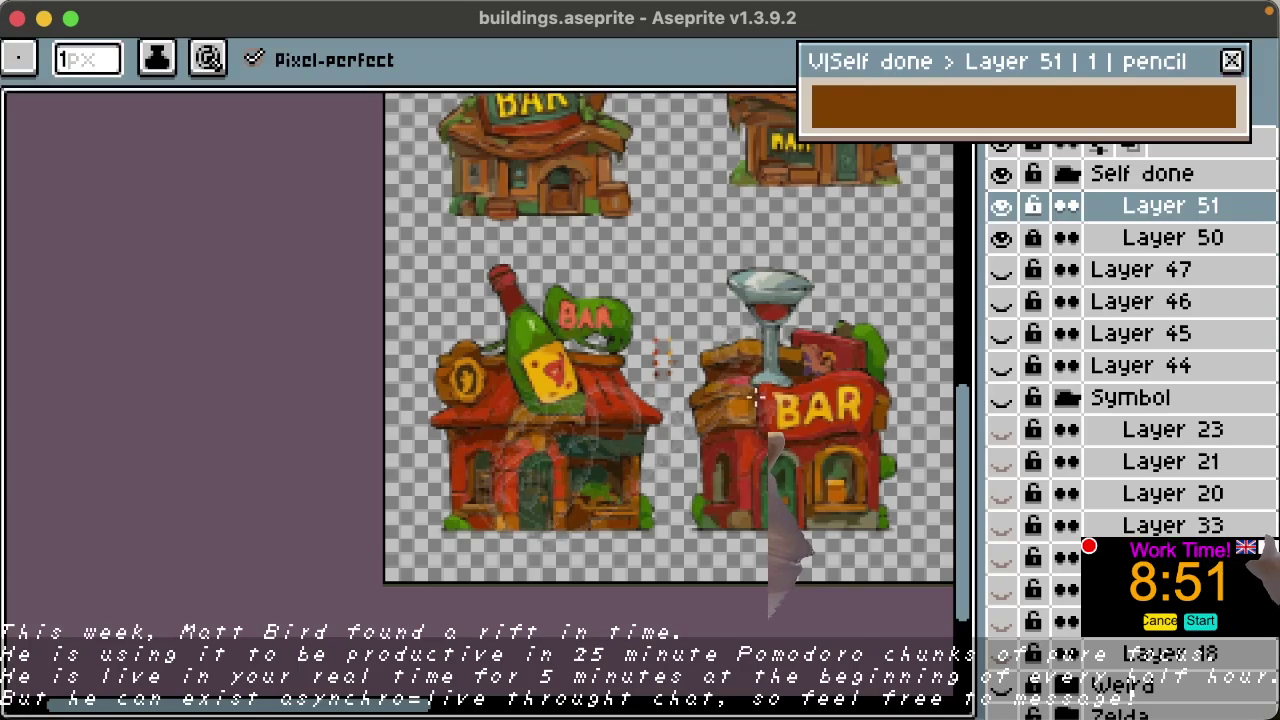
key("space")
scroll(640, 390, "up", 1)
scroll(605, 385, "up", 4)
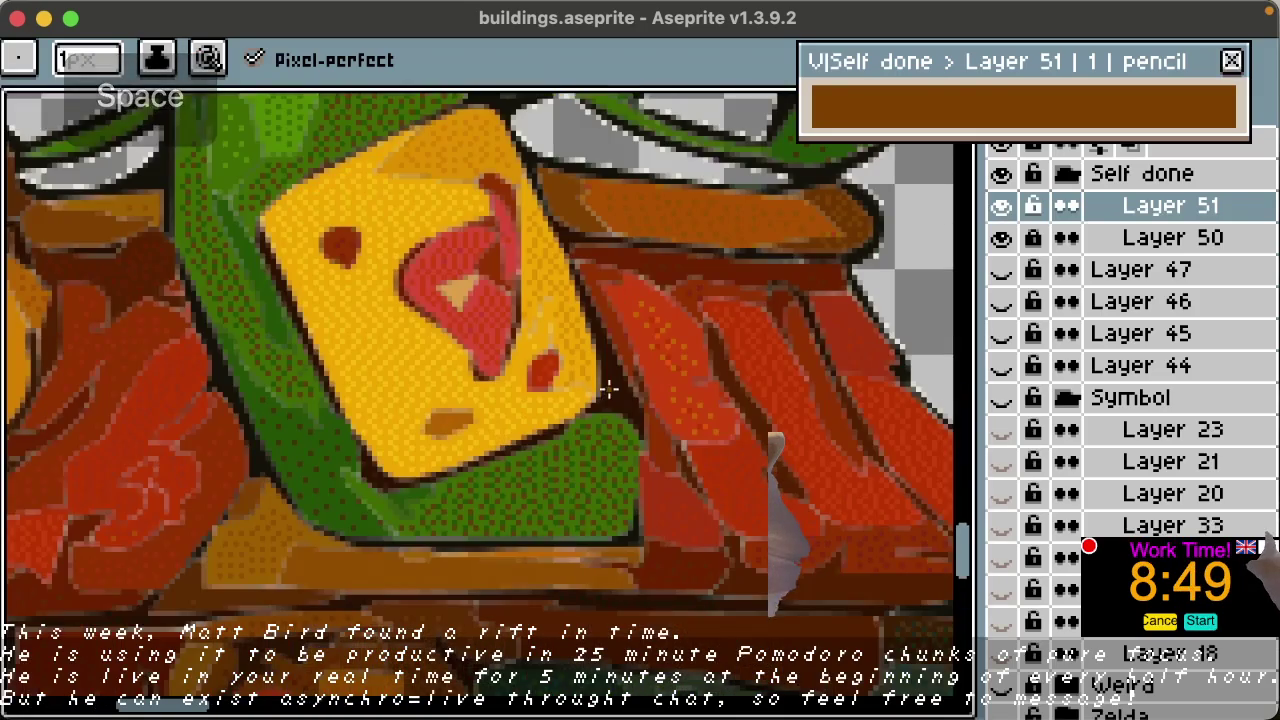
scroll(605, 383, "down", 2)
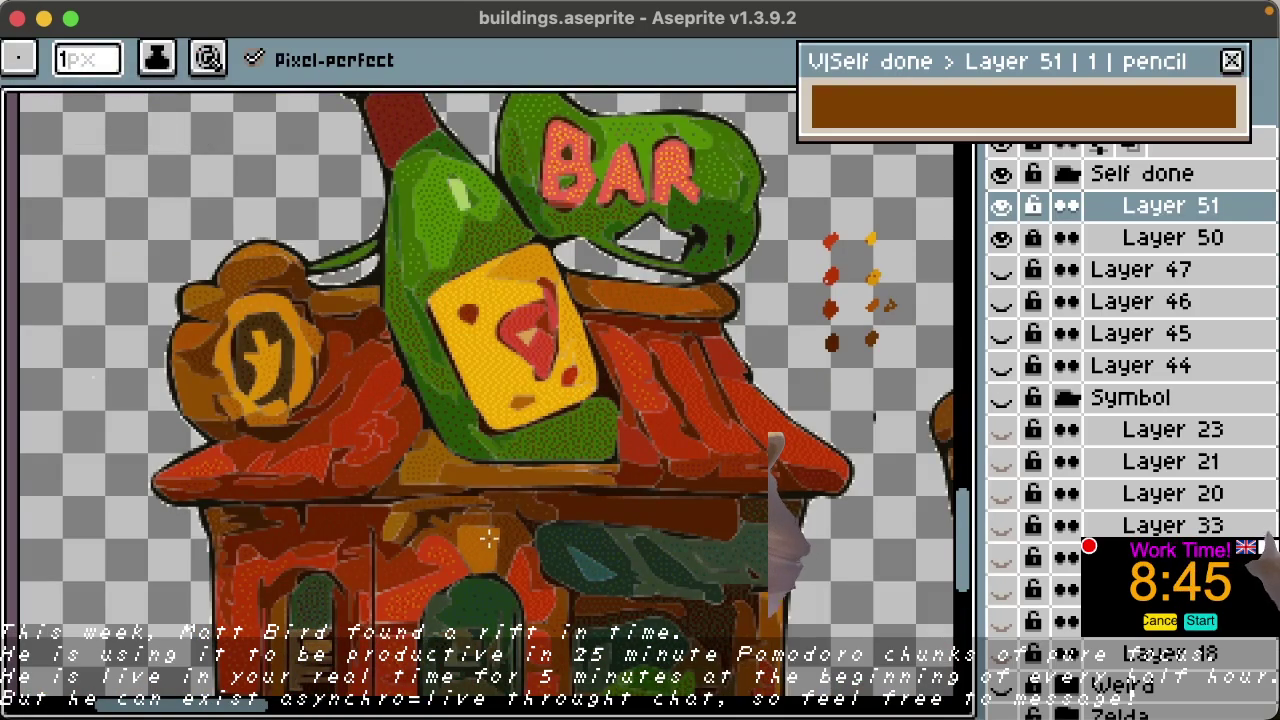
Step: Sample orange from the building's ledge and try an orange dot beside the grid
key("space")
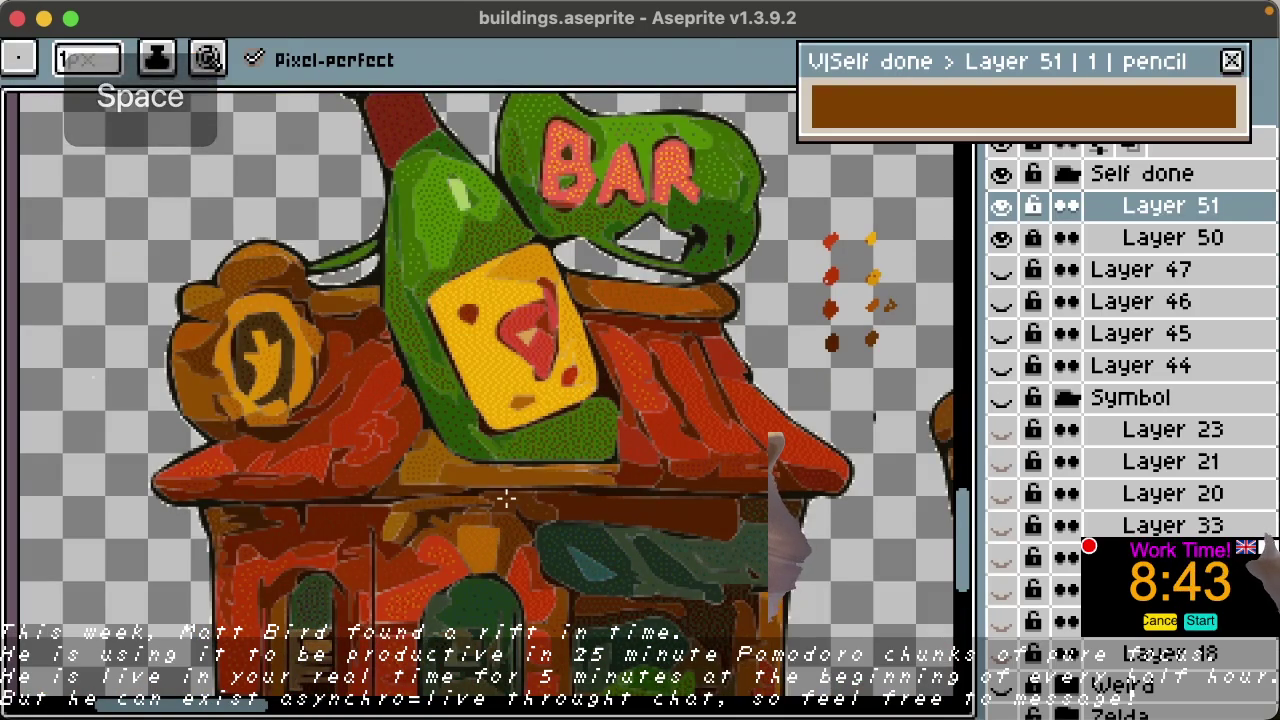
key("alt")
left_click(488, 526, "alt")
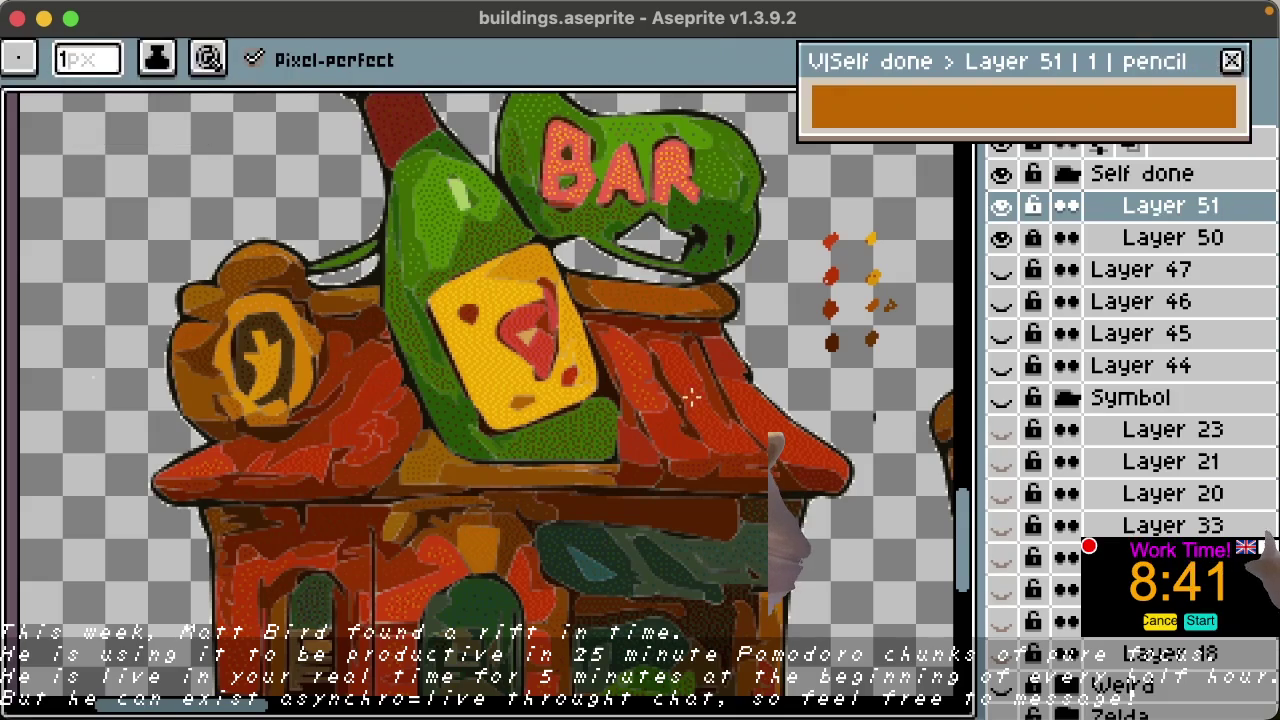
left_click(795, 240)
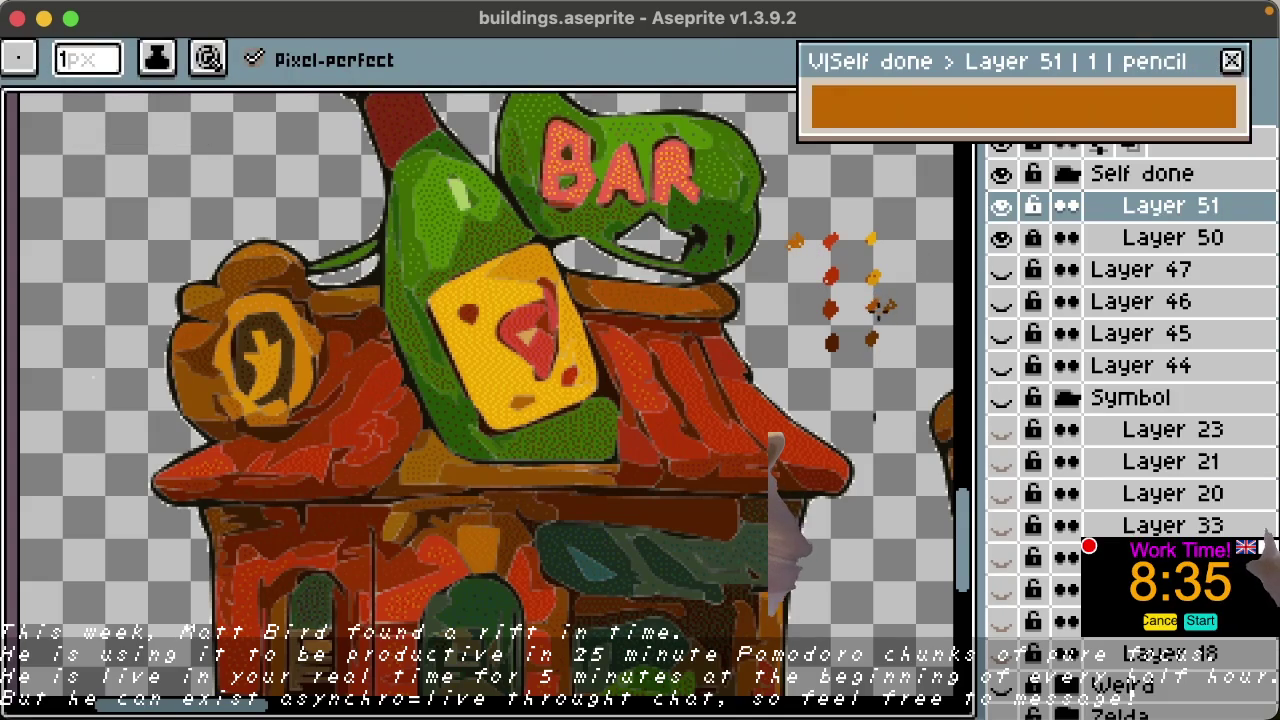
key("space")
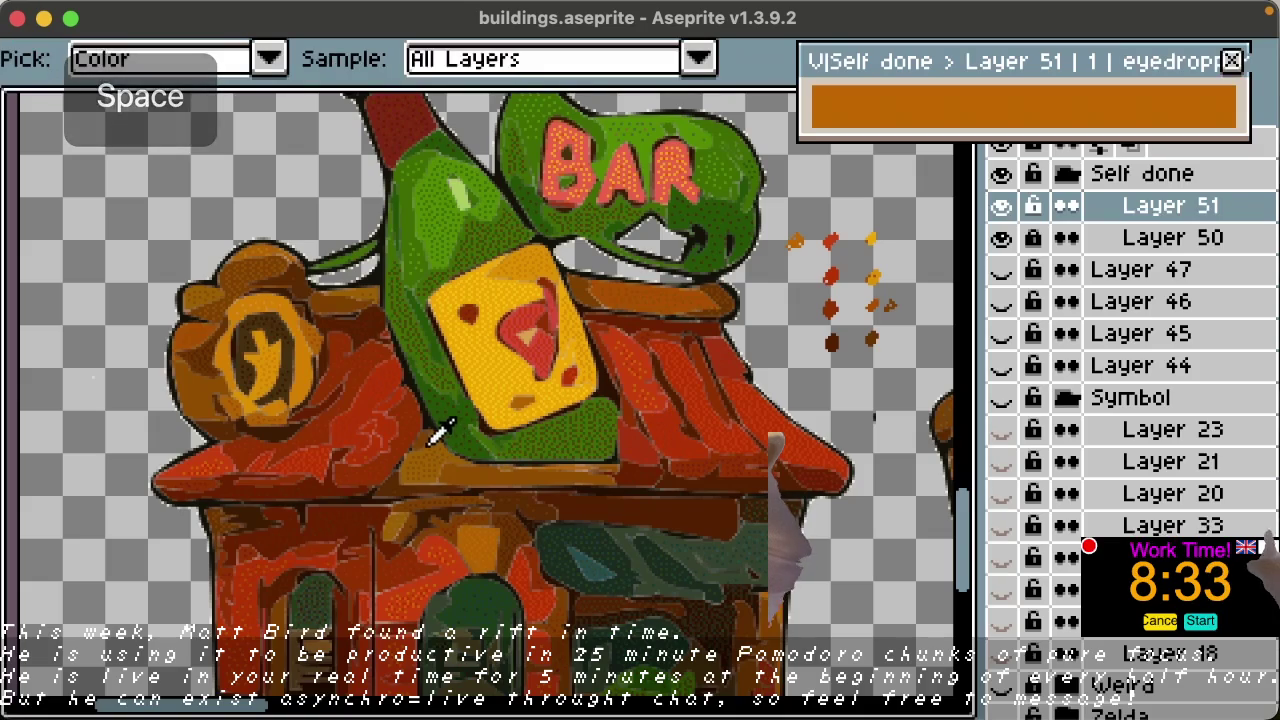
left_click(437, 438, "alt")
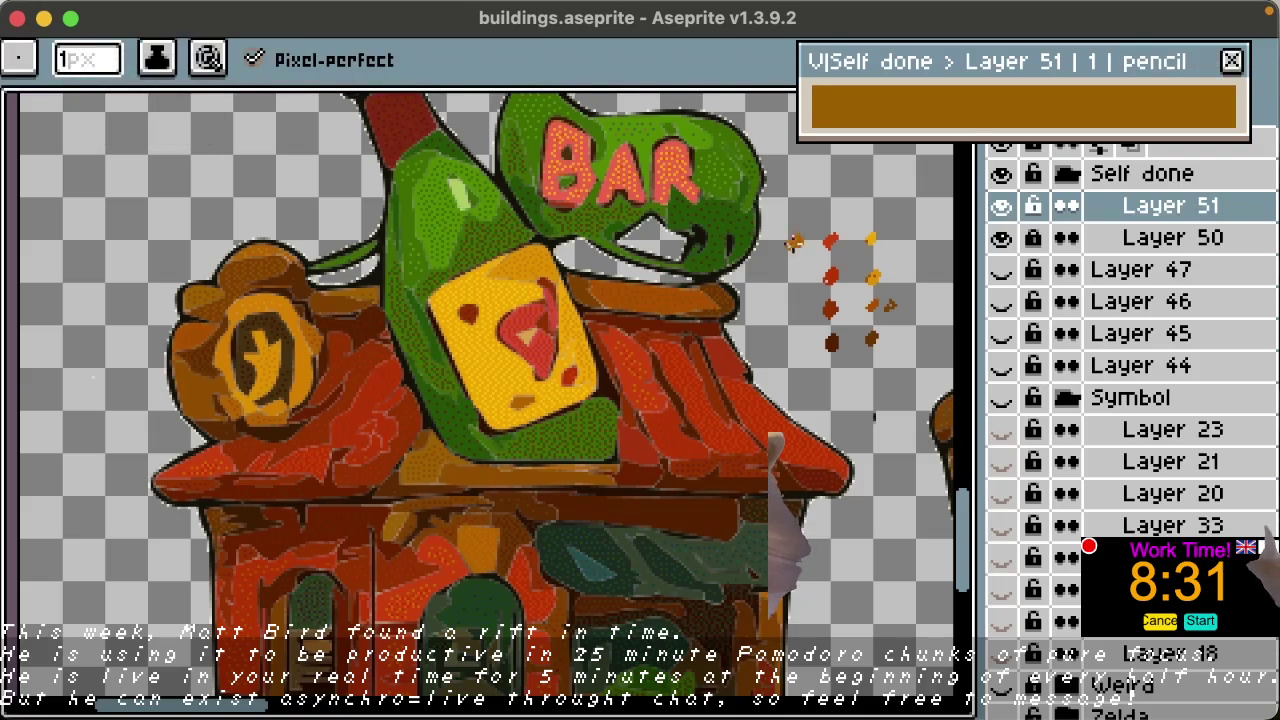
key("super+z")
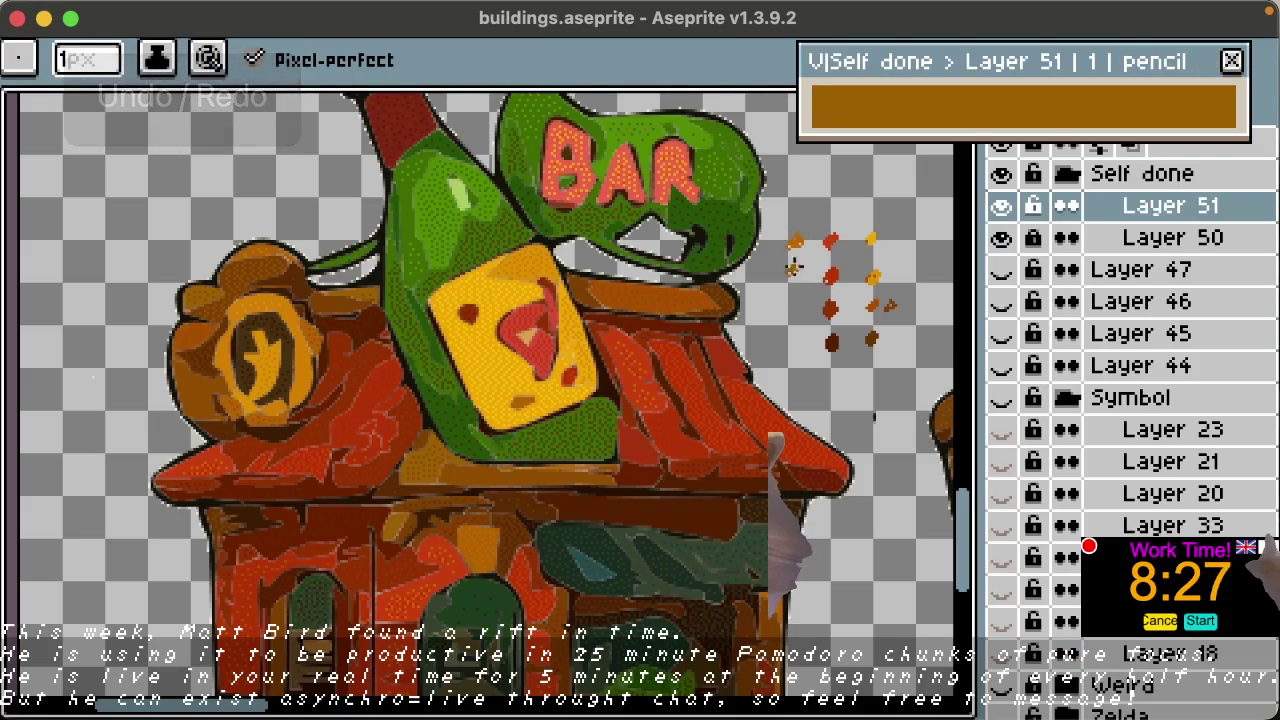
Step: Place an orange dot left of the grid and sample red-brown shades from the building's base
key("space")
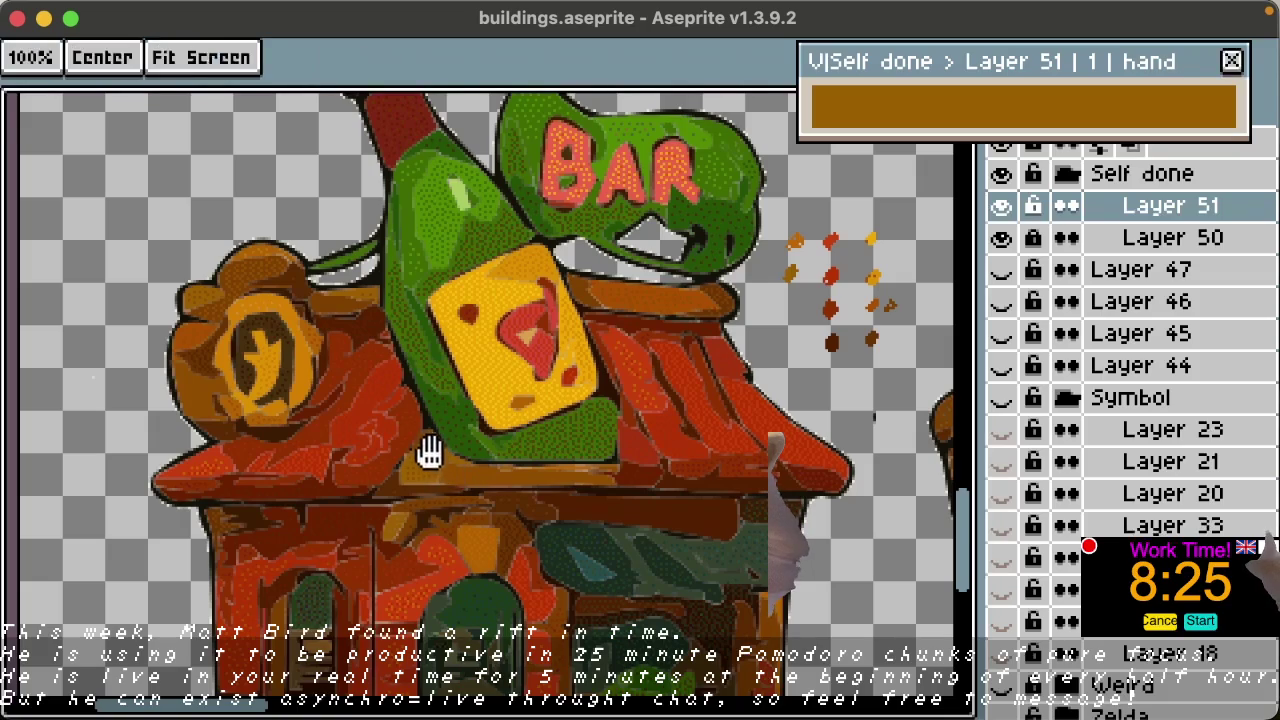
key("alt")
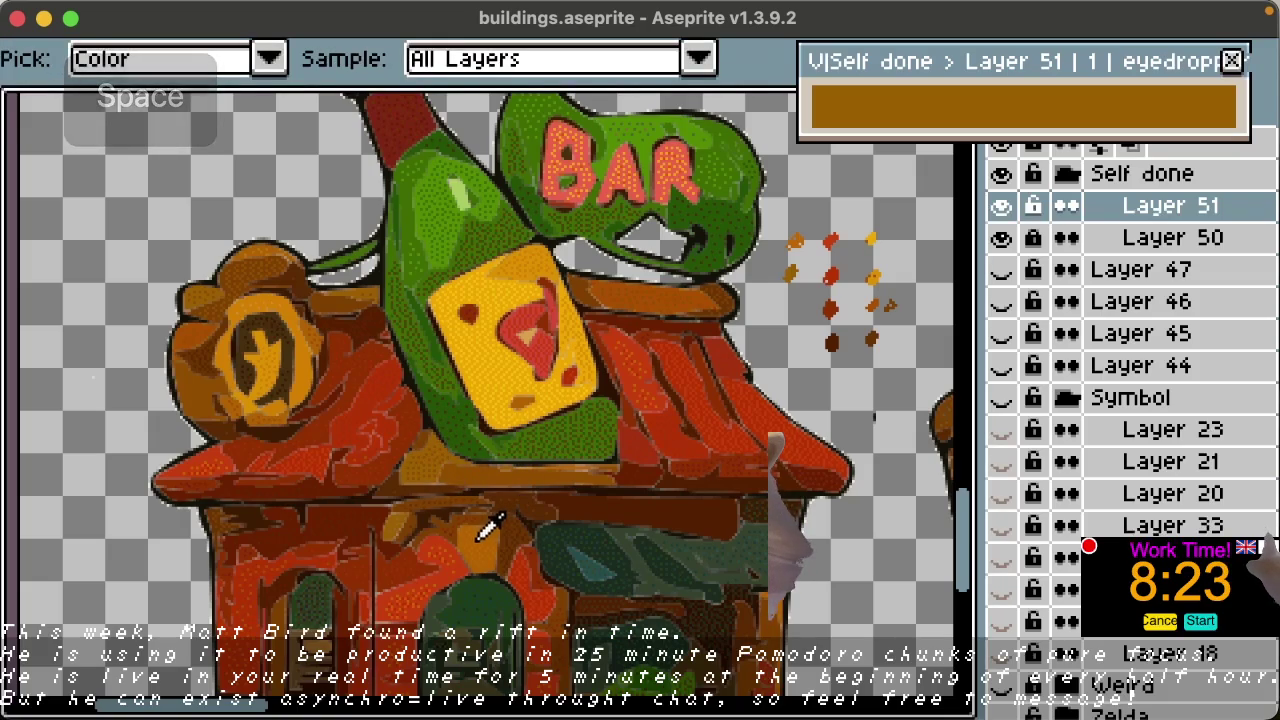
left_click(778, 243)
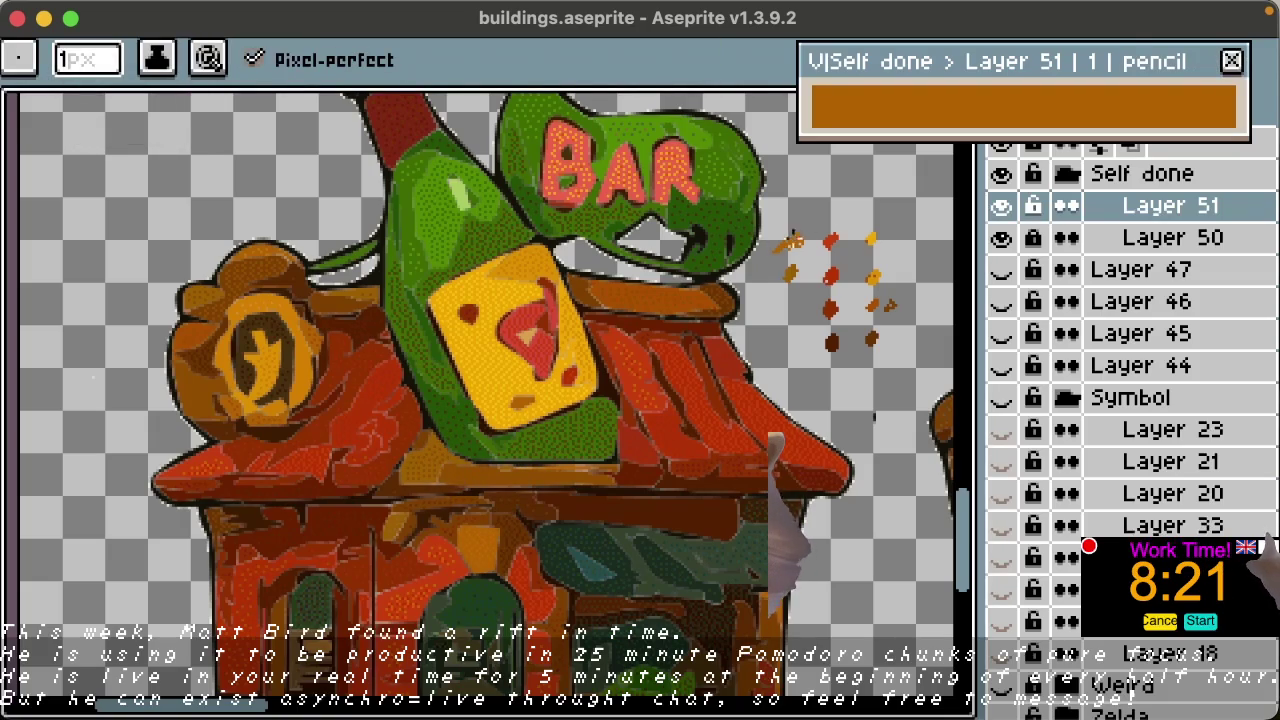
key("ctrl+z")
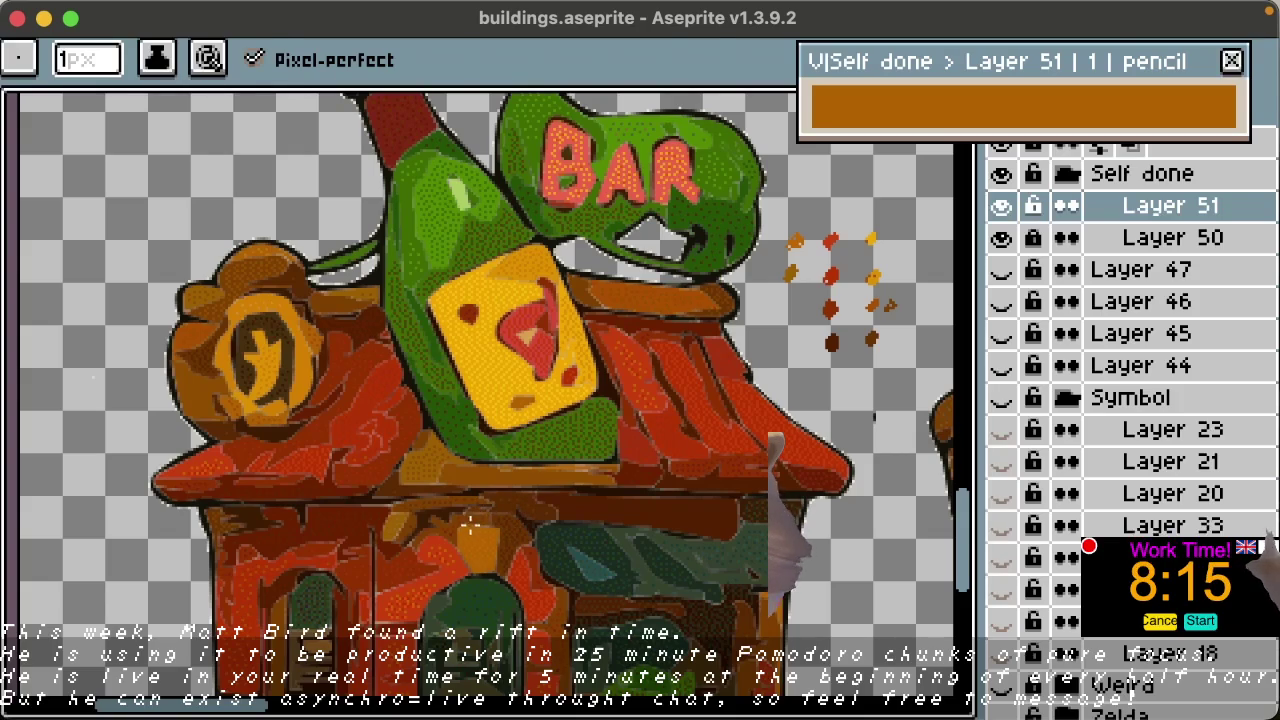
key("space")
left_click(480, 512)
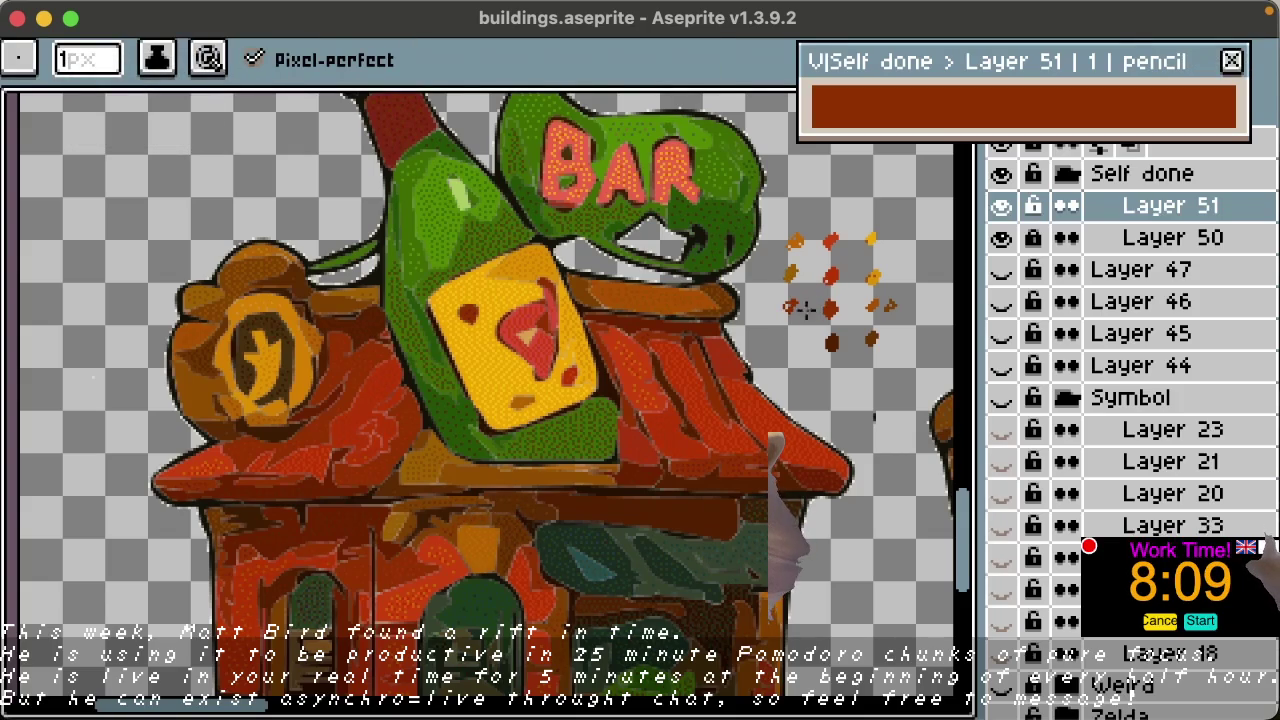
key("space")
left_click(460, 512)
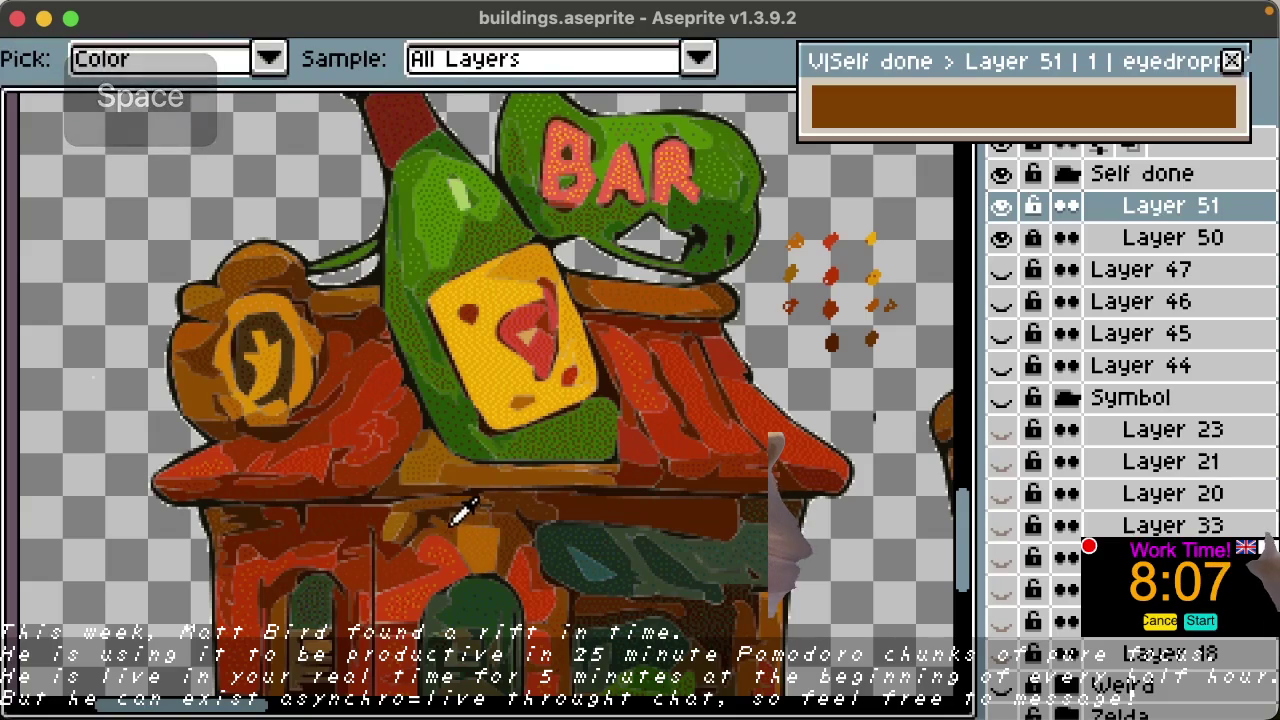
left_click(445, 515)
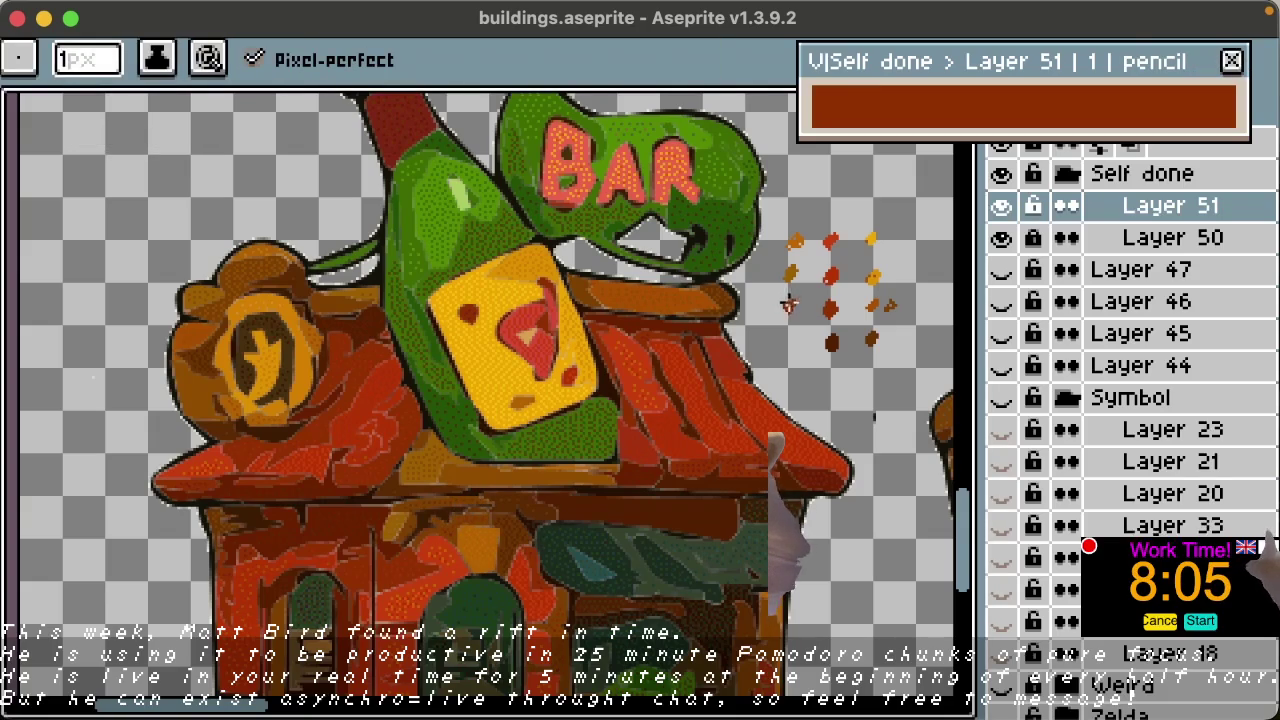
scroll(397, 556, "up", 3)
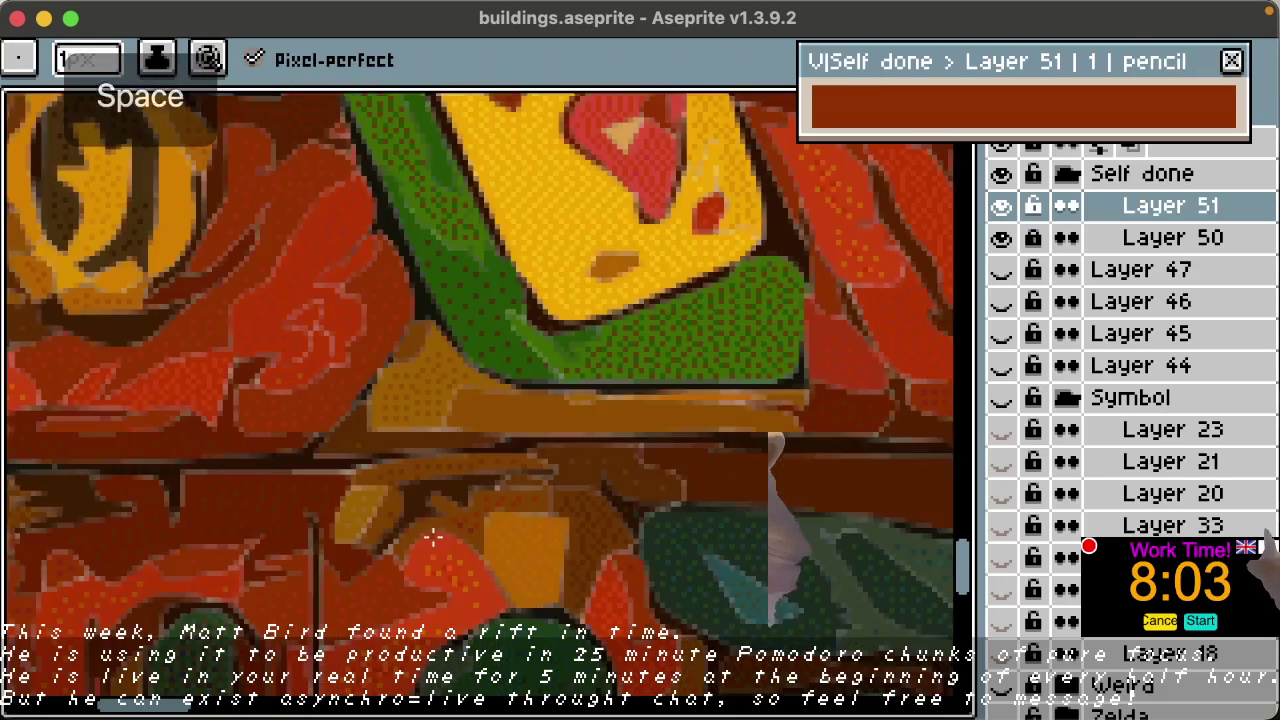
Step: Fill a brown swatch dot and sample a darker brown from the building's shelf
scroll(430, 530, "up", 1)
left_click(456, 505, "alt")
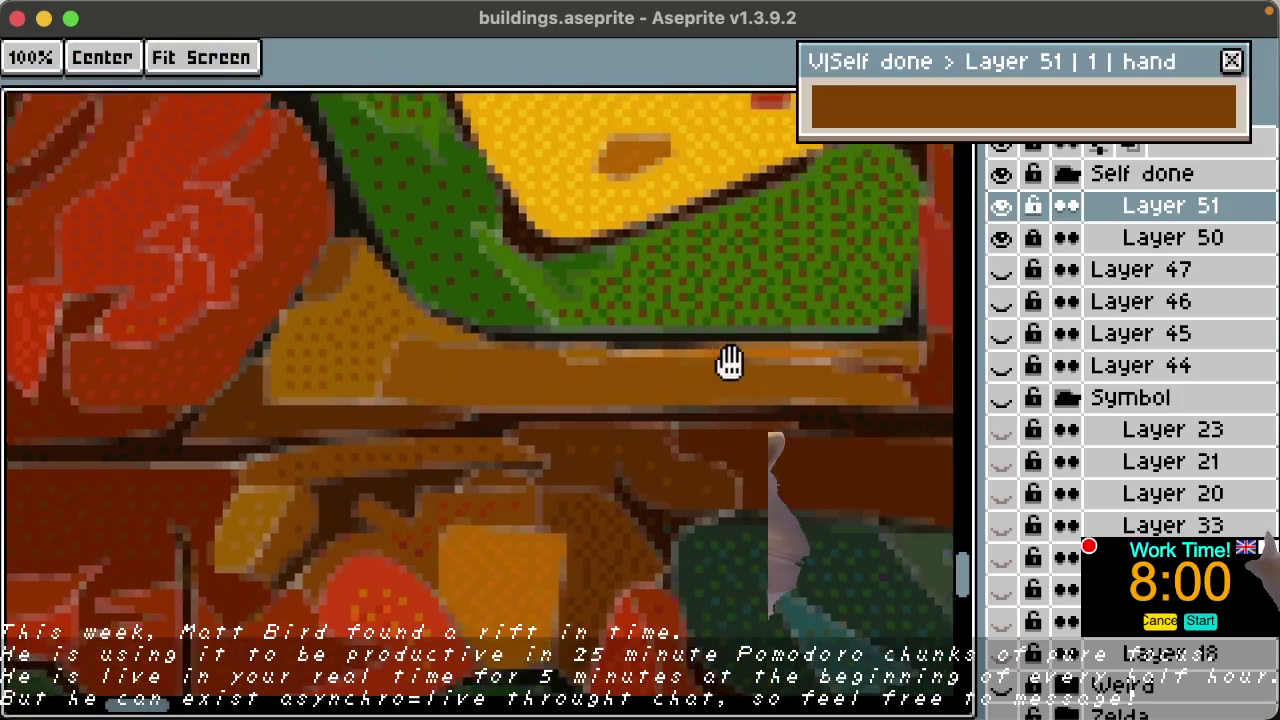
mouse_move(750, 325)
left_mouse_down()
mouse_move(788, 350)
mouse_move(380, 551)
left_mouse_up()
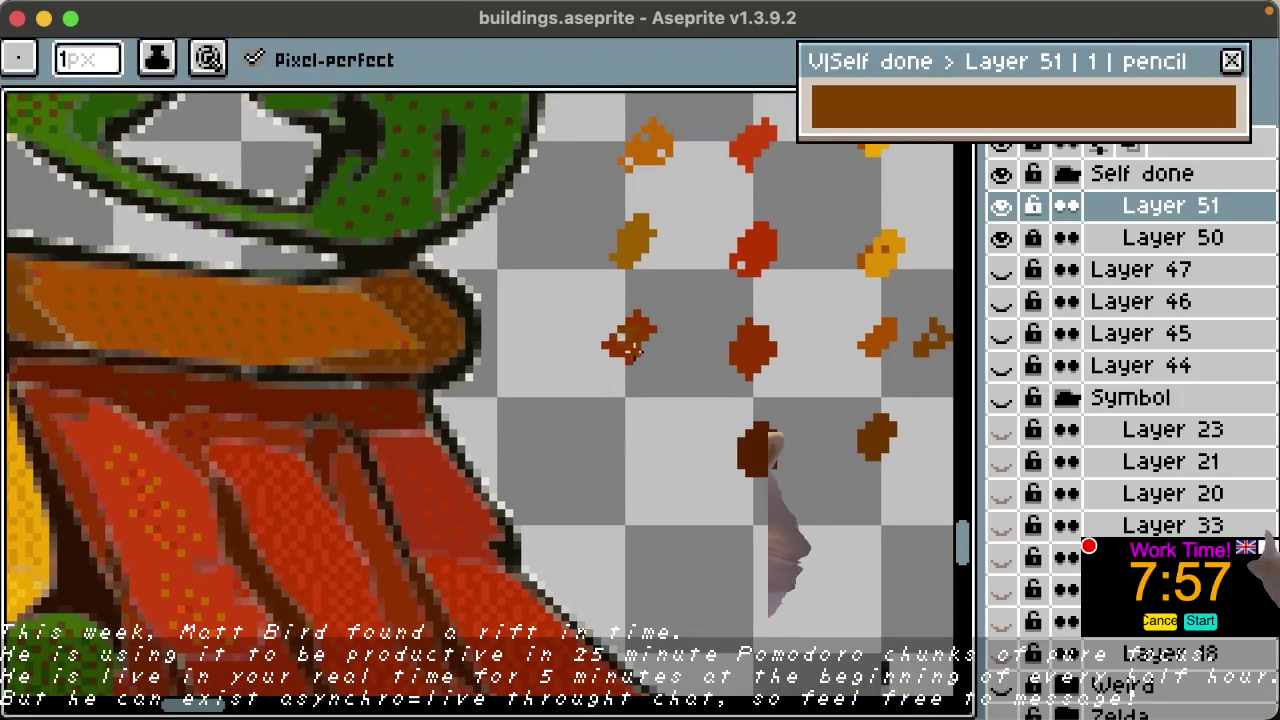
left_click(636, 318)
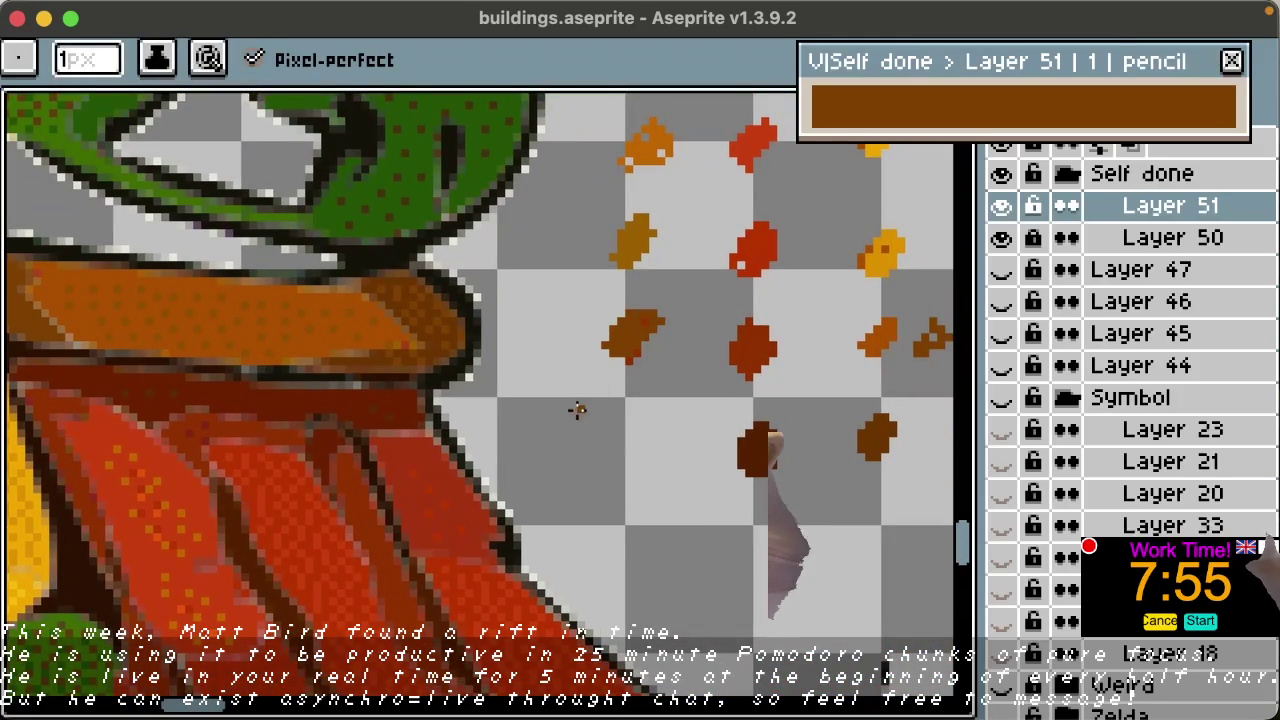
mouse_move(517, 466)
left_mouse_down()
mouse_move(551, 454)
mouse_move(878, 185)
left_mouse_up()
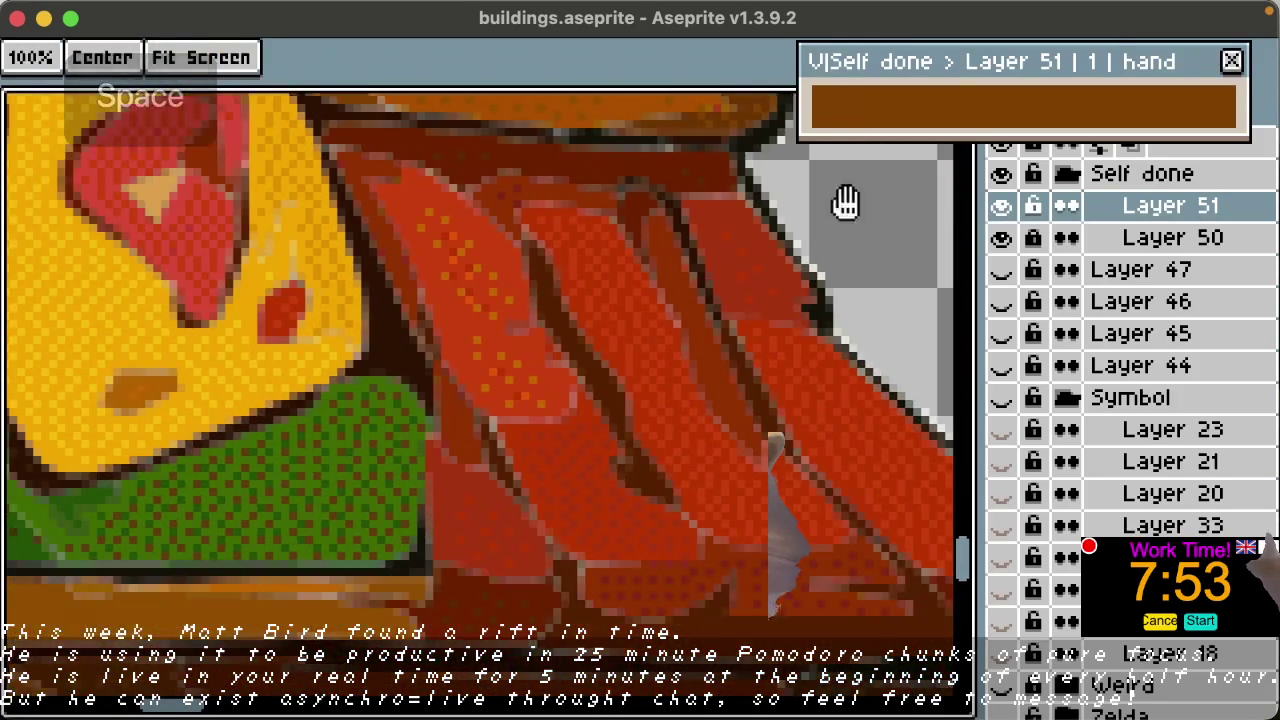
left_click_drag(477, 523, 849, 223)
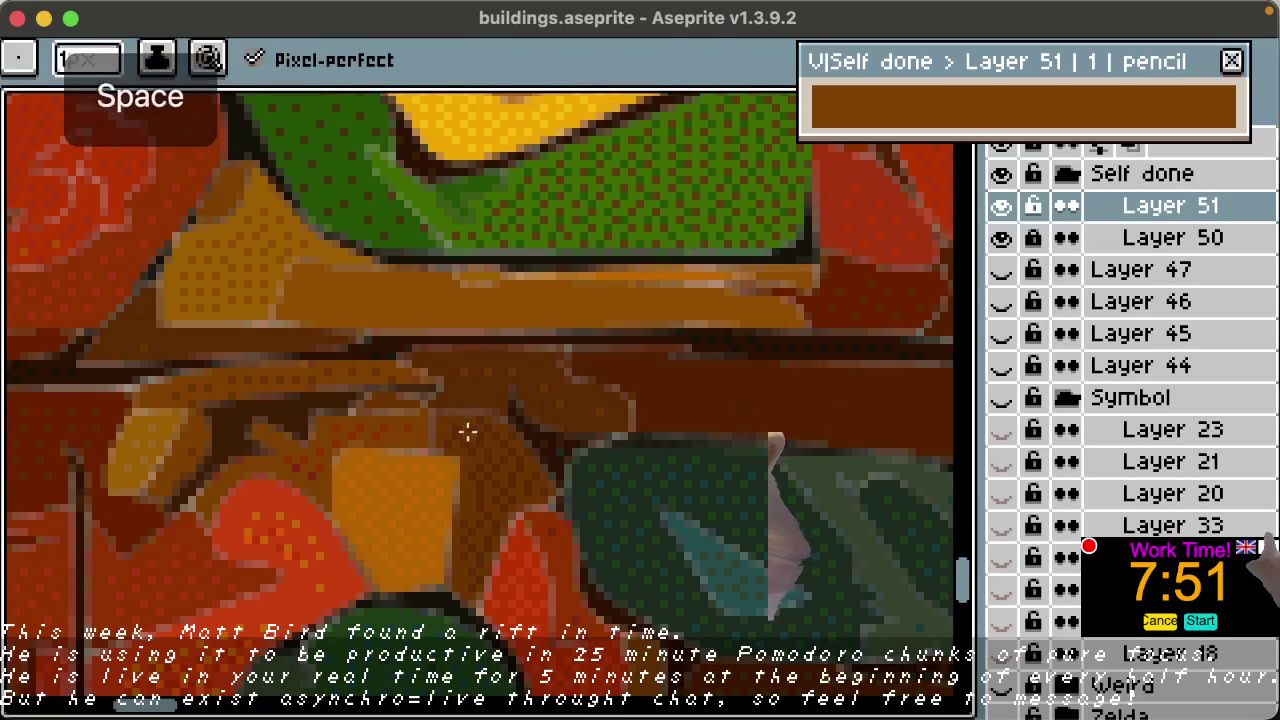
key("alt")
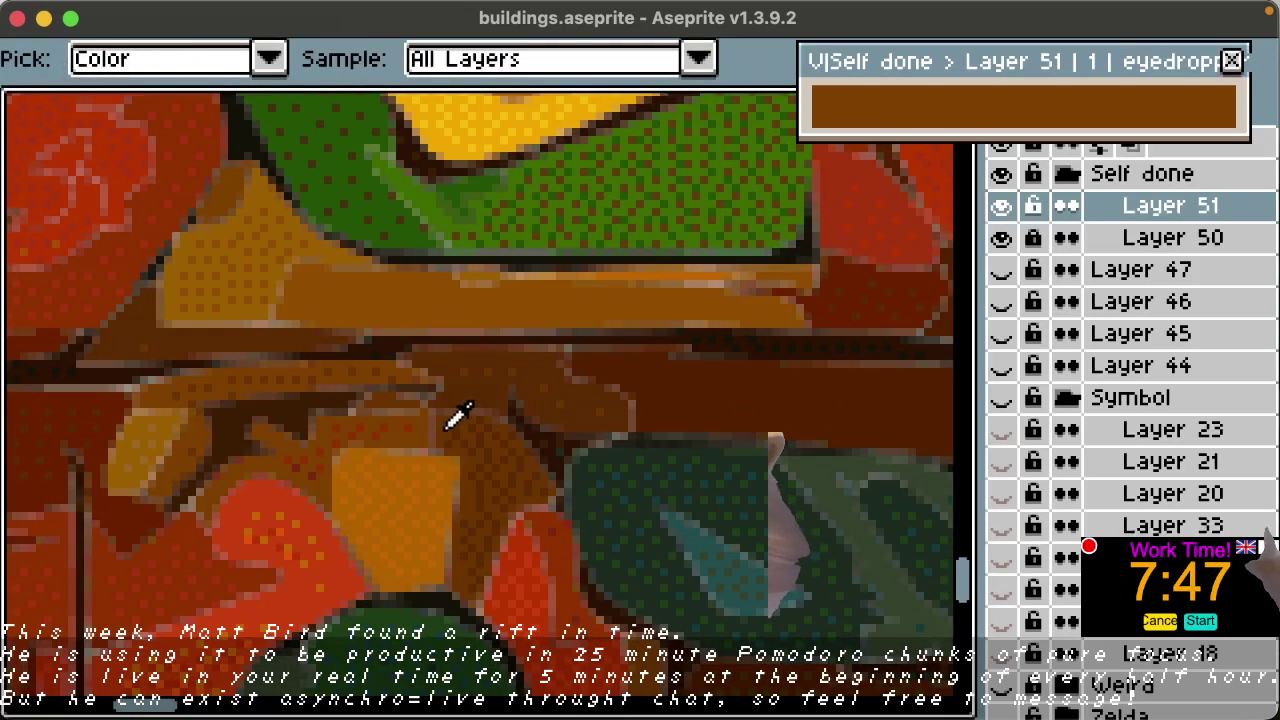
left_click(455, 428)
key("space")
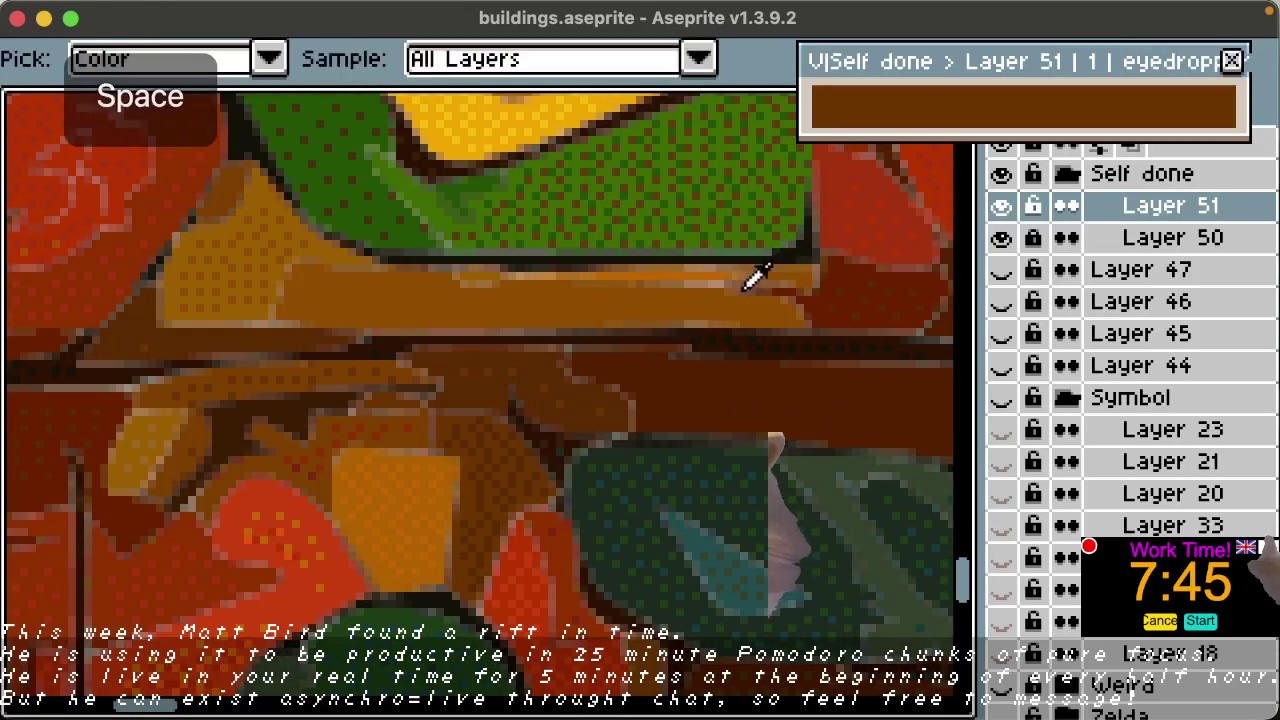
left_click_drag(790, 252, 360, 614)
mouse_move(783, 285)
left_mouse_down()
mouse_move(457, 434)
mouse_move(492, 408)
left_mouse_up()
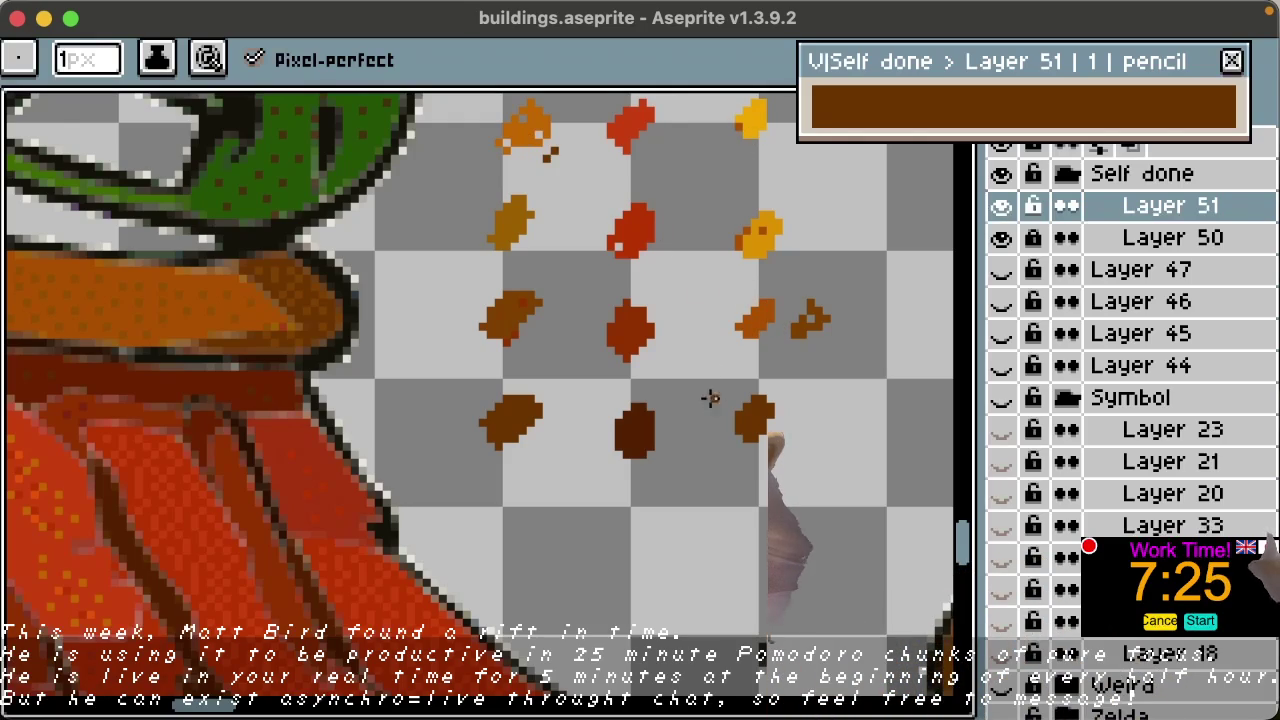
Step: Undo recent pencil strokes, removing the bottom-left brown swatch dot
key("ctrl+z")
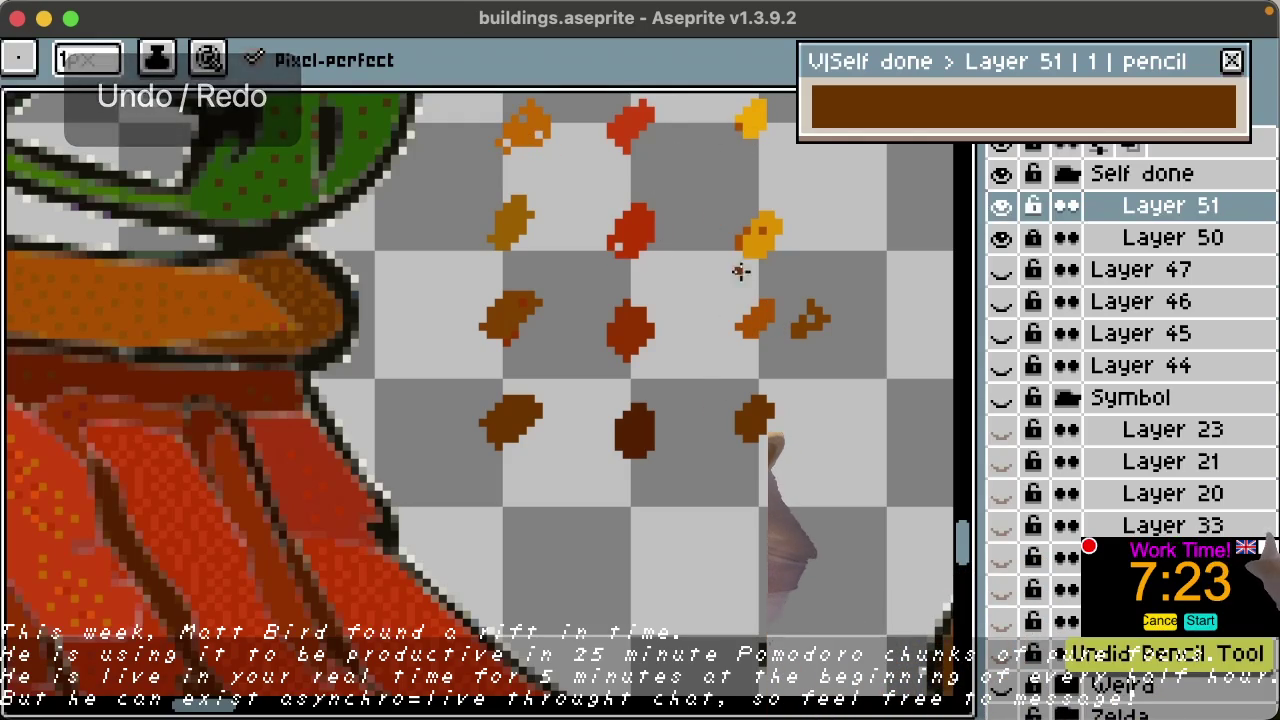
key("h")
left_click_drag(814, 277, 686, 349)
key("b")
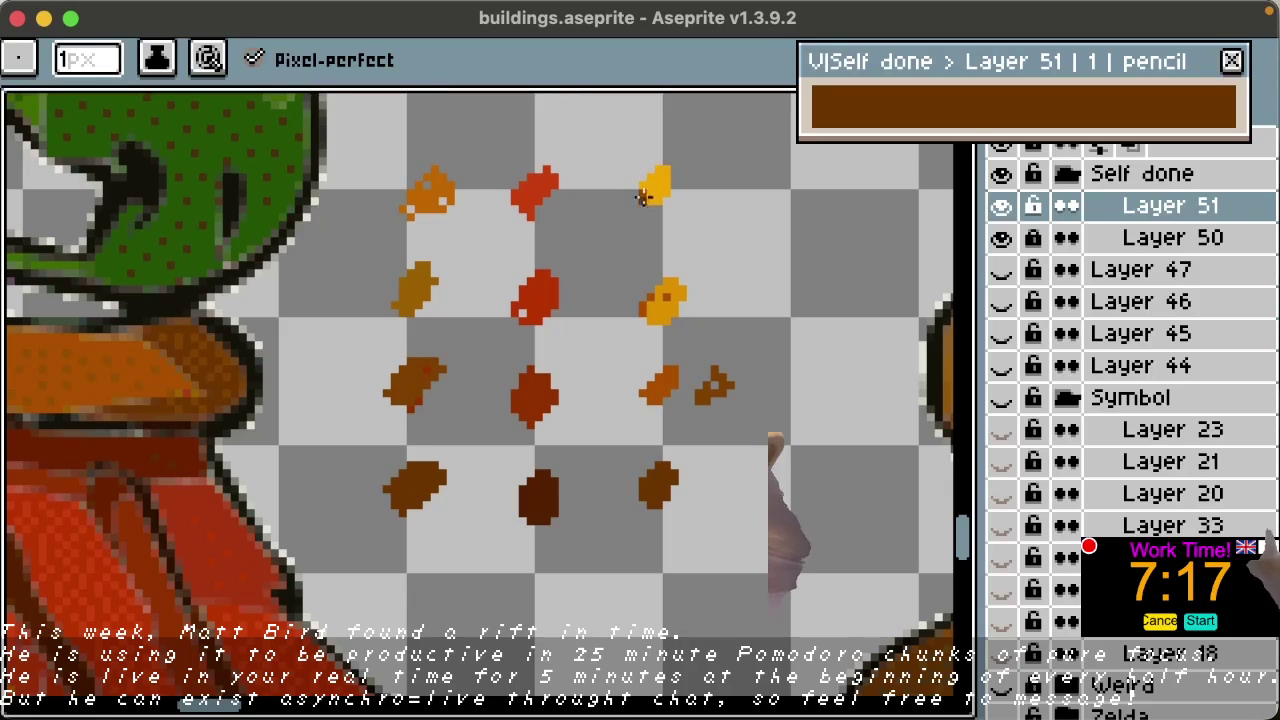
key("Up")
key("Down")
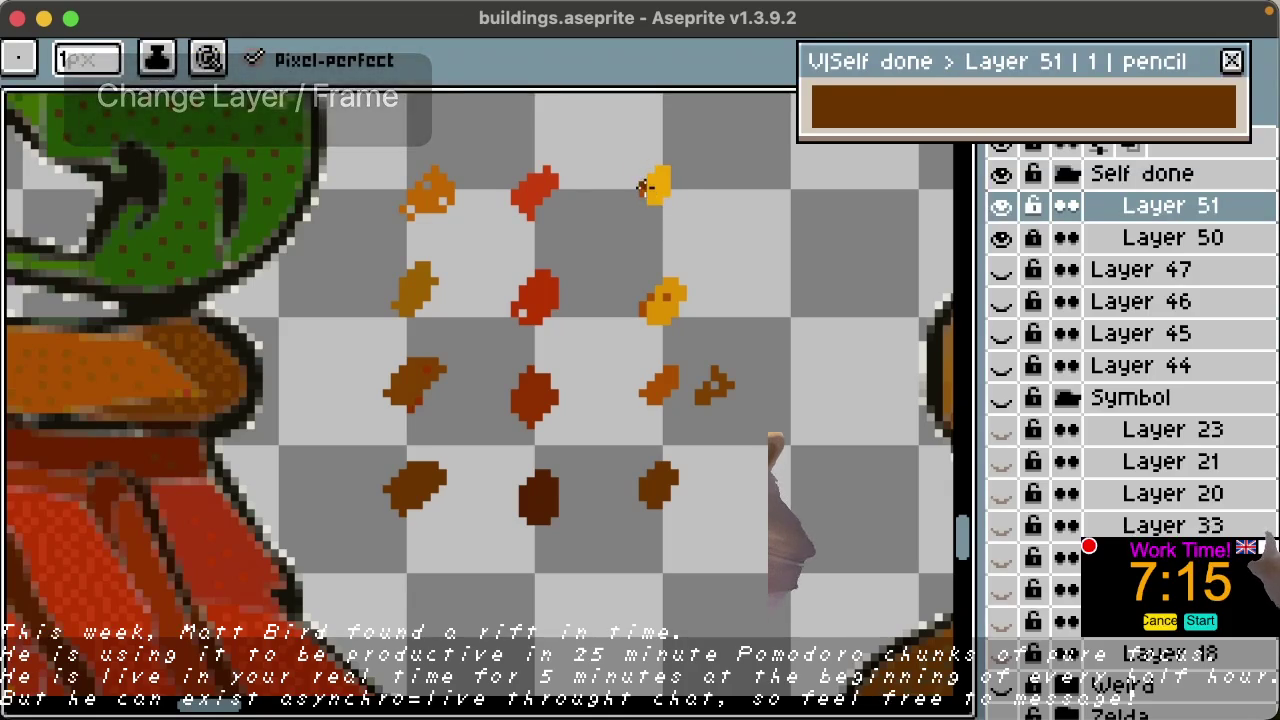
key("Up")
key("Down")
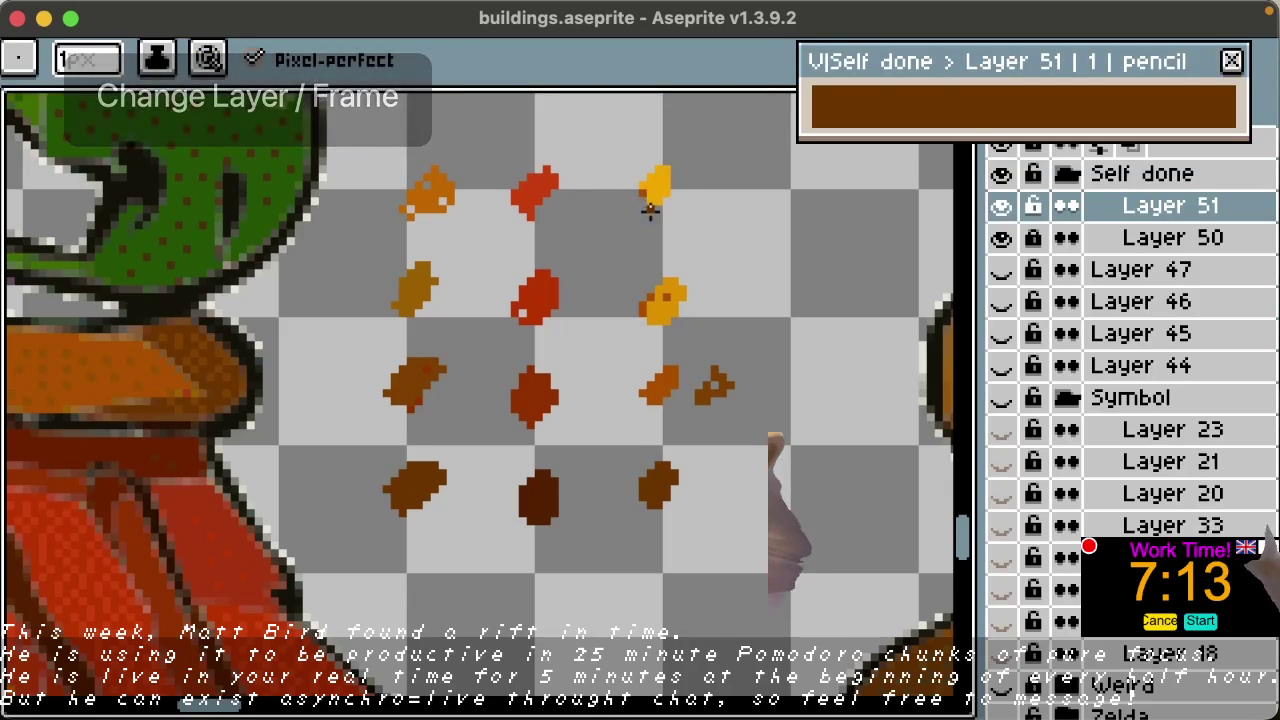
key("ctrl+z")
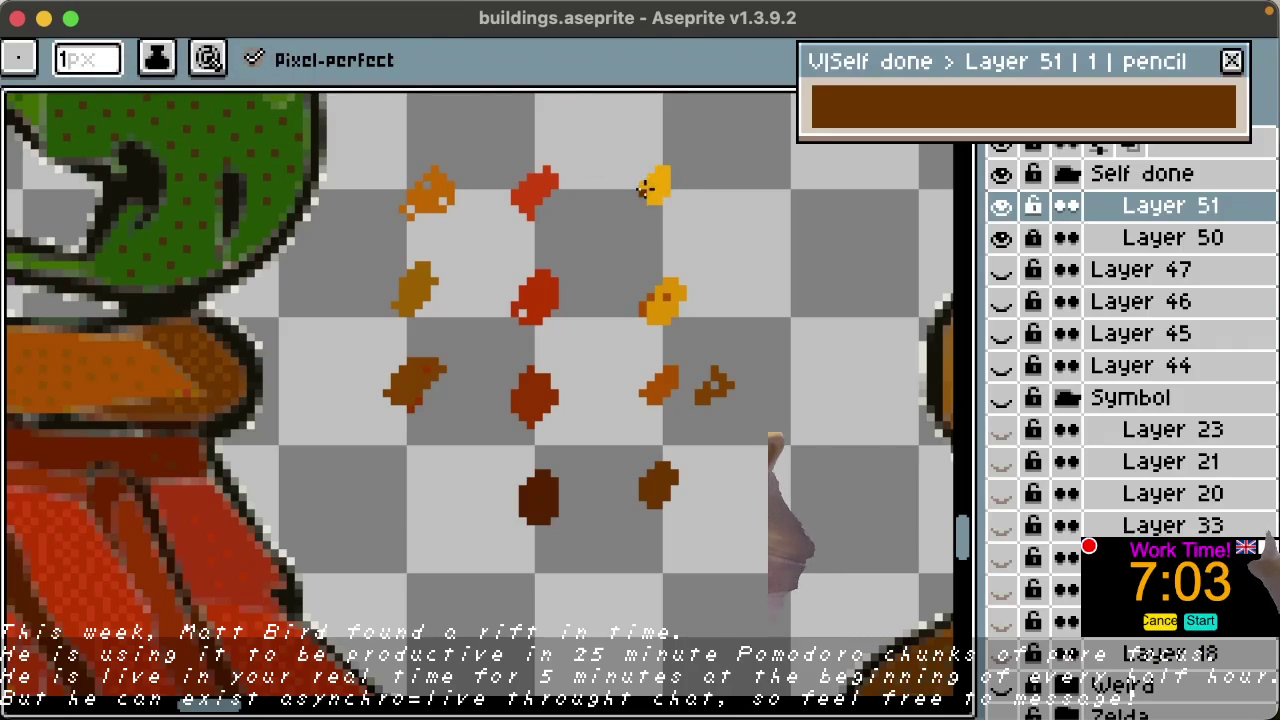
Step: Marquee-select the right column of swatch dots and delete it
key("m")
mouse_move(616, 128)
left_mouse_down()
mouse_move(765, 553)
mouse_move(712, 462)
left_mouse_up()
key("b")
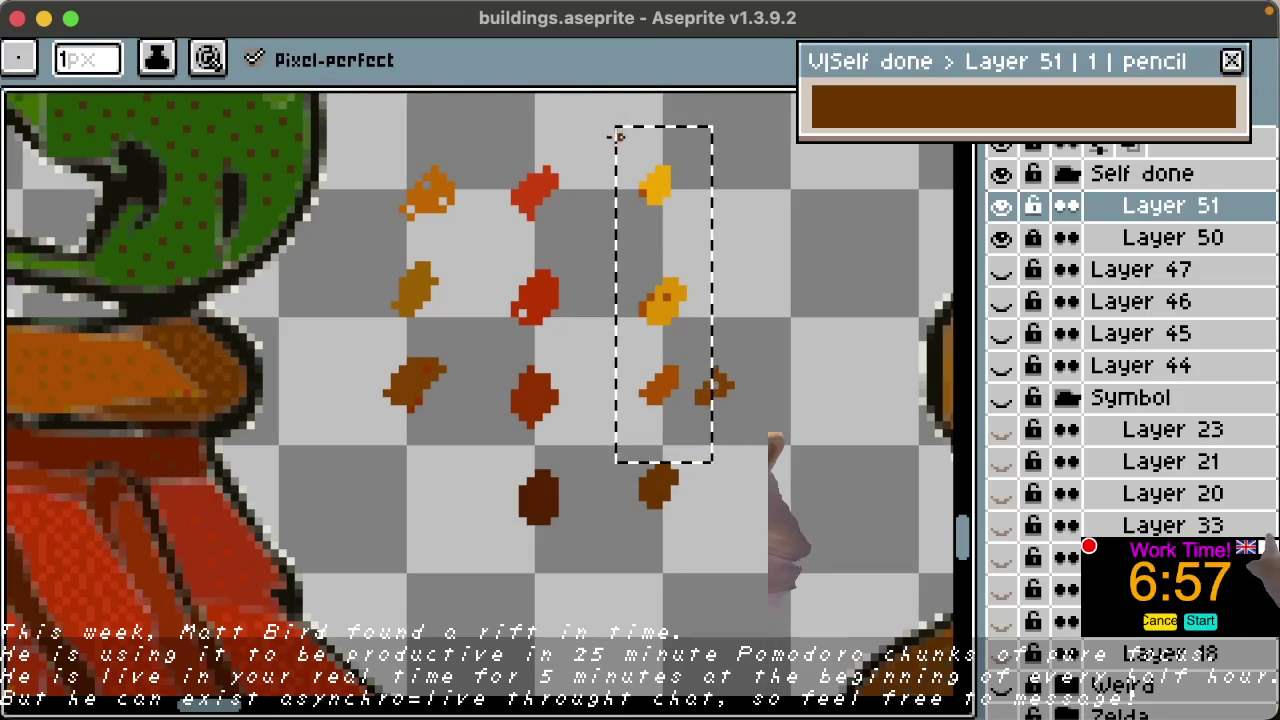
key("ctrl+z")
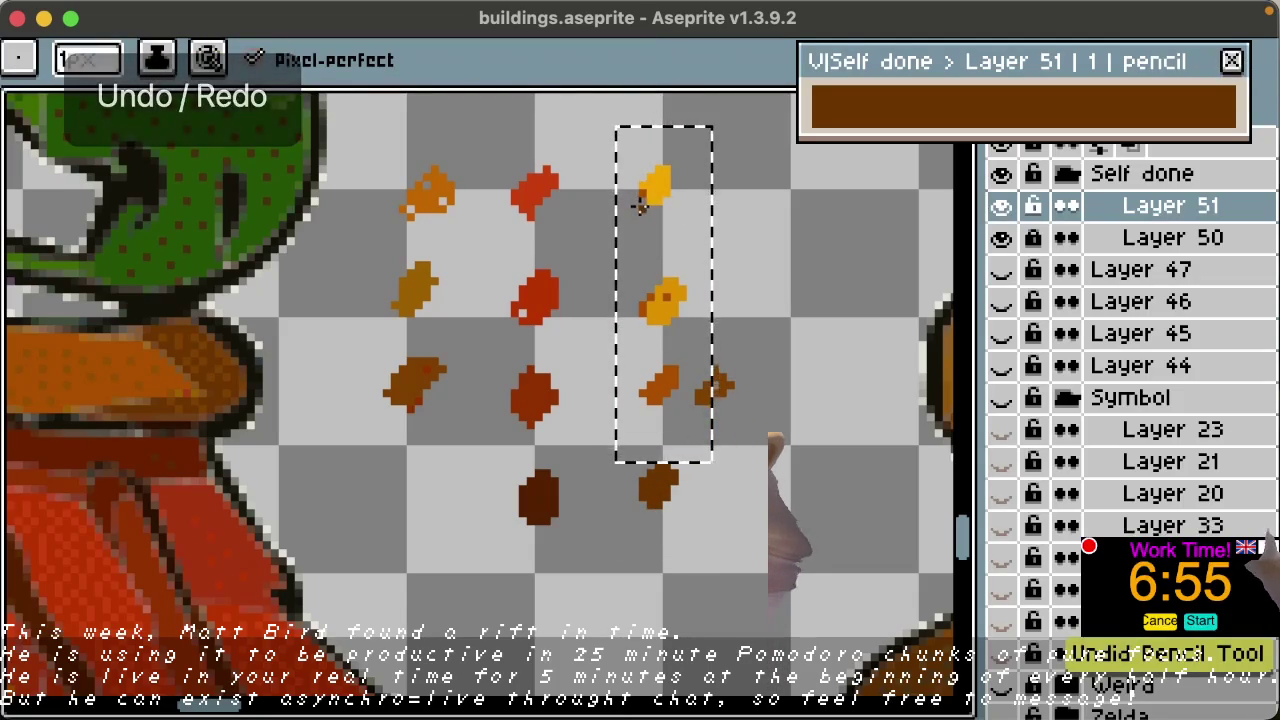
key("Escape")
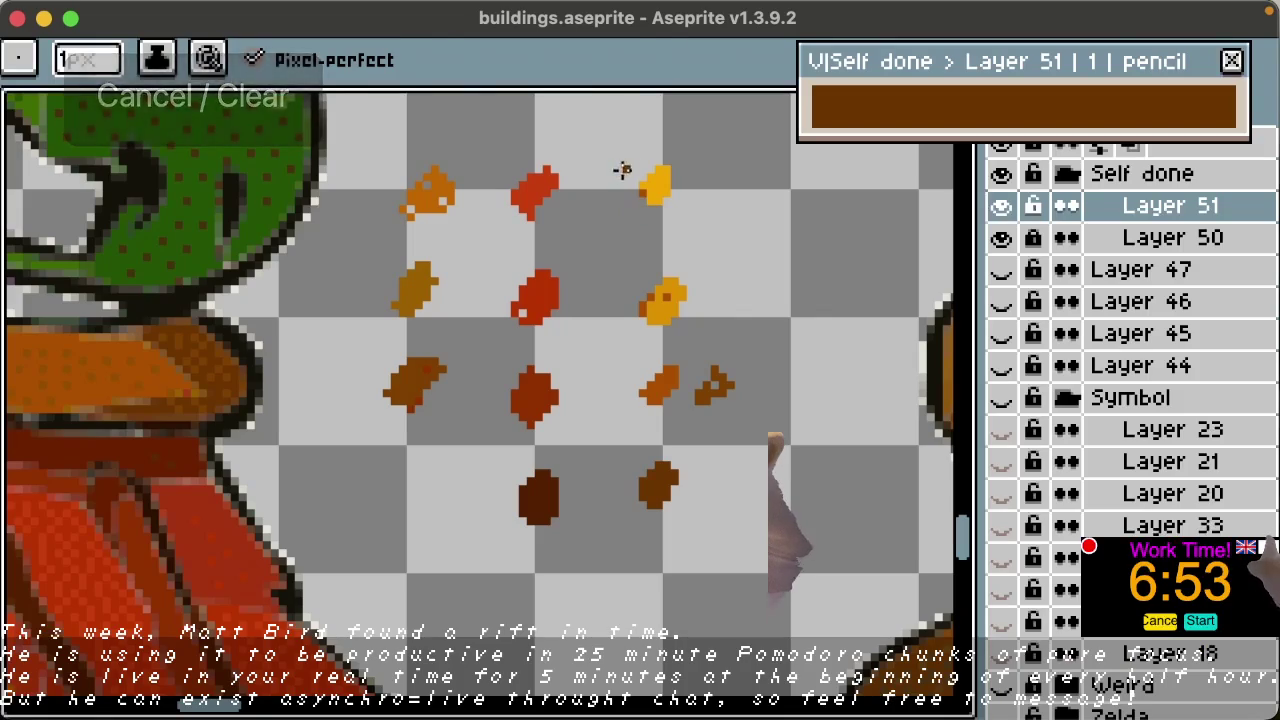
key("m")
left_click_drag(610, 130, 762, 578)
key("b")
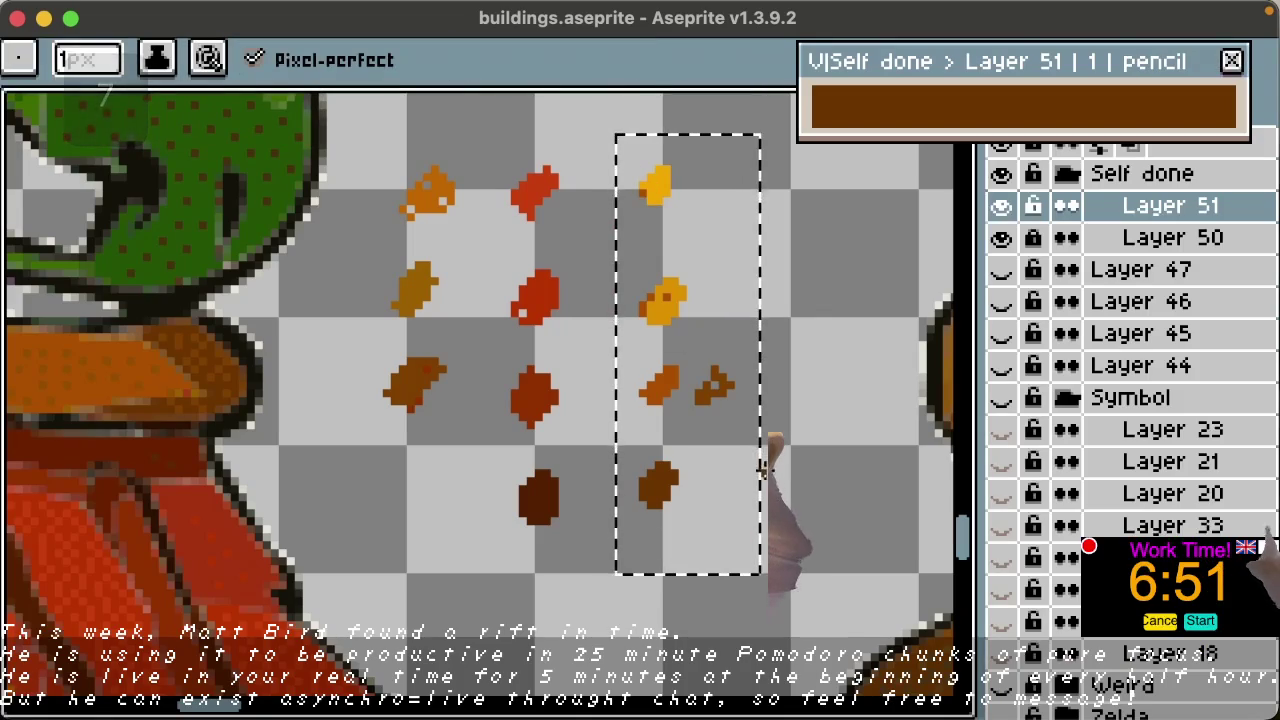
key("Delete")
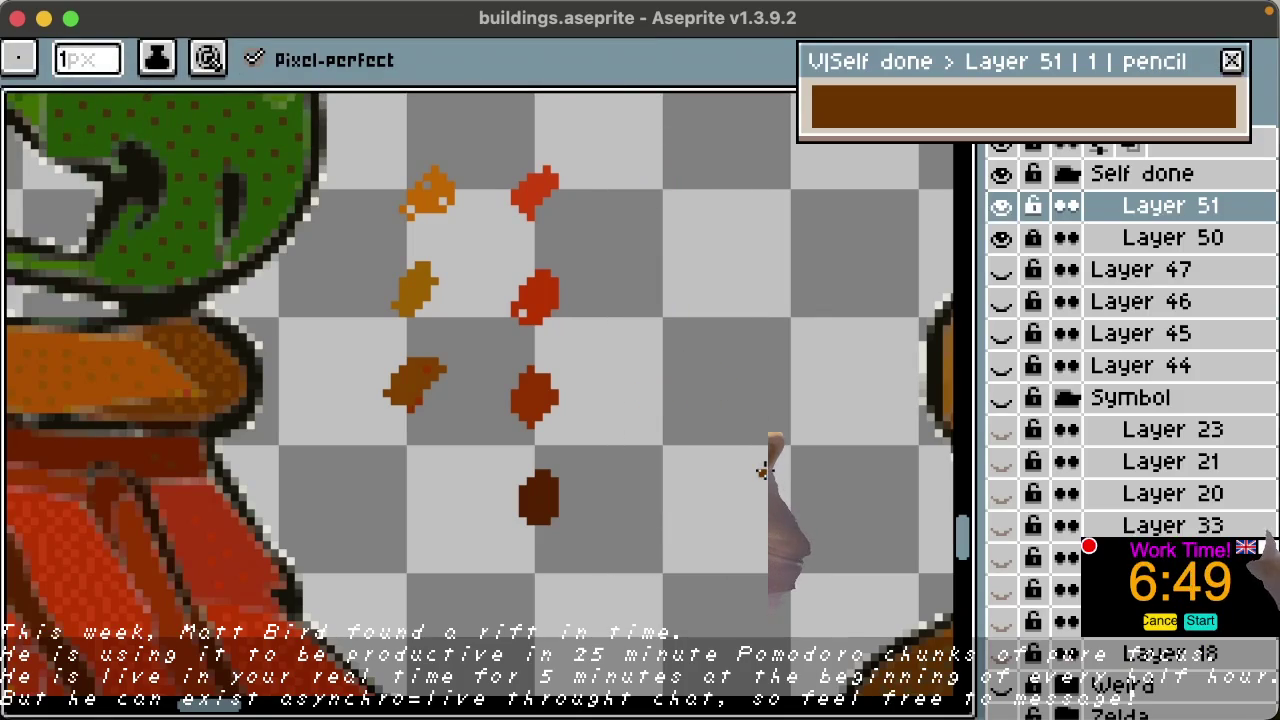
key("ctrl+z")
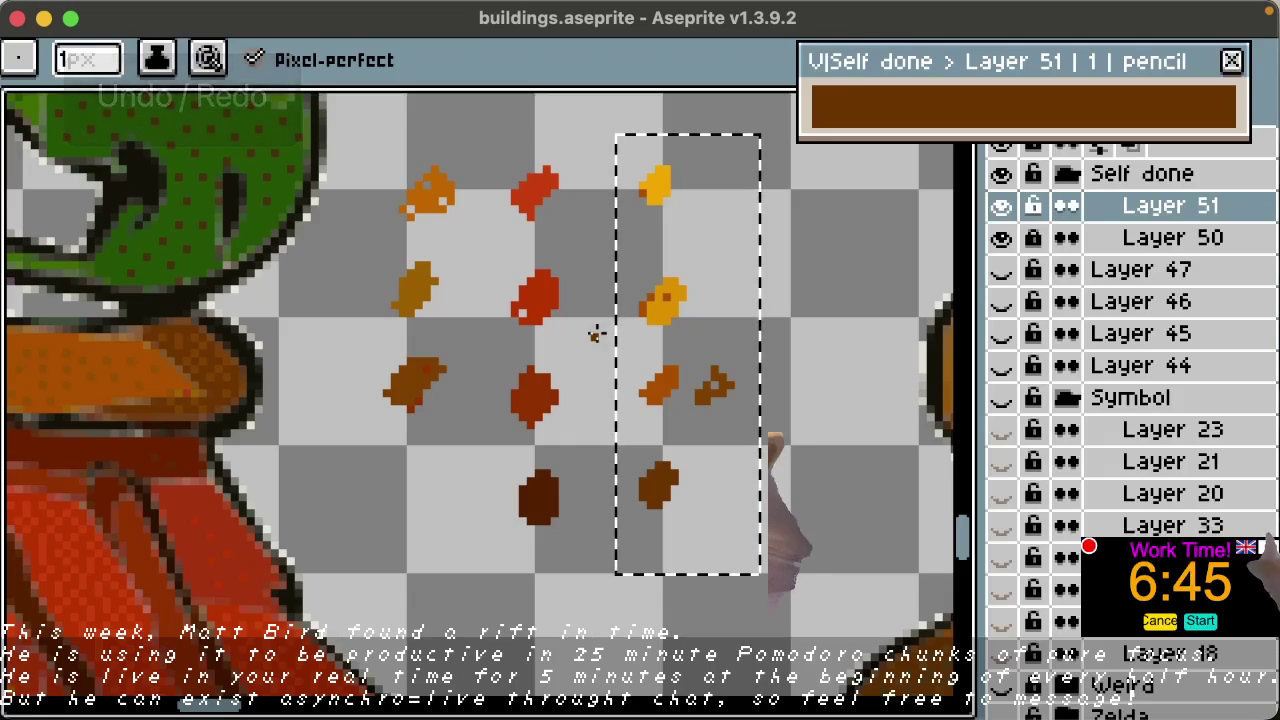
key("Delete")
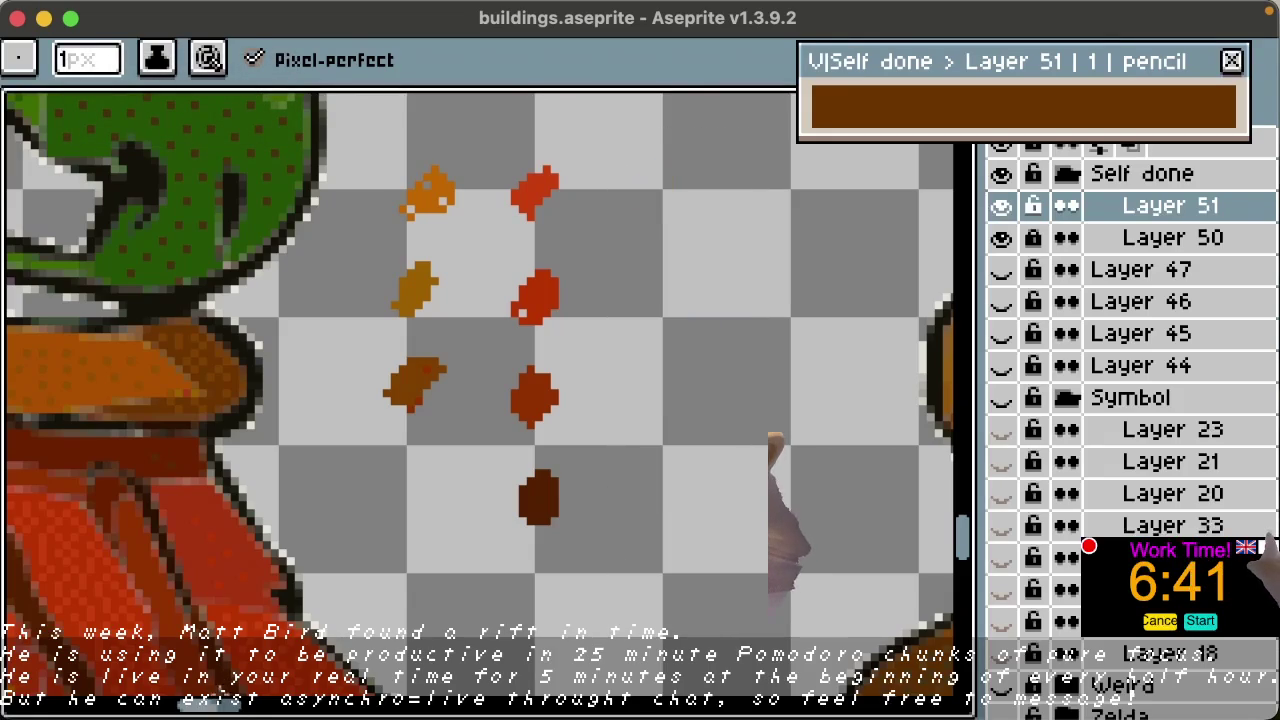
mouse_move(337, 534)
left_mouse_down()
mouse_move(617, 275)
mouse_move(543, 366)
left_mouse_up()
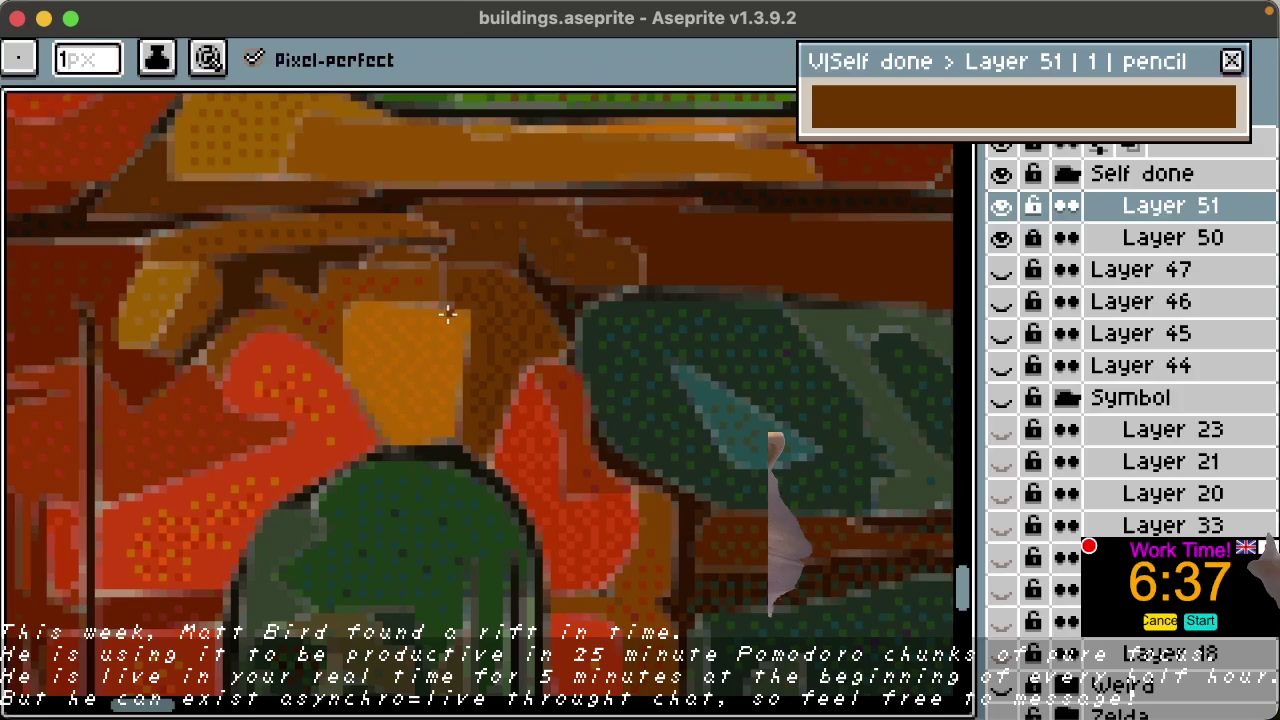
Step: Paint a solid brown dot at the bottom-left of the swatch grid
key("space")
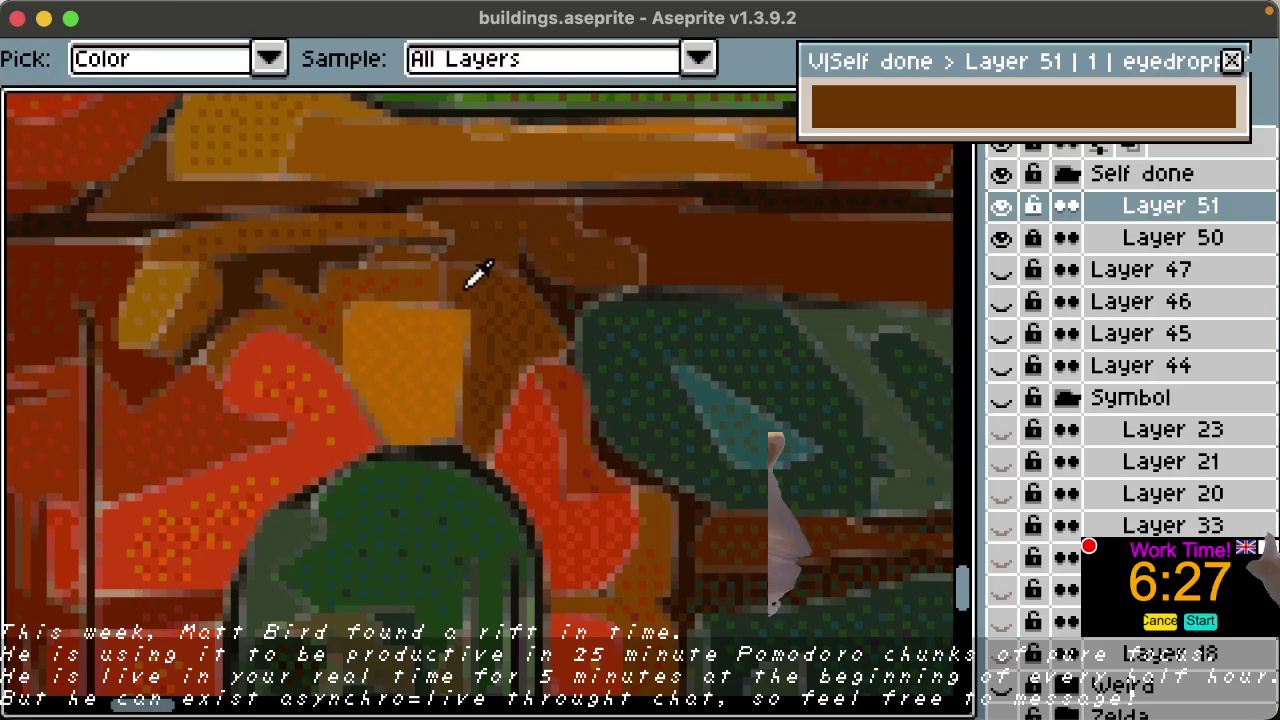
key("b")
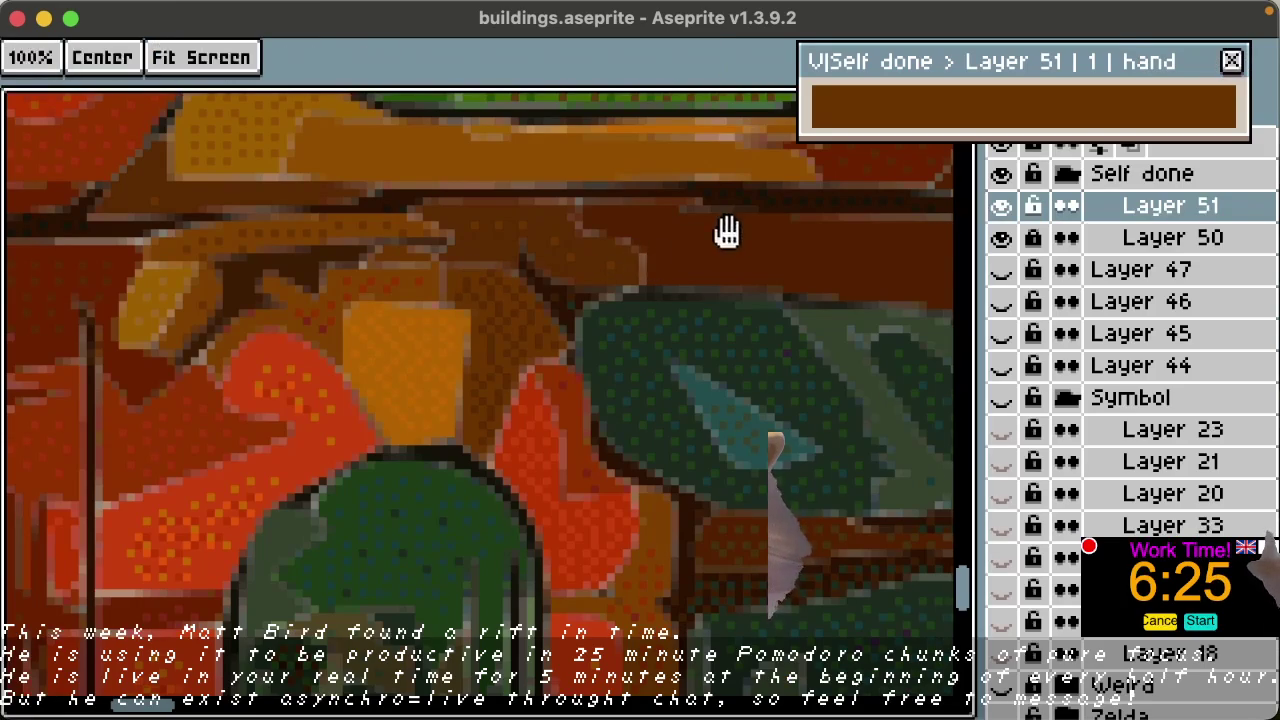
left_click_drag(706, 237, 257, 594)
left_click_drag(780, 274, 360, 556)
key("b")
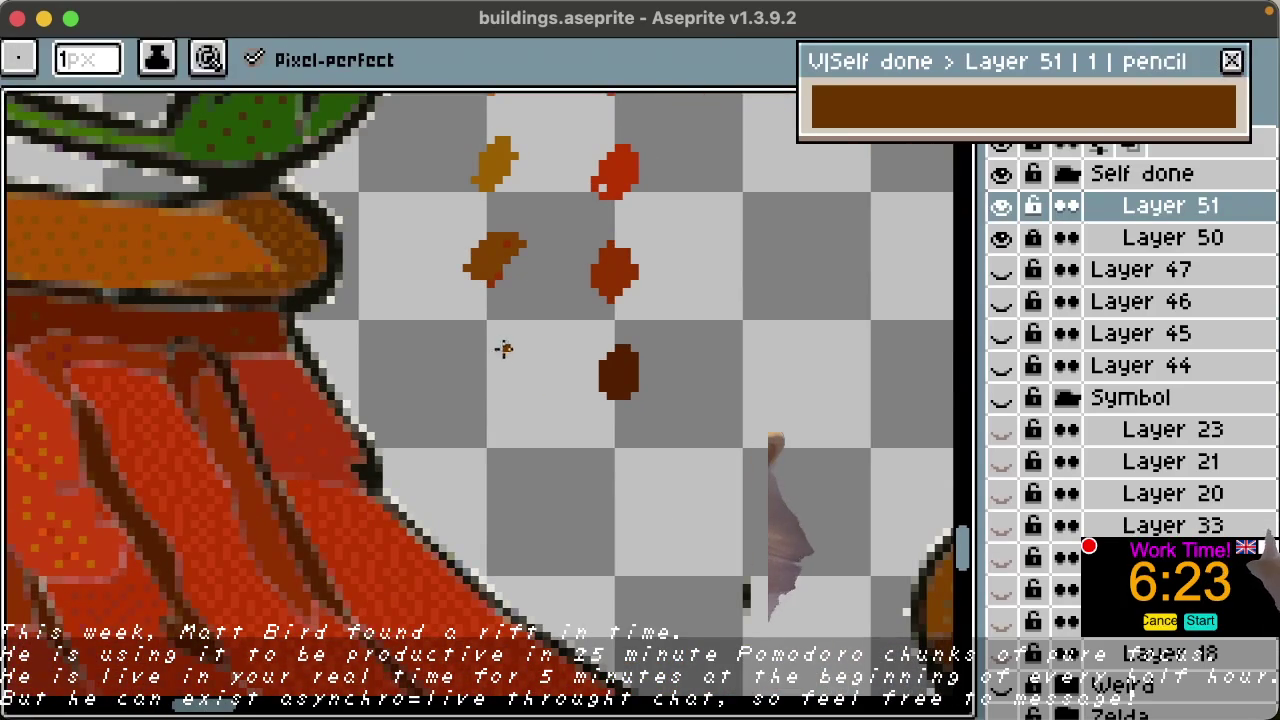
left_click_drag(513, 352, 473, 365)
left_click_drag(491, 372, 493, 365)
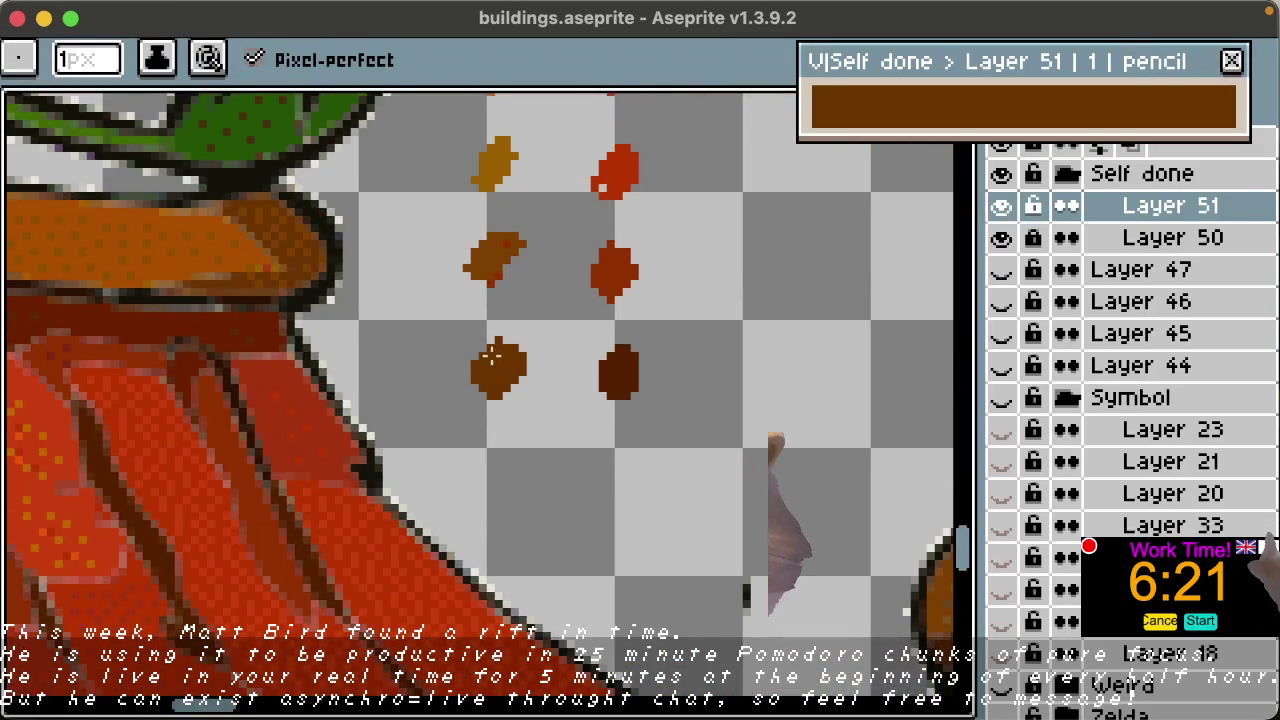
left_click_drag(499, 250, 475, 290)
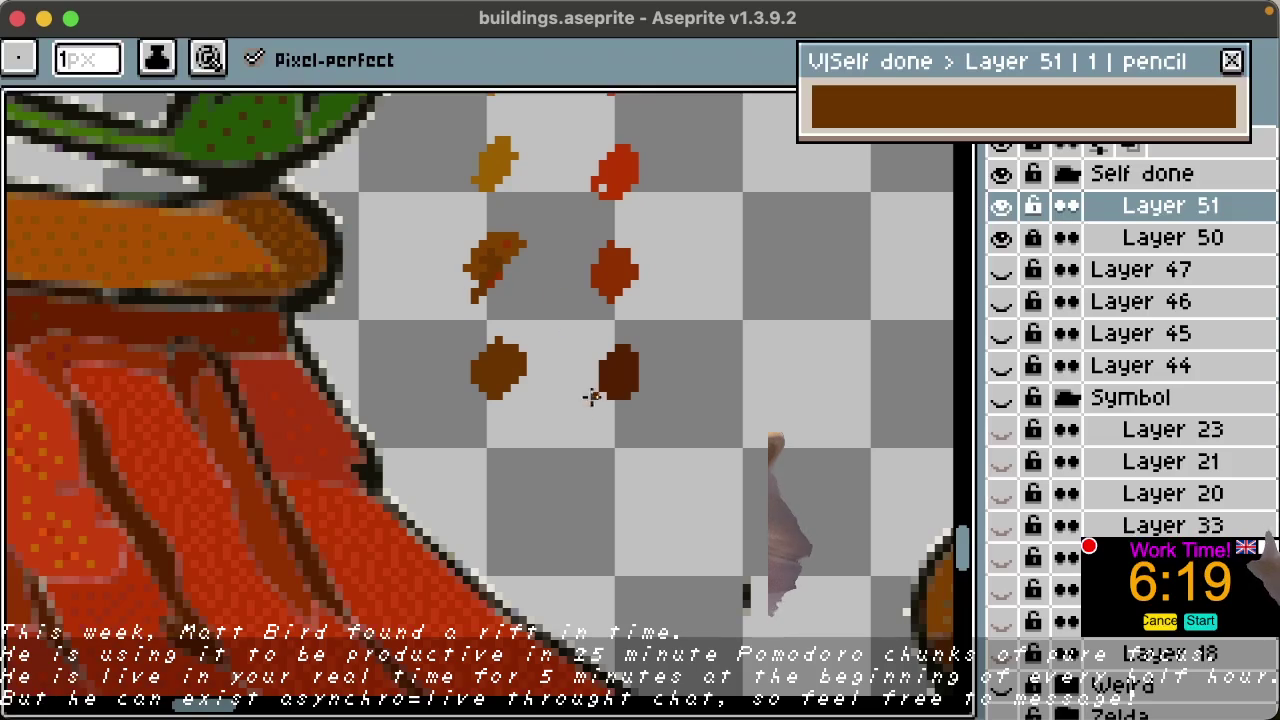
key("ctrl+z")
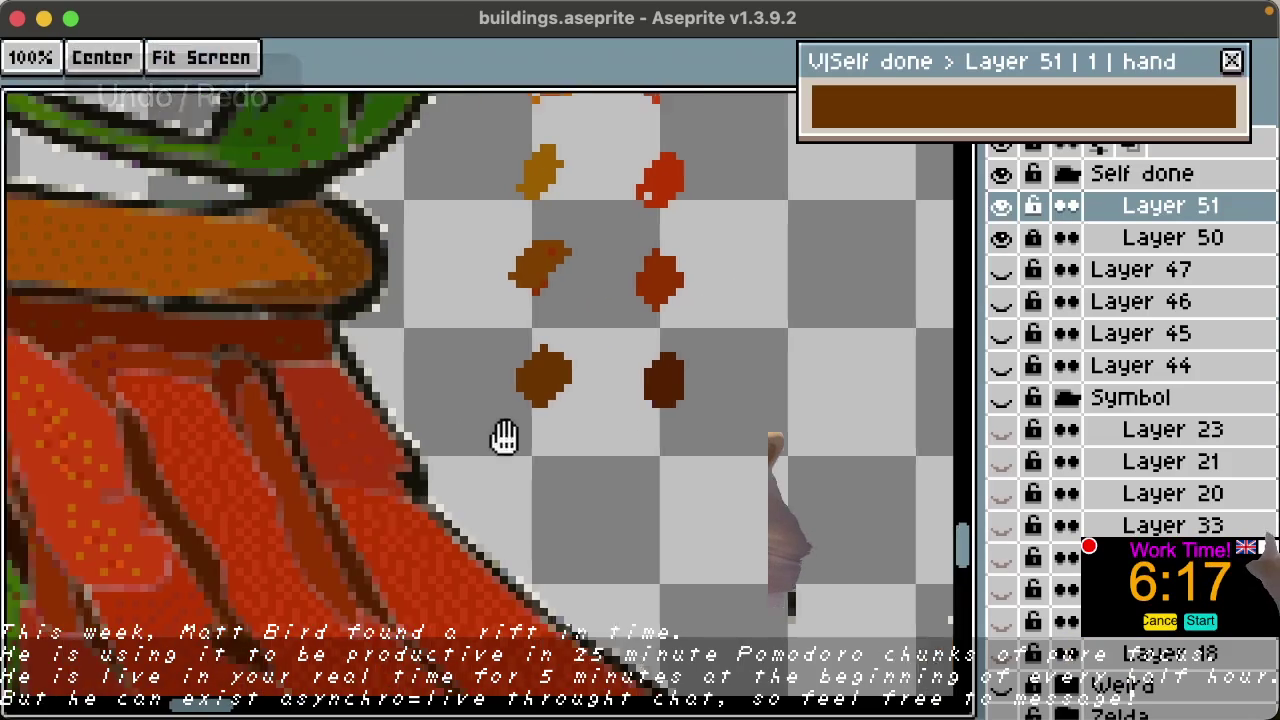
Step: Pan the view over to the bottle label with the ochre pencil ready
left_click_drag(408, 428, 777, 389)
left_click_drag(416, 413, 481, 360)
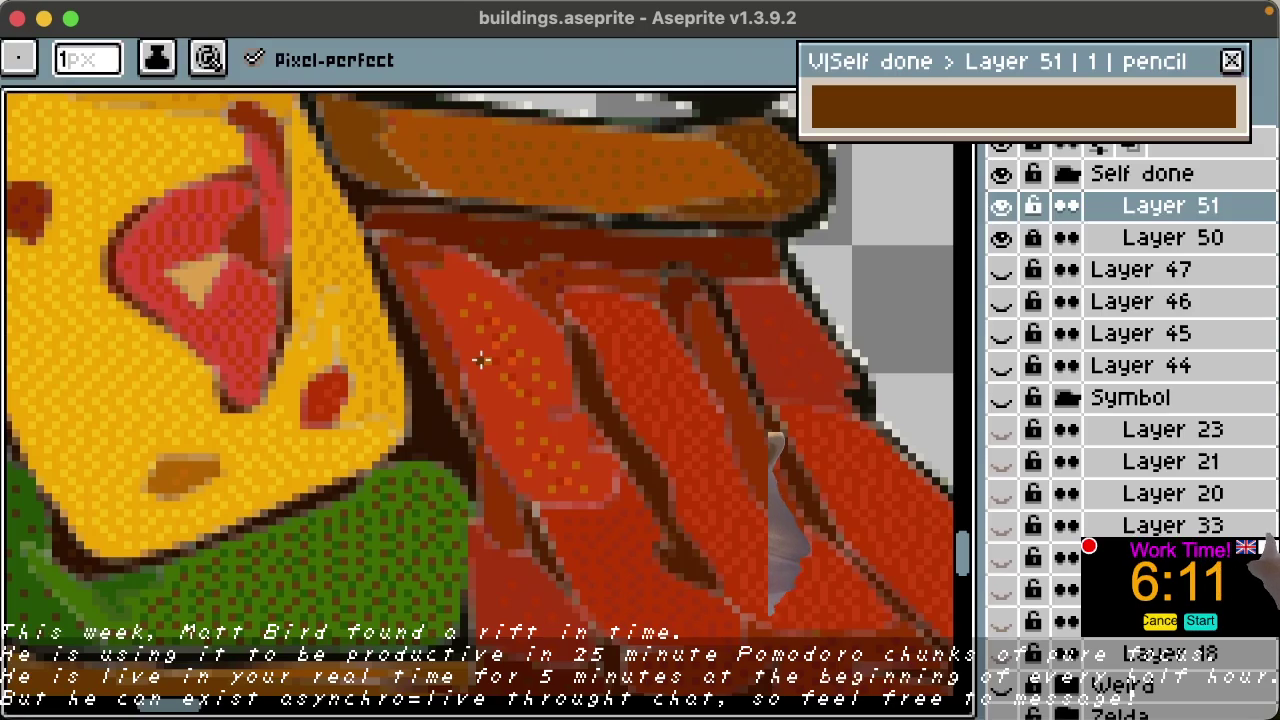
mouse_move(366, 346)
left_mouse_down()
mouse_move(609, 443)
mouse_move(537, 477)
mouse_move(540, 373)
left_mouse_up()
key("b")
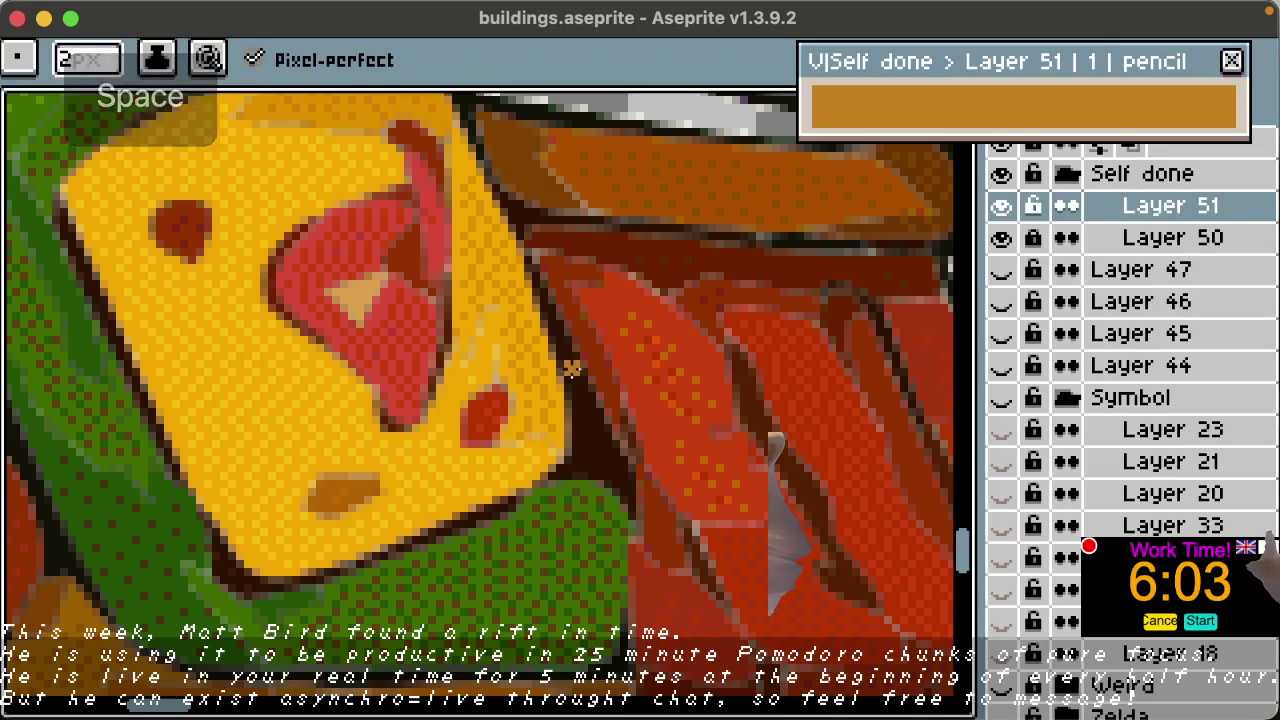
scroll(575, 352, "down", 3)
scroll(493, 378, "right", 1)
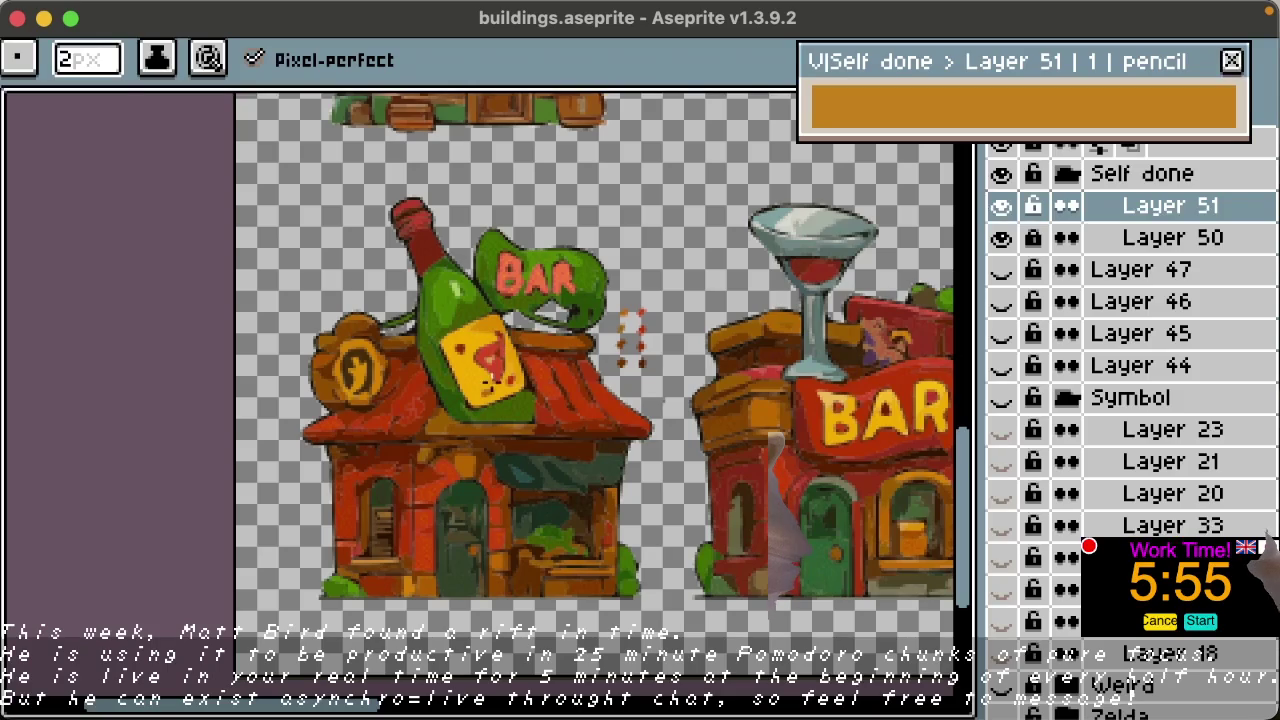
Step: Sample a green and a darker green from the bottle
key("i")
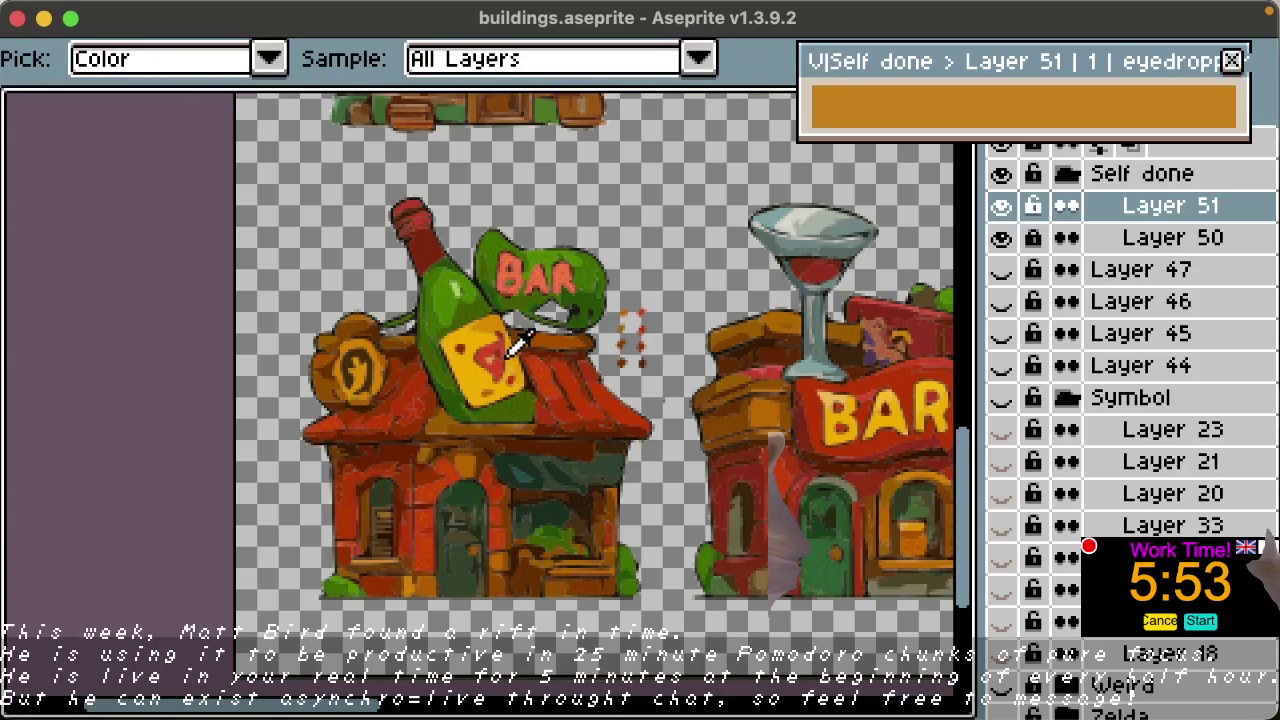
key("b")
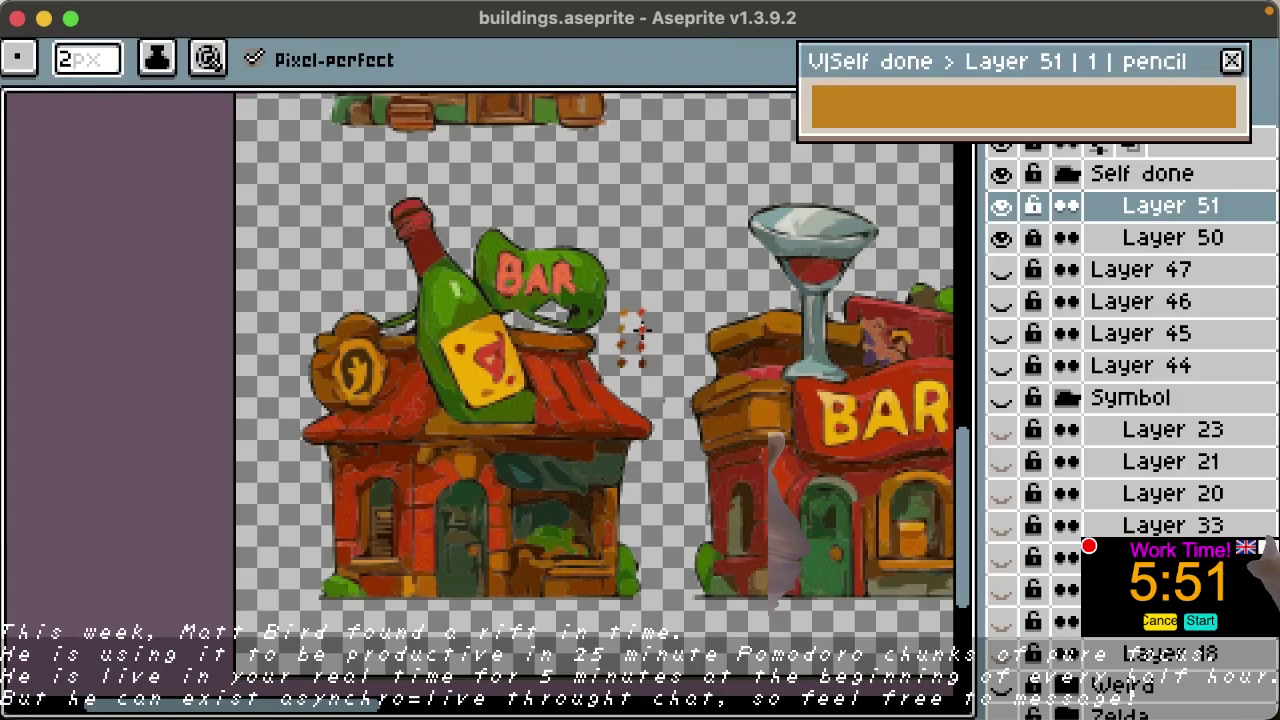
key("i")
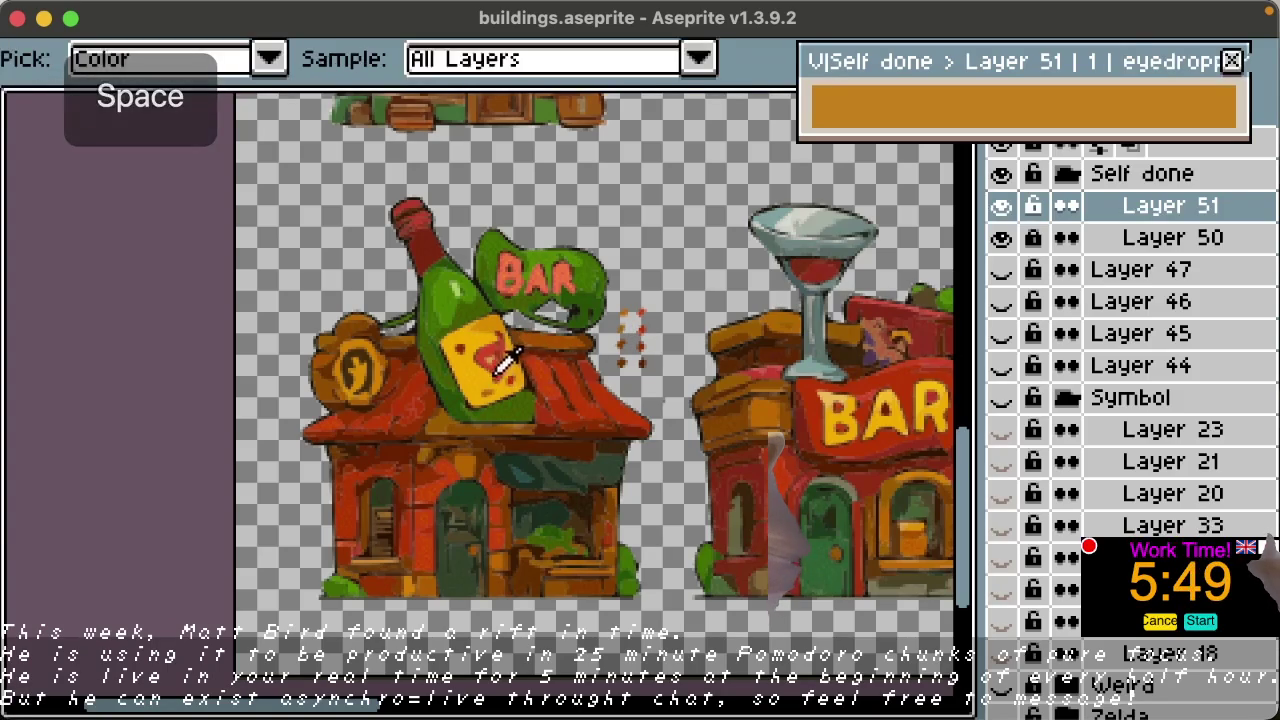
left_click(447, 290)
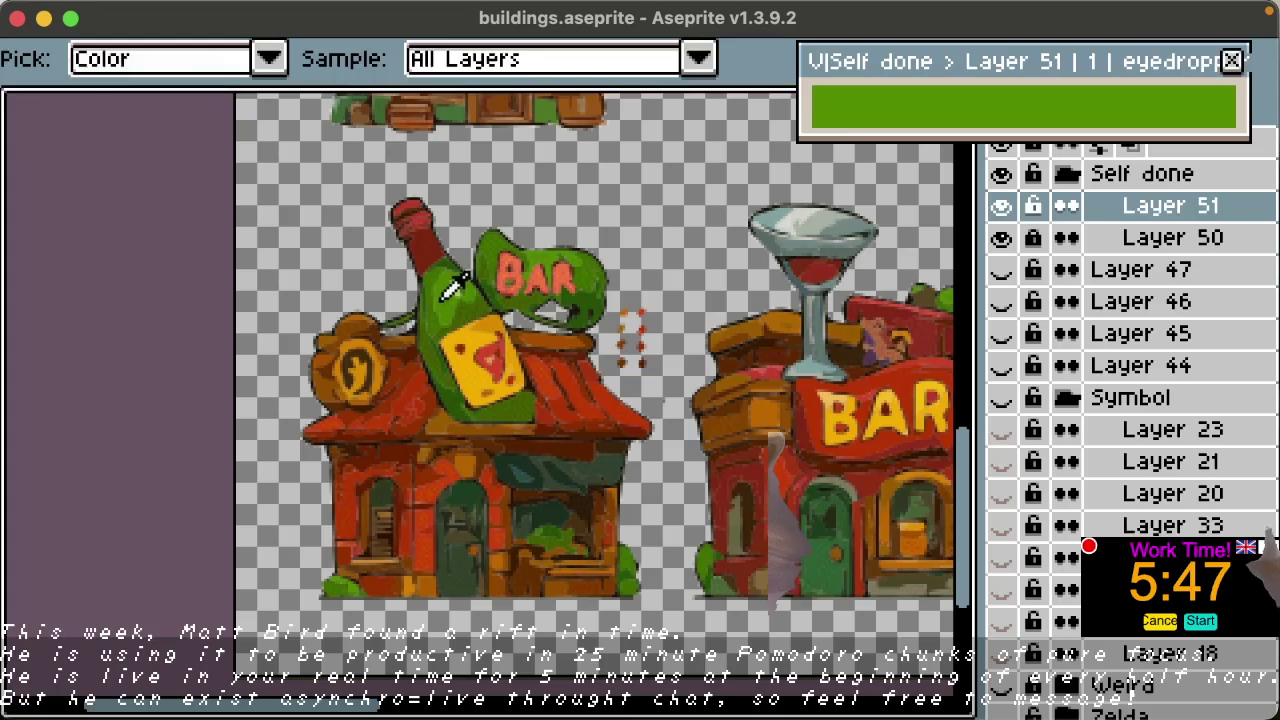
key("b")
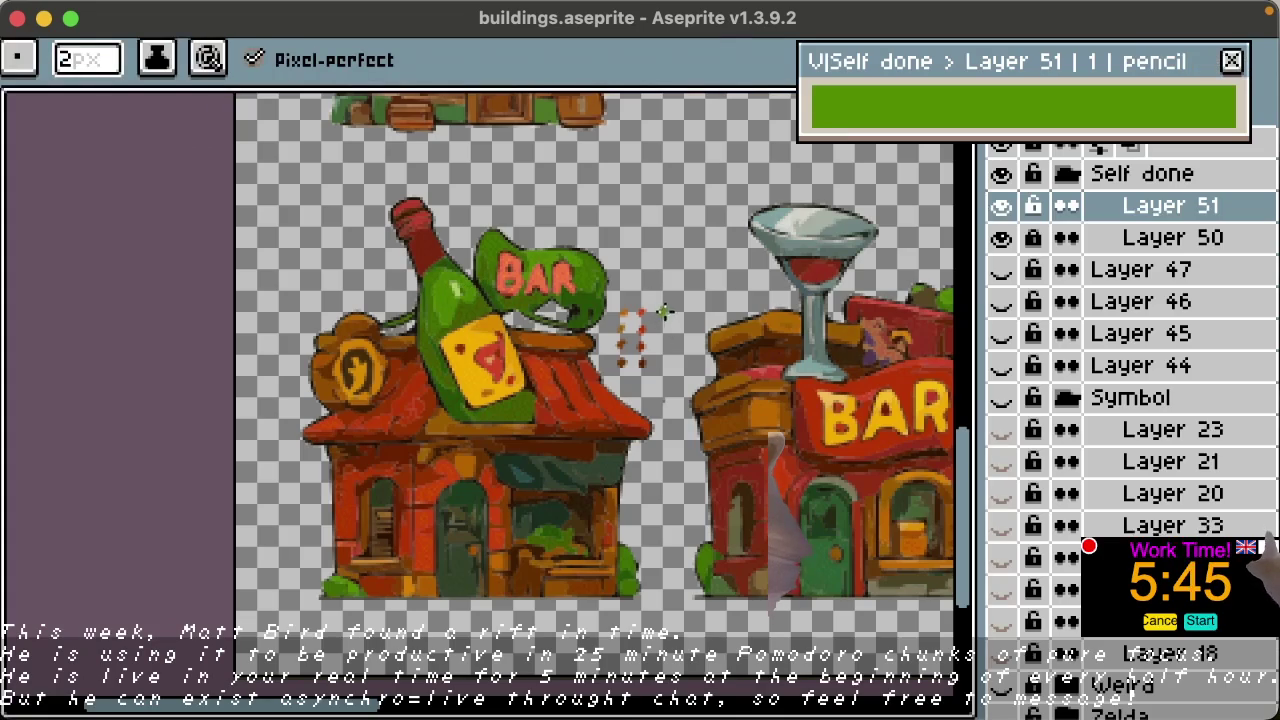
key("i")
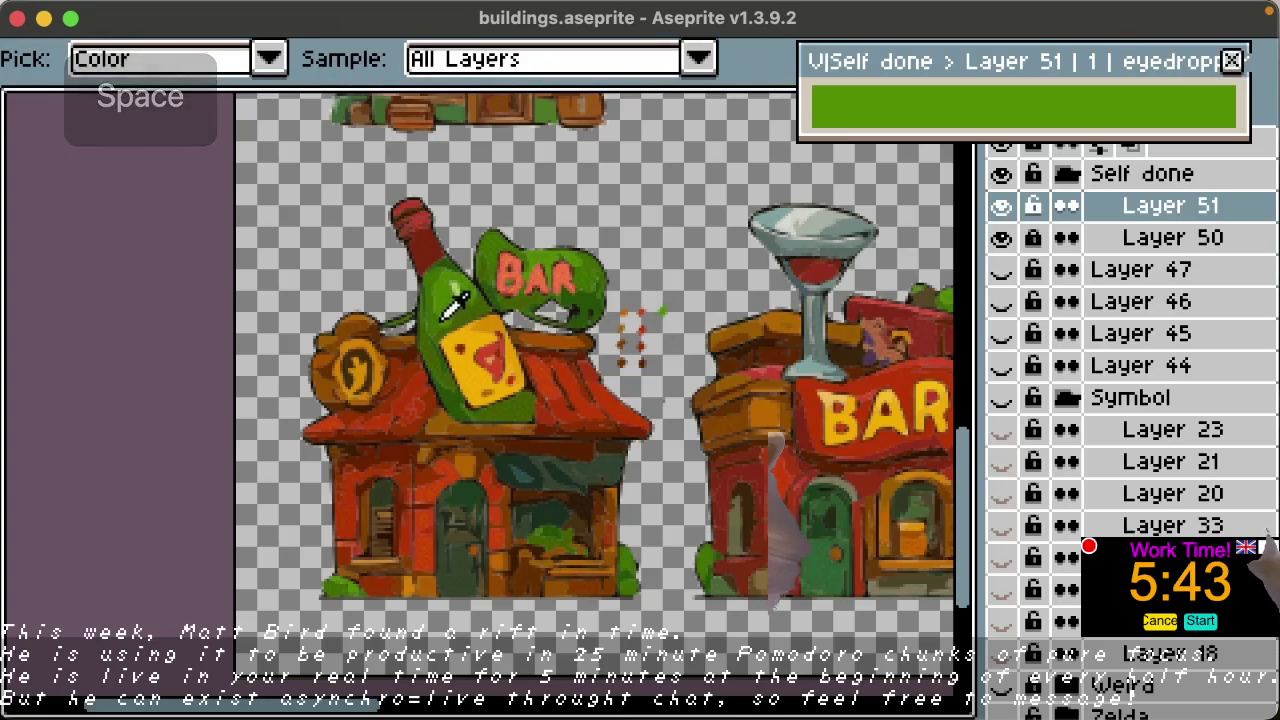
left_click(447, 292)
key("b")
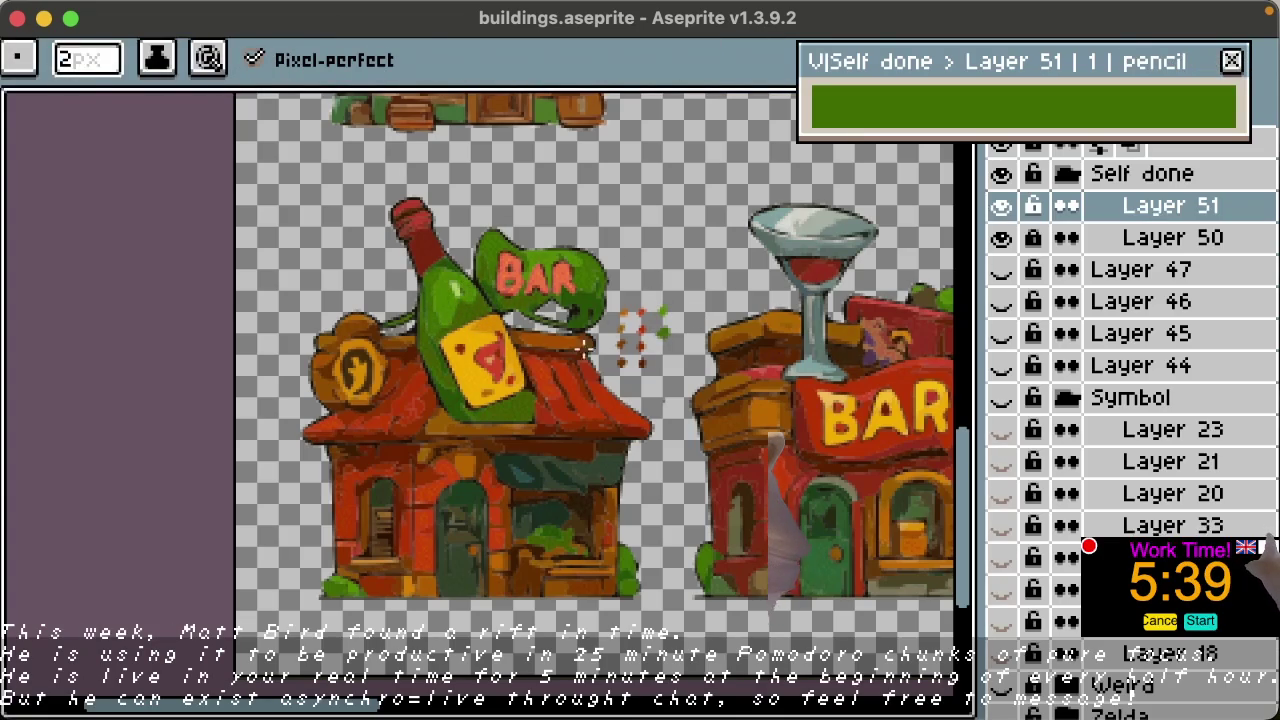
Step: Sample a brown from the sprite and undo the last pencil mark
key("i")
left_click(455, 396)
key("b")
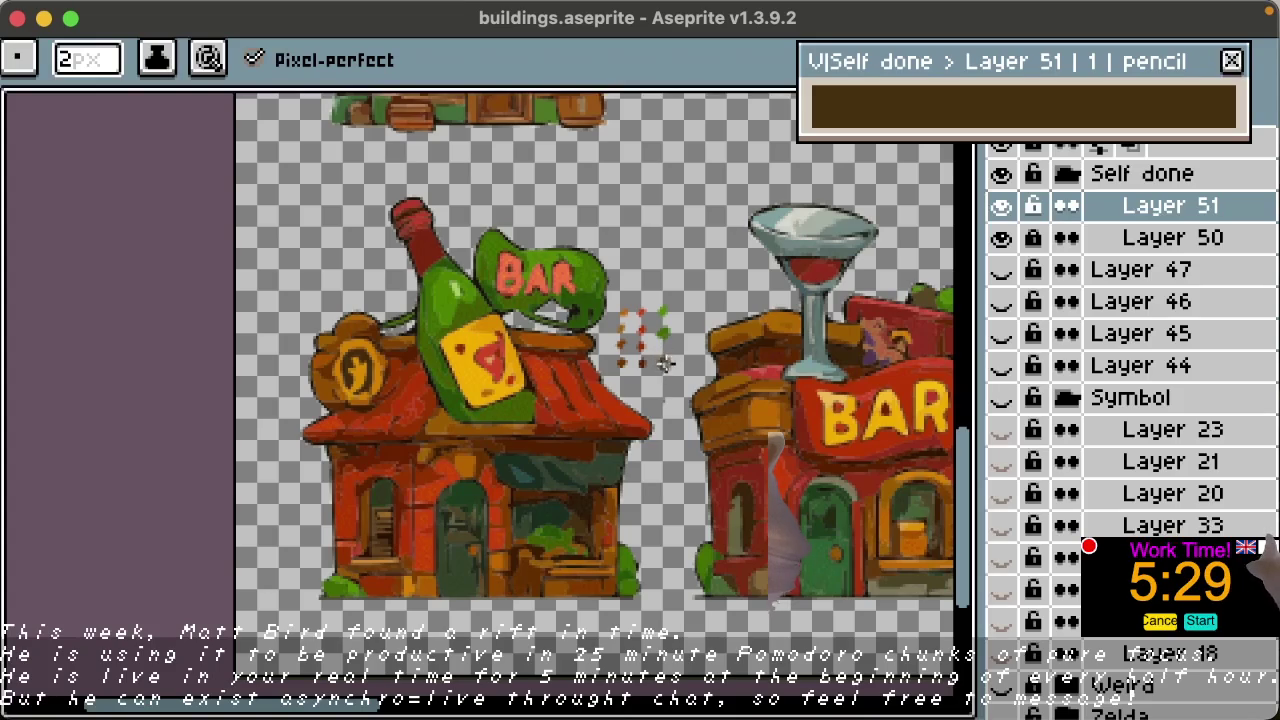
key("ctrl+z")
key("space")
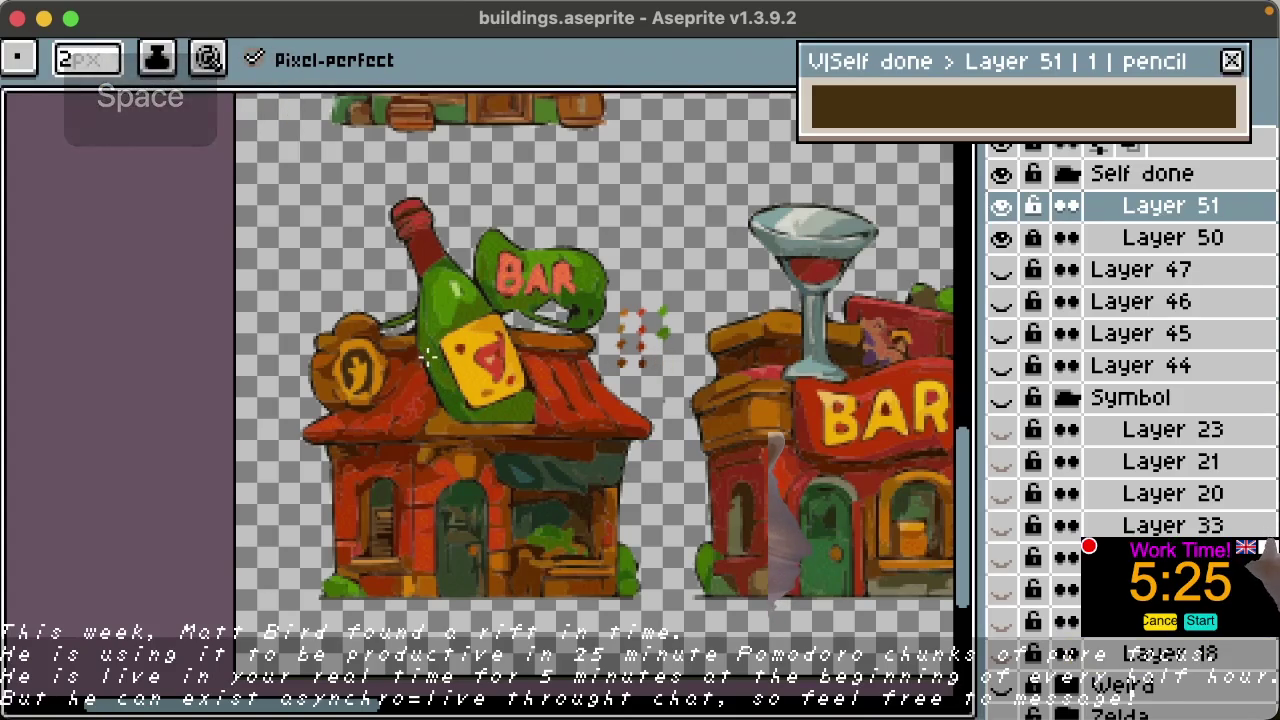
scroll(428, 356, "up", 1)
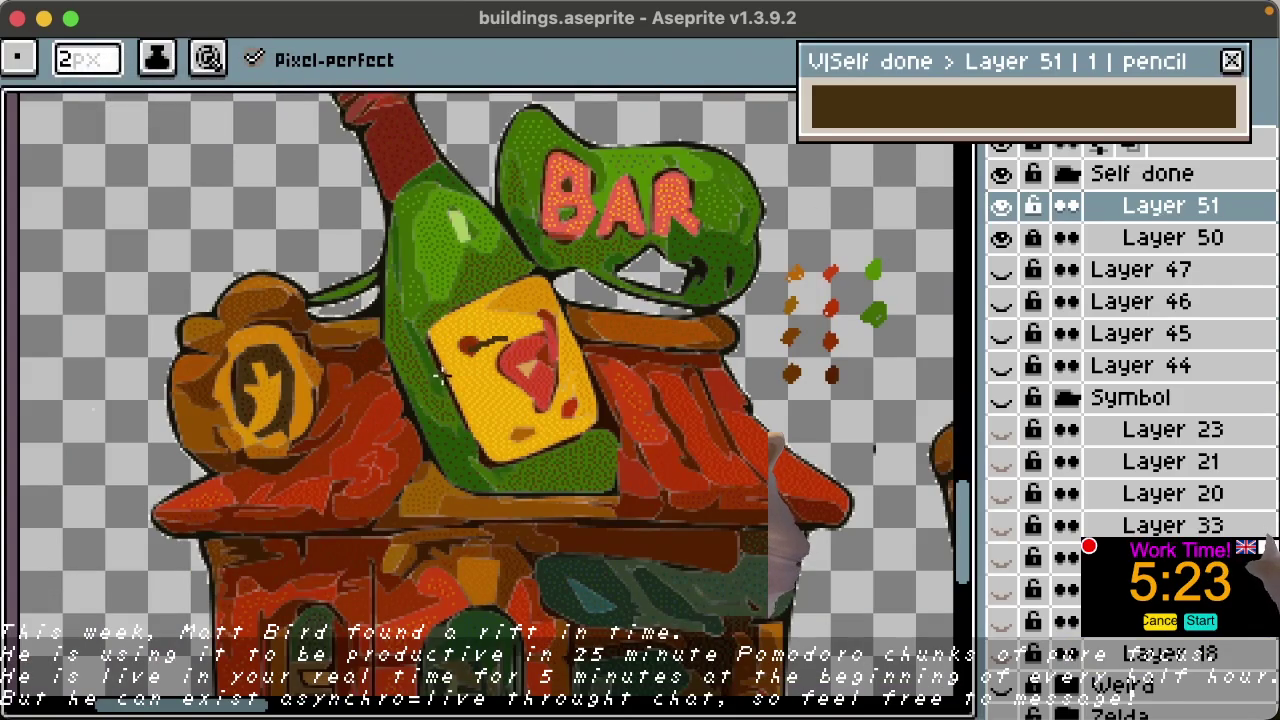
Step: Undo the stray strokes on the yellow card and sample the bottle's green
key("space")
key("ctrl+z")
key("space")
left_click(449, 363, "alt")
left_click_drag(497, 362, 515, 368)
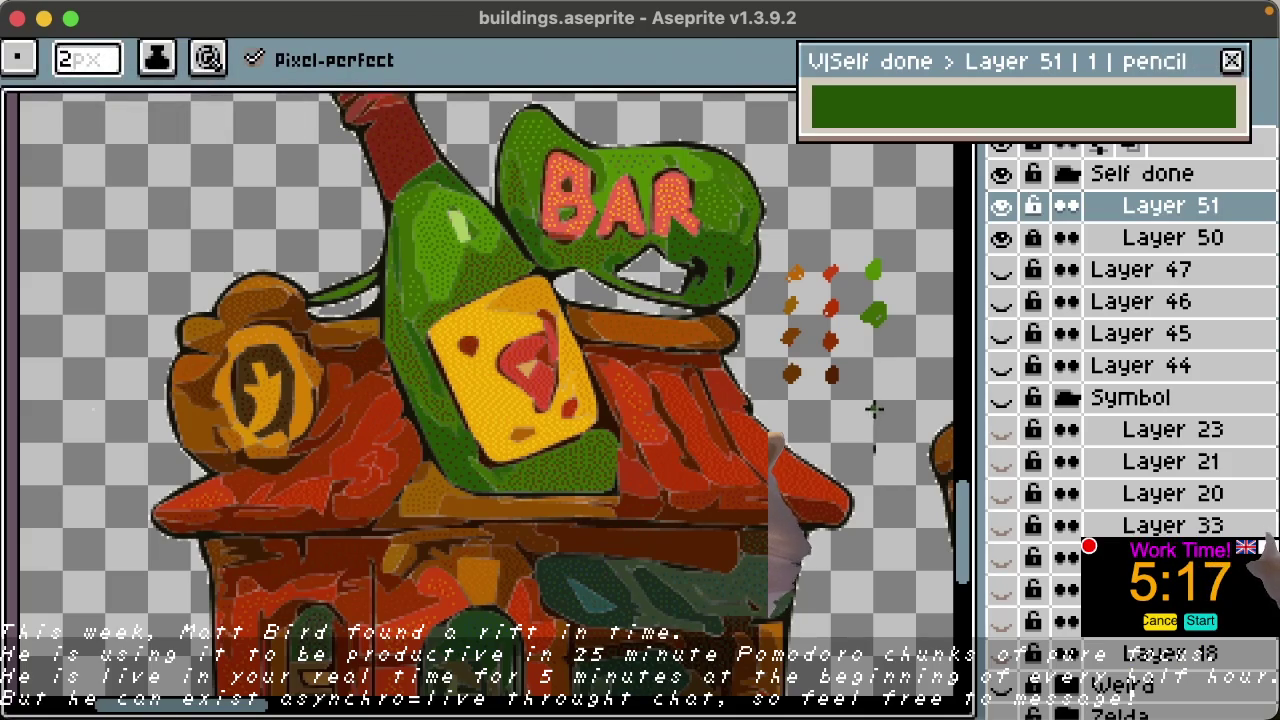
key("space")
left_click_drag(466, 346, 502, 341)
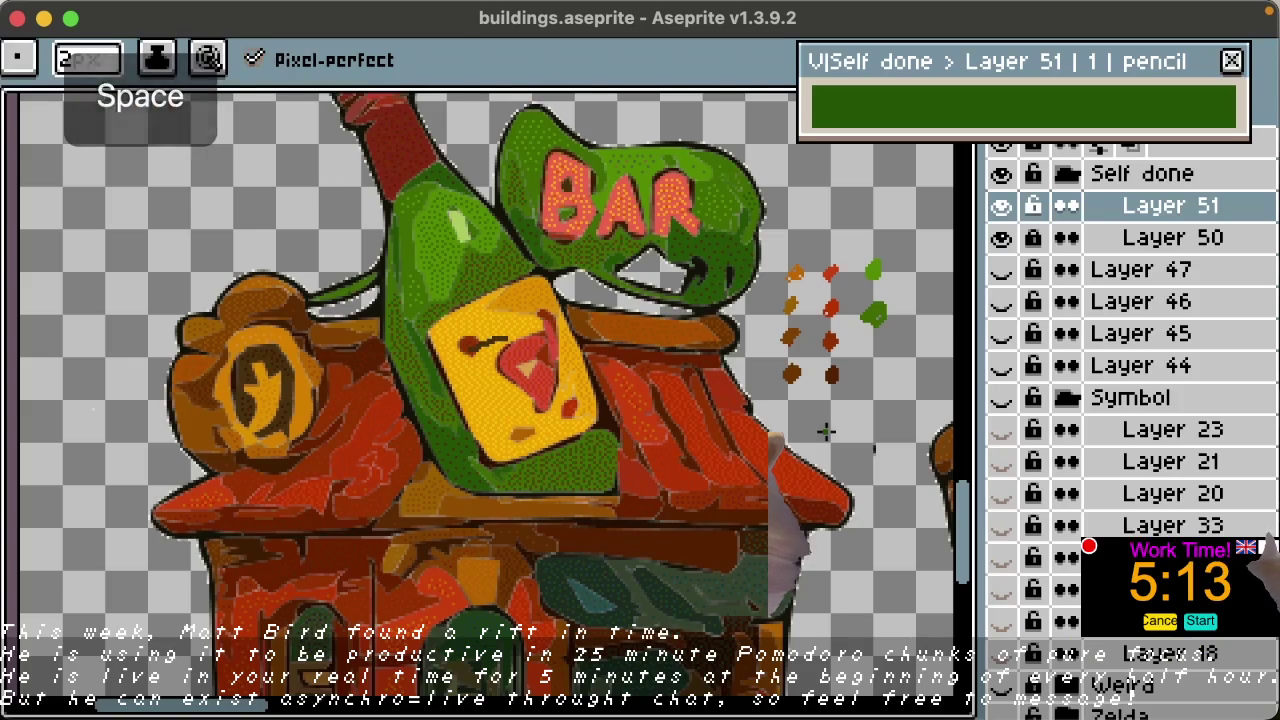
Step: Add a green dot below the green swatch column using a brighter bottle green
left_click(871, 378)
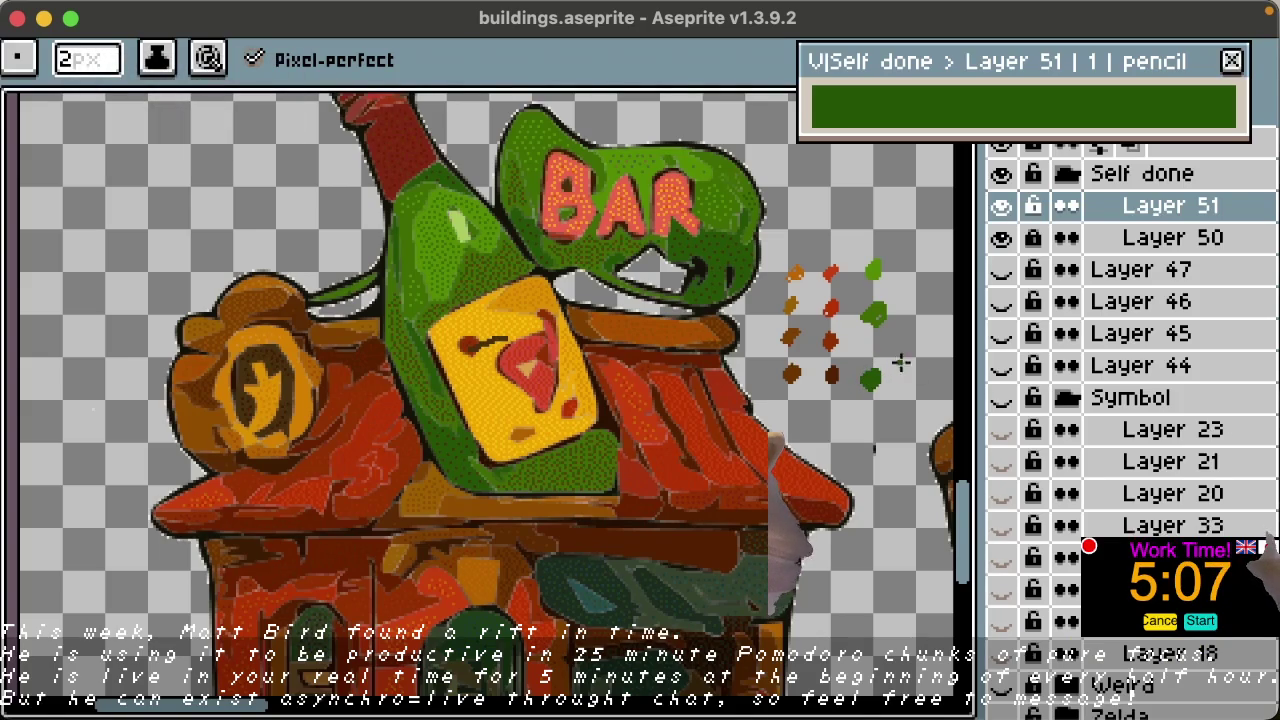
left_click(873, 270, "alt")
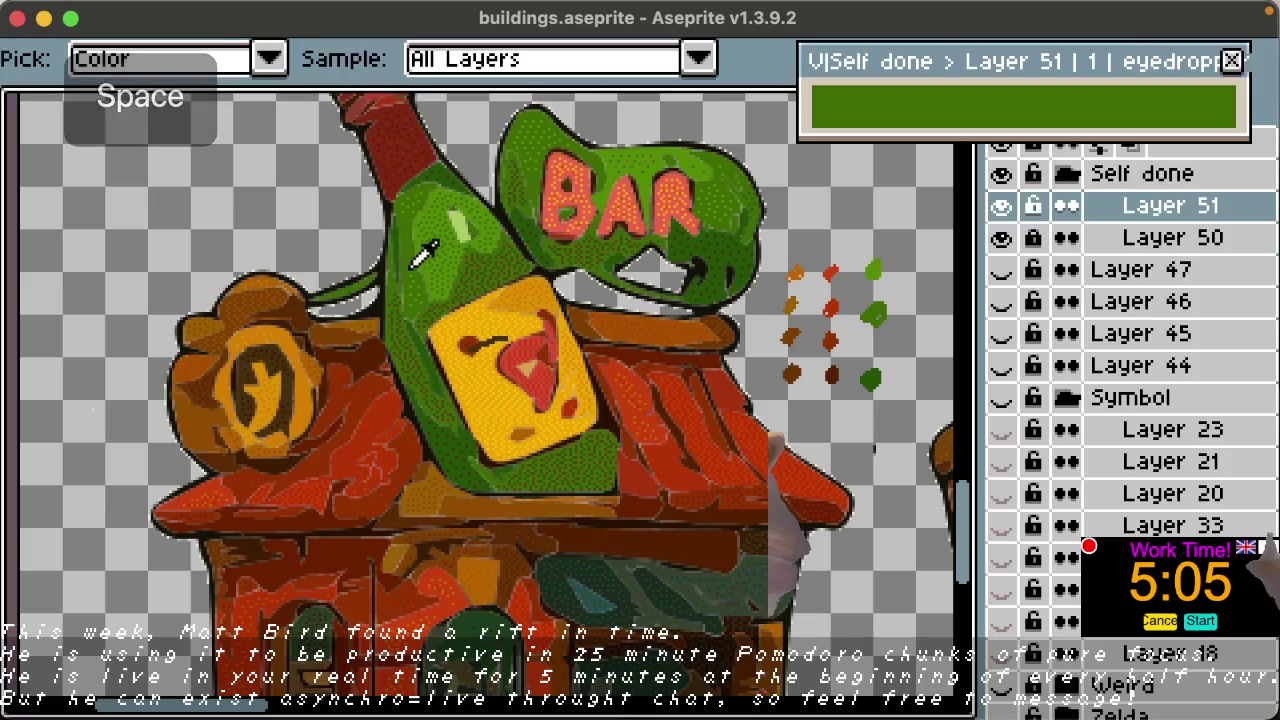
key("alt")
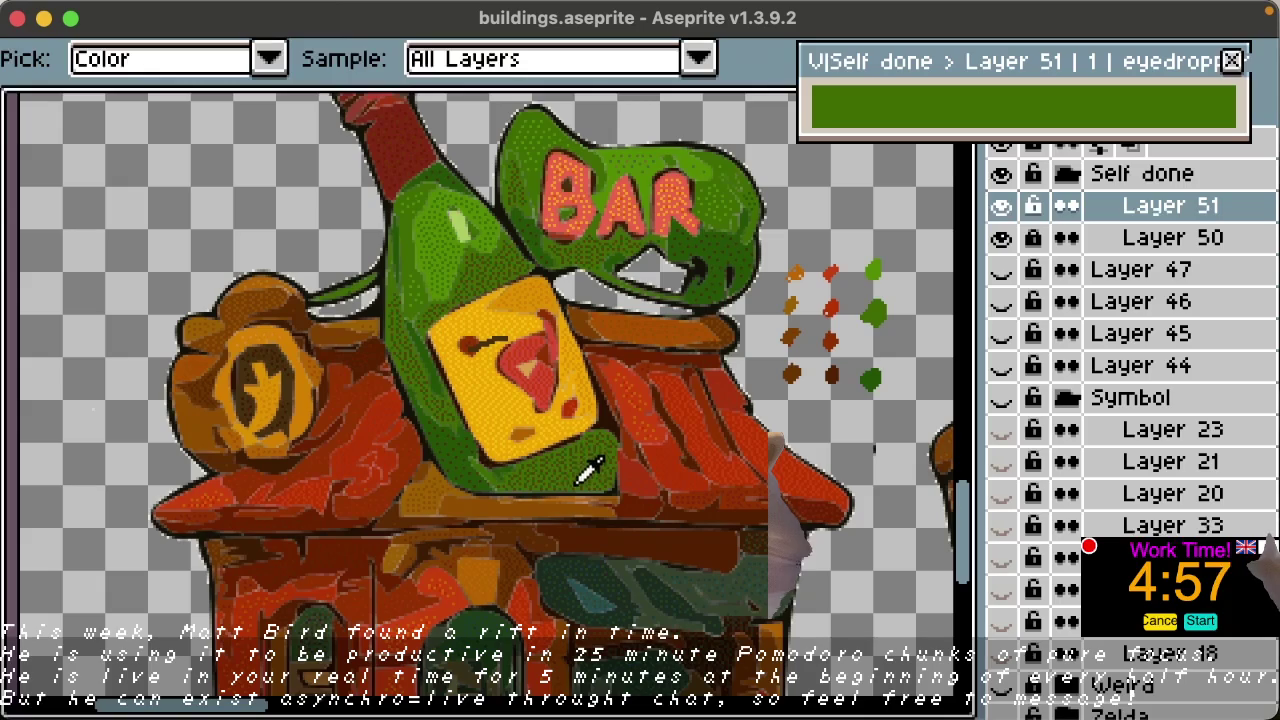
key("b")
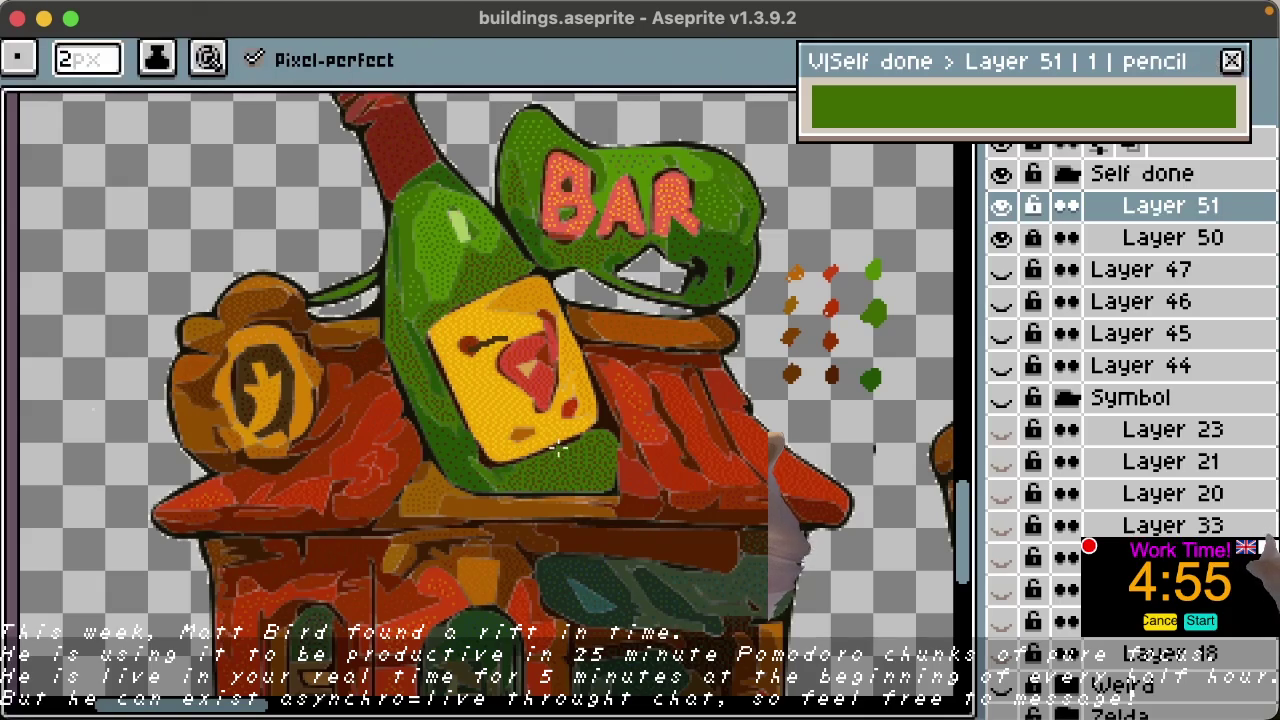
left_click_drag(887, 344, 896, 331)
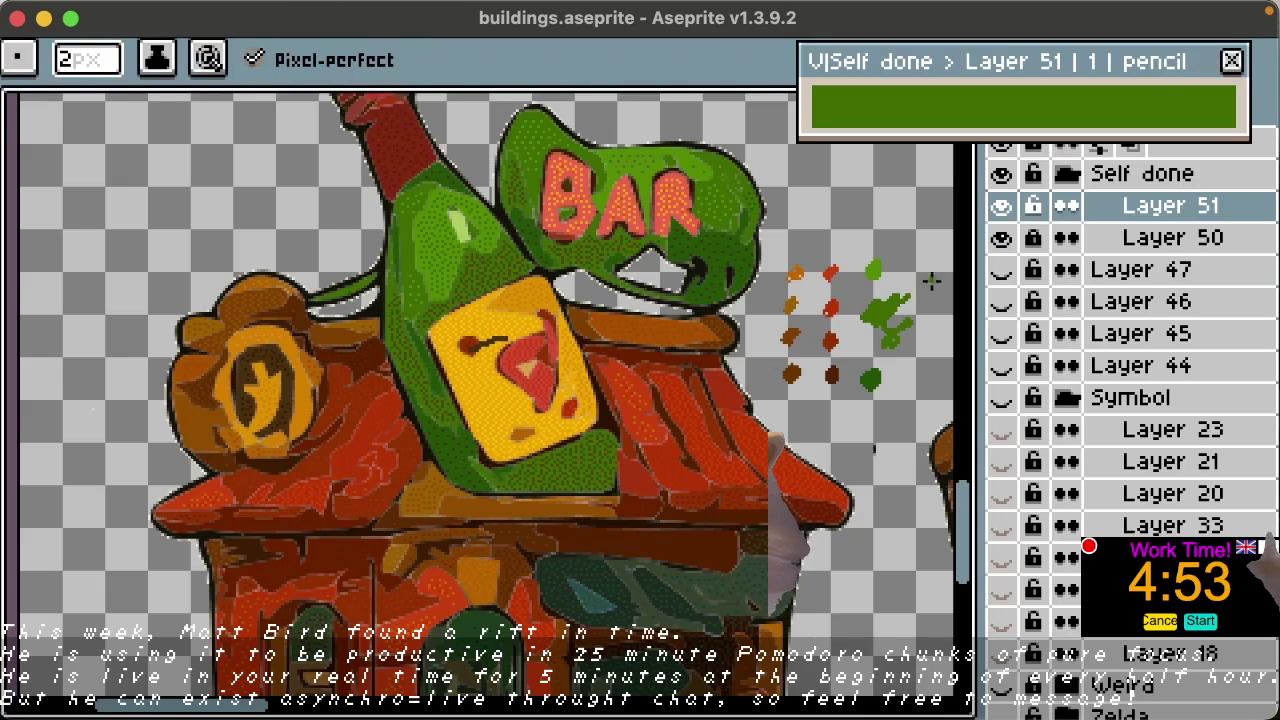
key("ctrl+z")
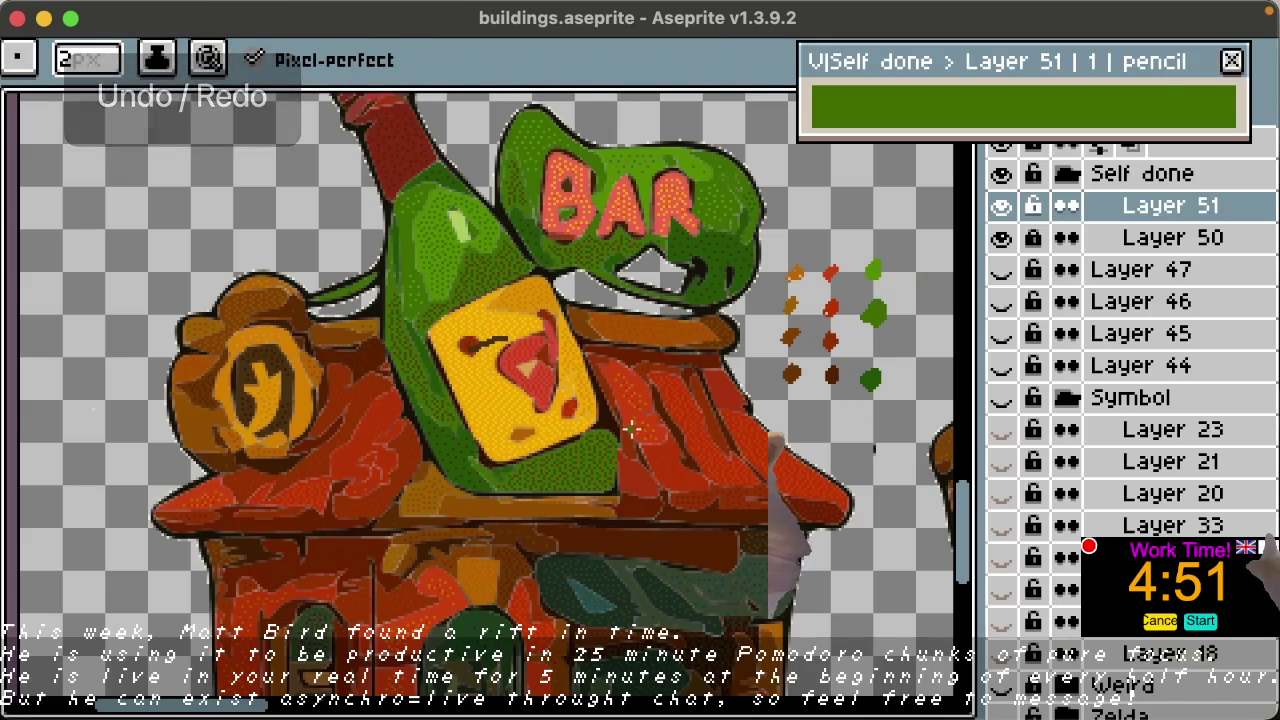
key("space")
key("alt")
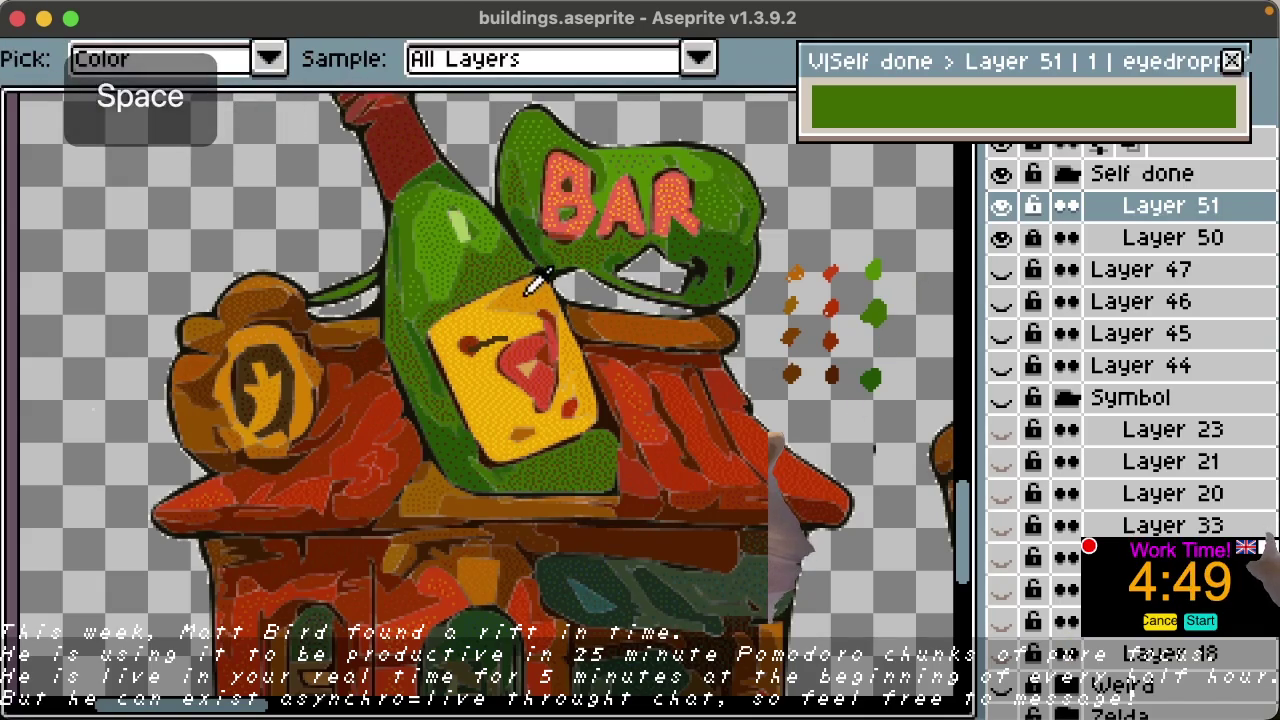
left_click_drag(534, 286, 543, 340)
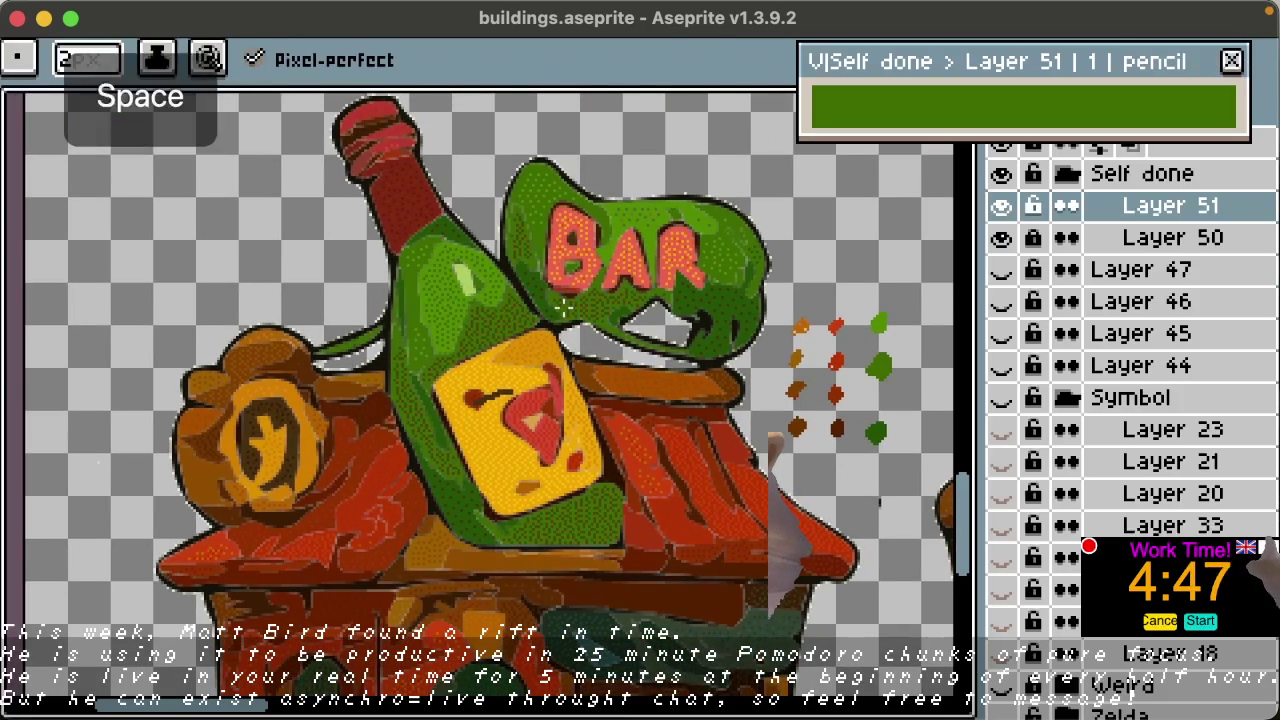
Step: Add red and dark-red dots above the grid, sampled from the bottle cap and neck
left_click(405, 117, "alt")
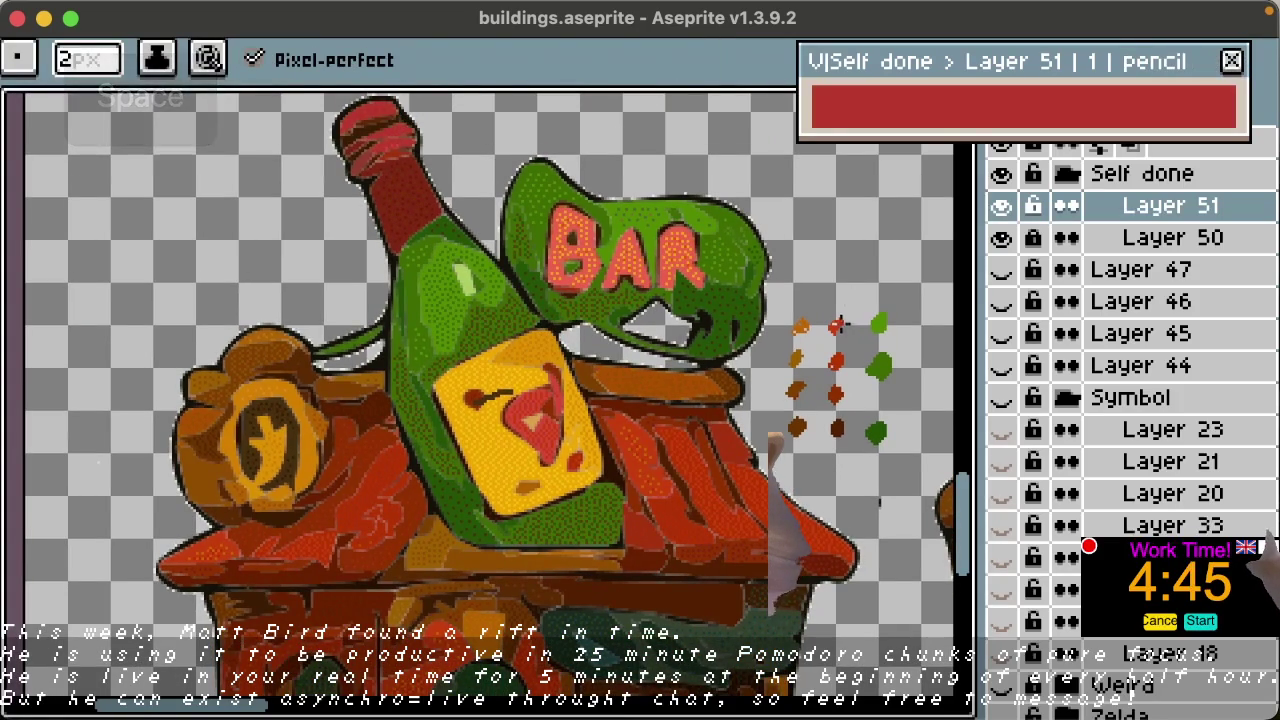
left_click(878, 187)
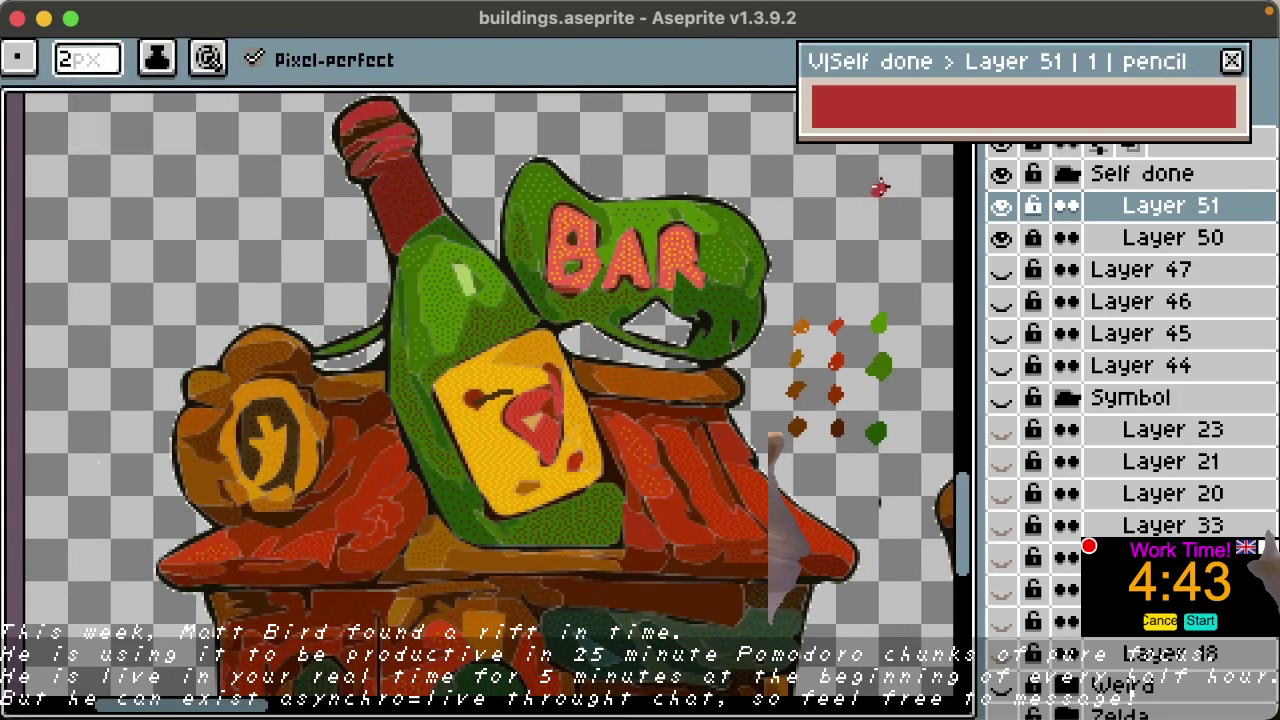
left_click(372, 148, "alt")
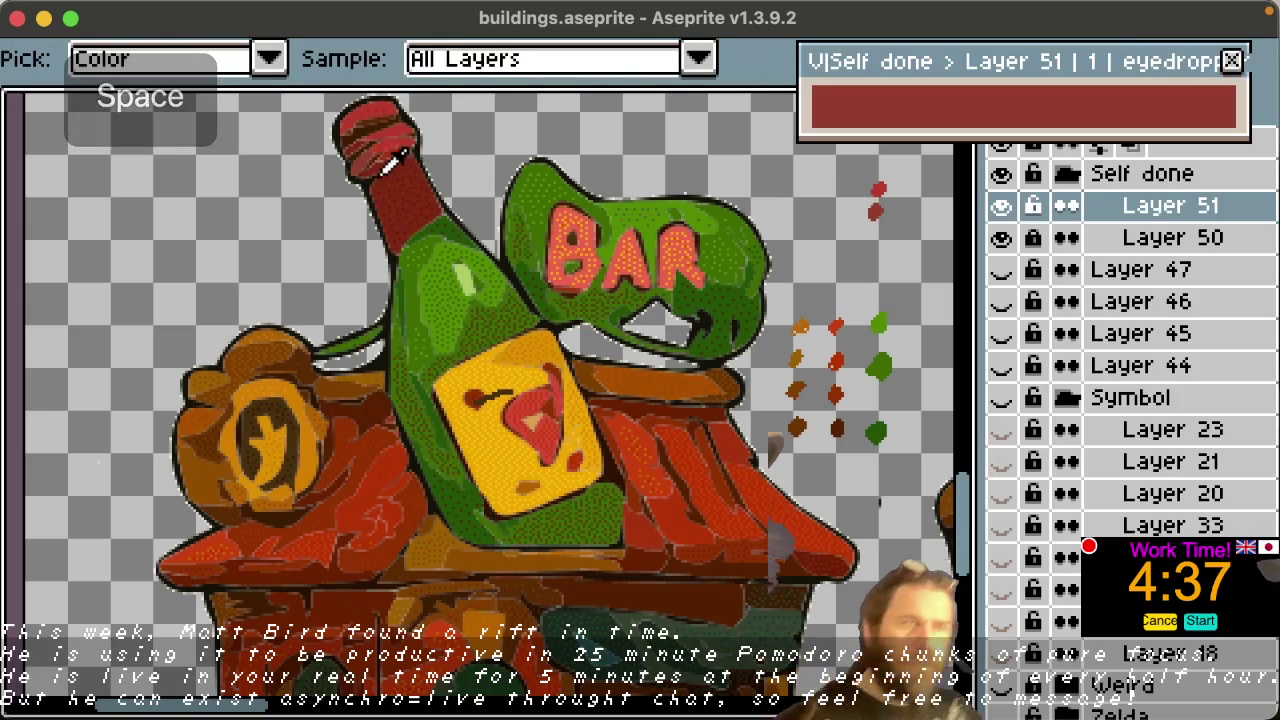
left_click(380, 178, "alt")
left_click(877, 238)
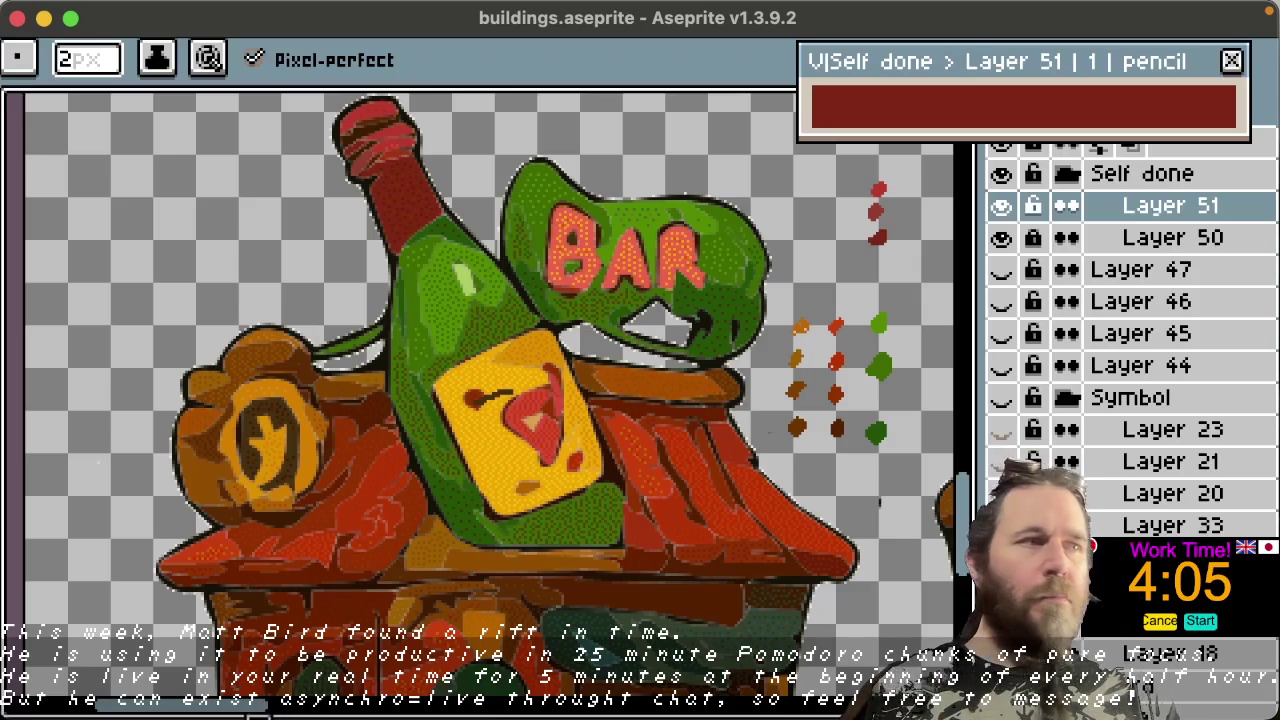
Step: Start a new column of brown and orange dots sampled from the cocktail bar's bricks
scroll(330, 705, "right", 10)
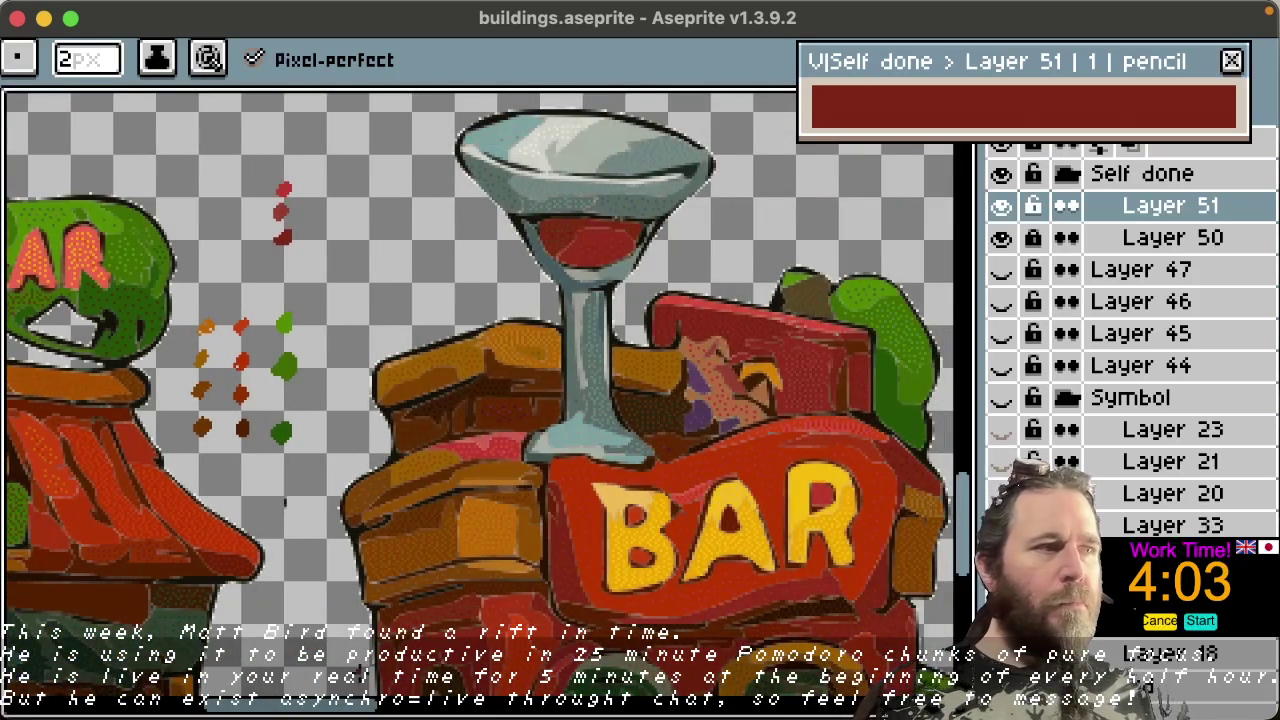
key("space")
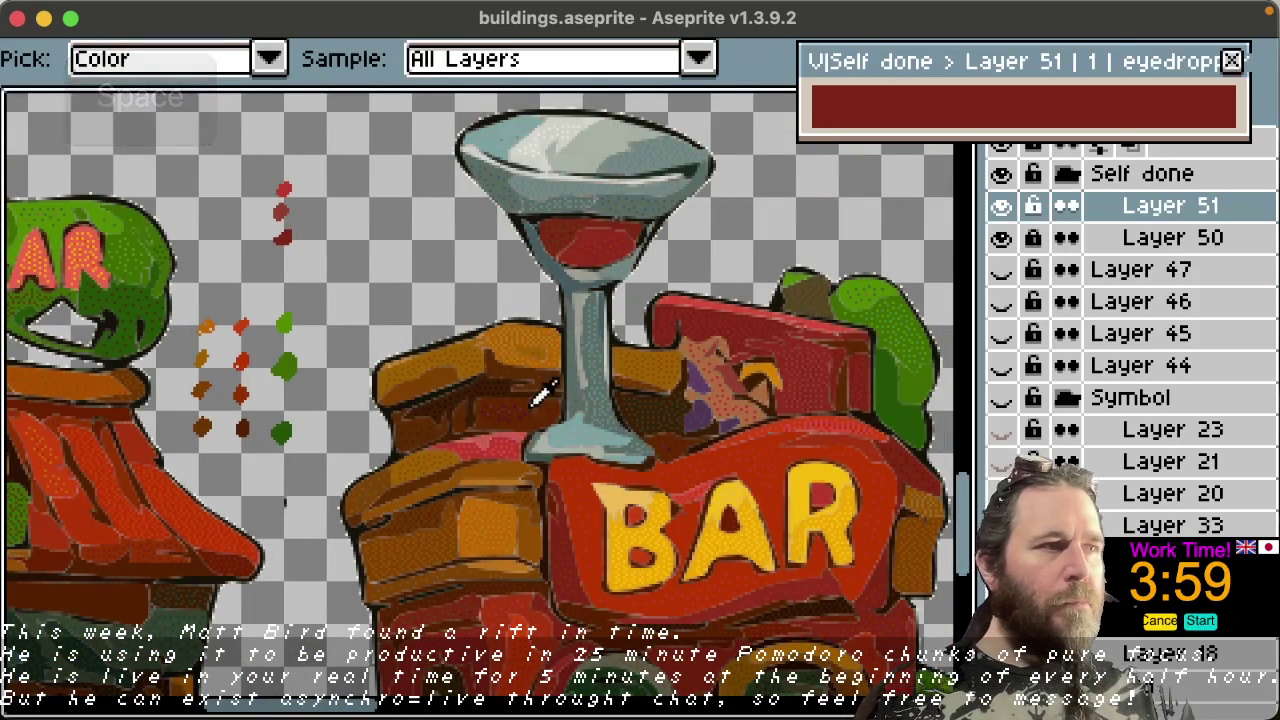
left_click(372, 412)
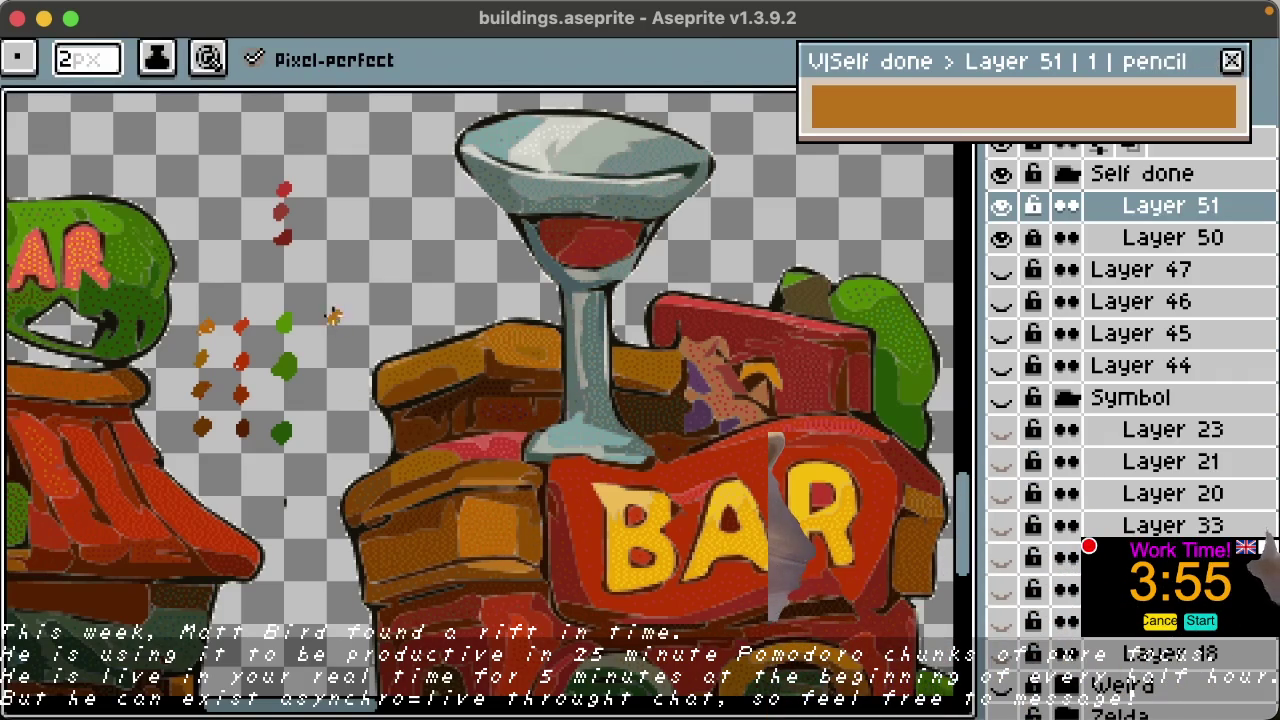
left_click(405, 482, "alt")
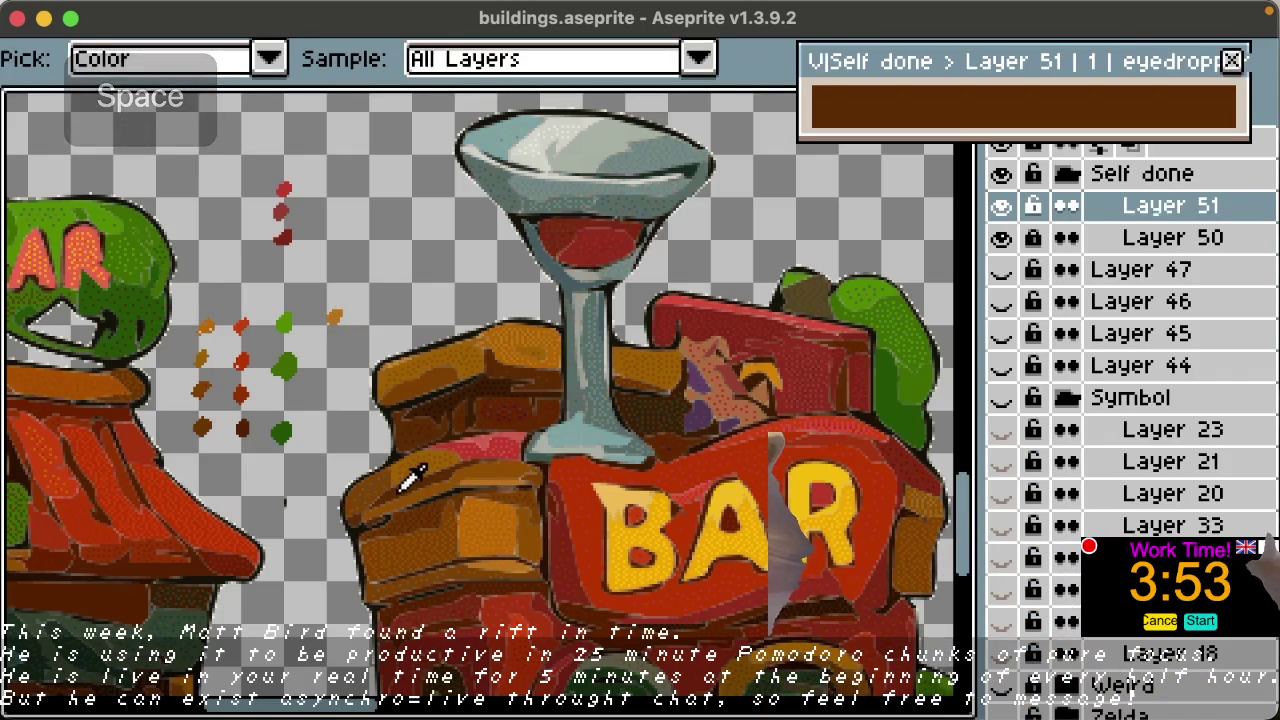
left_click(333, 428)
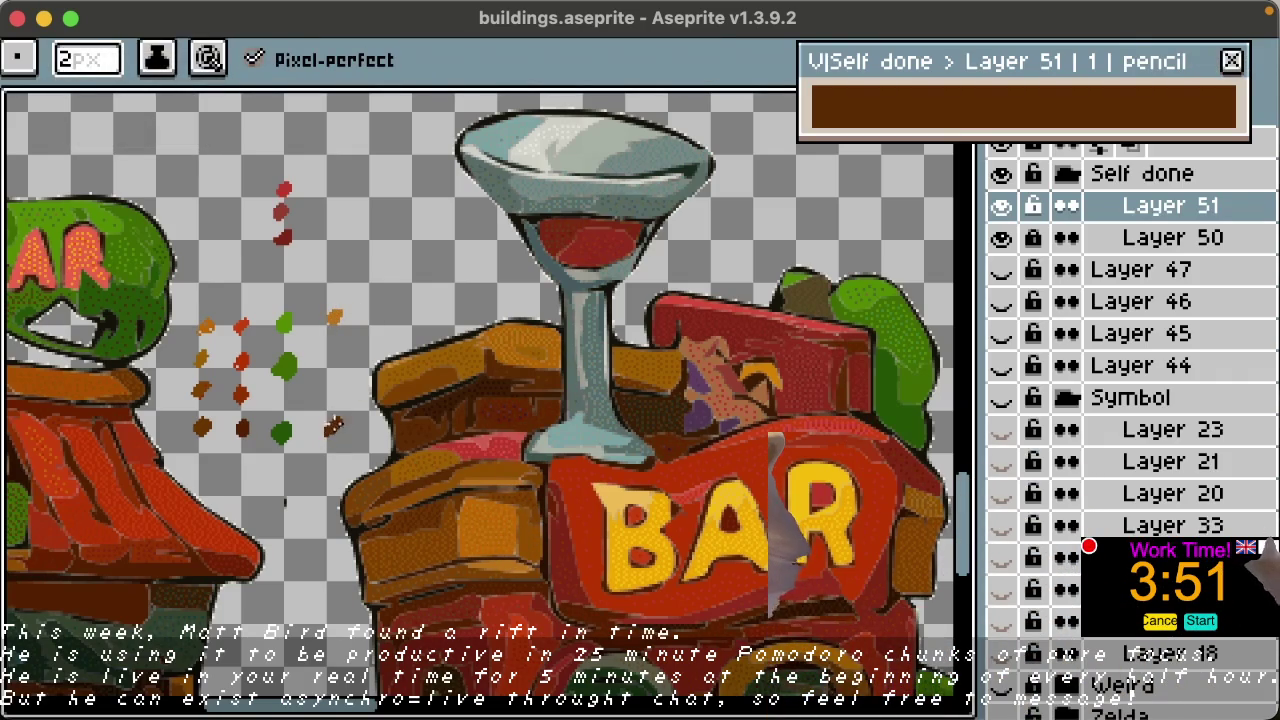
key("space")
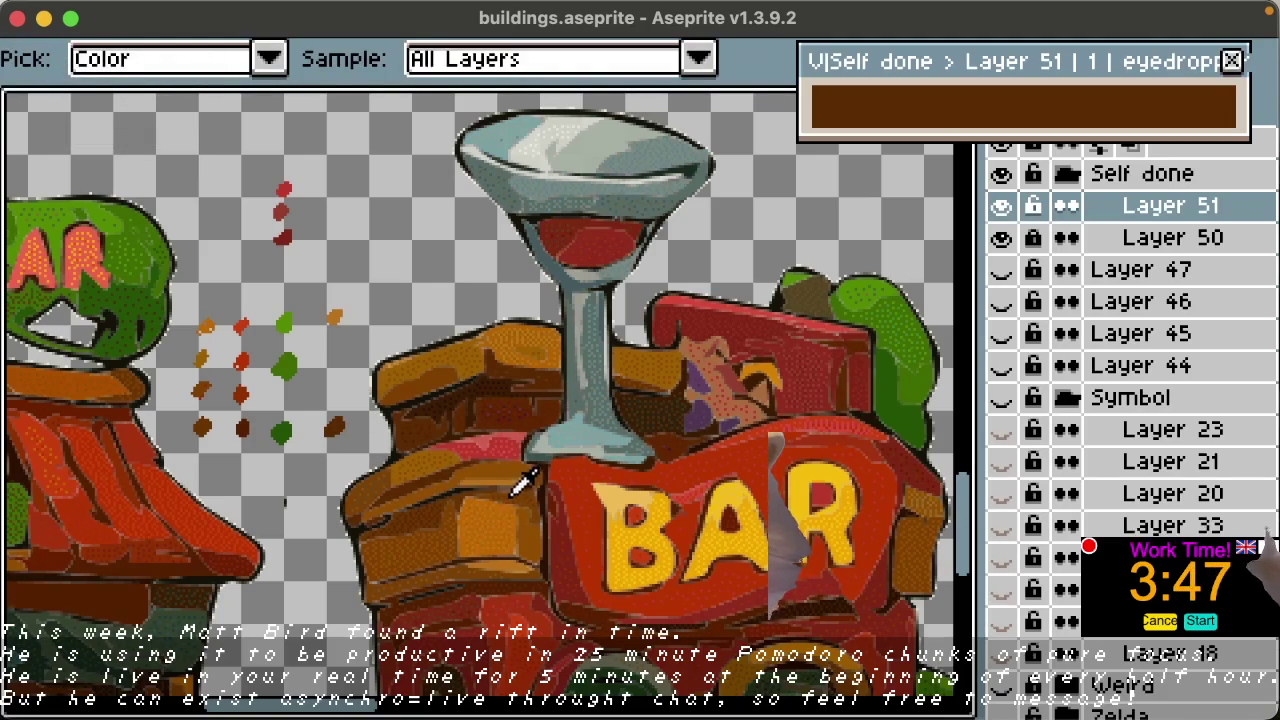
left_click(508, 455)
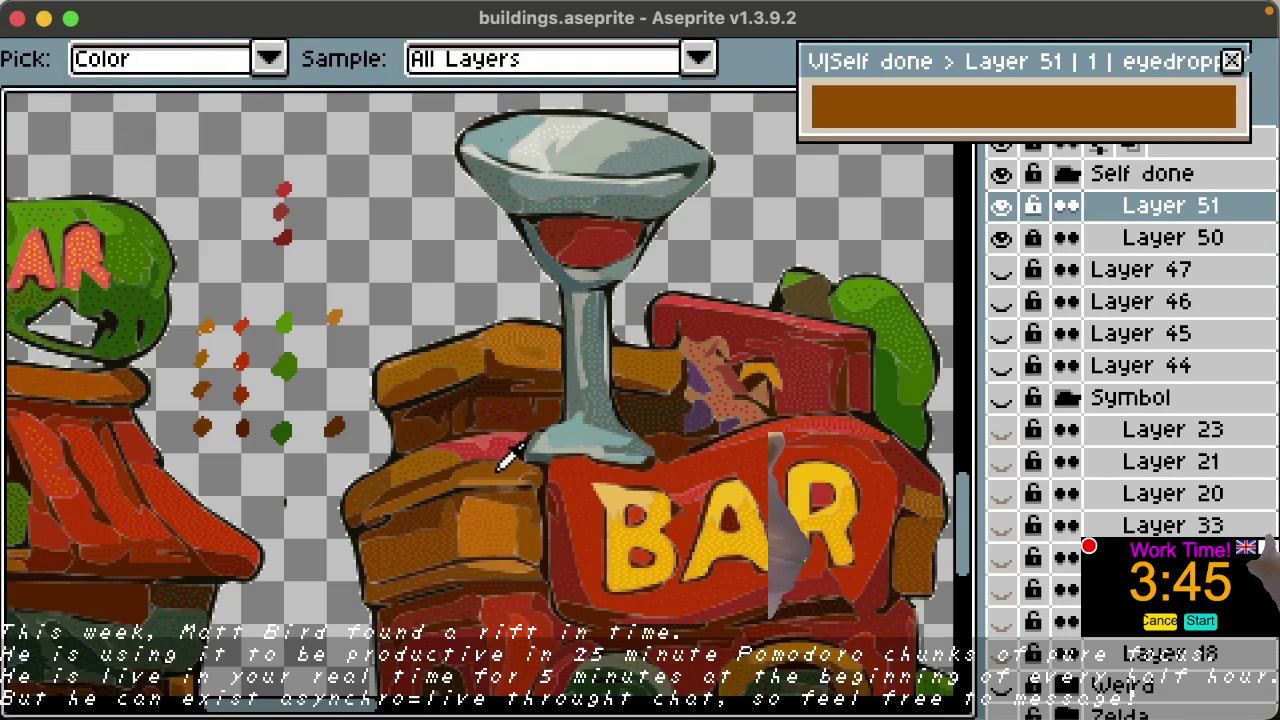
key("b")
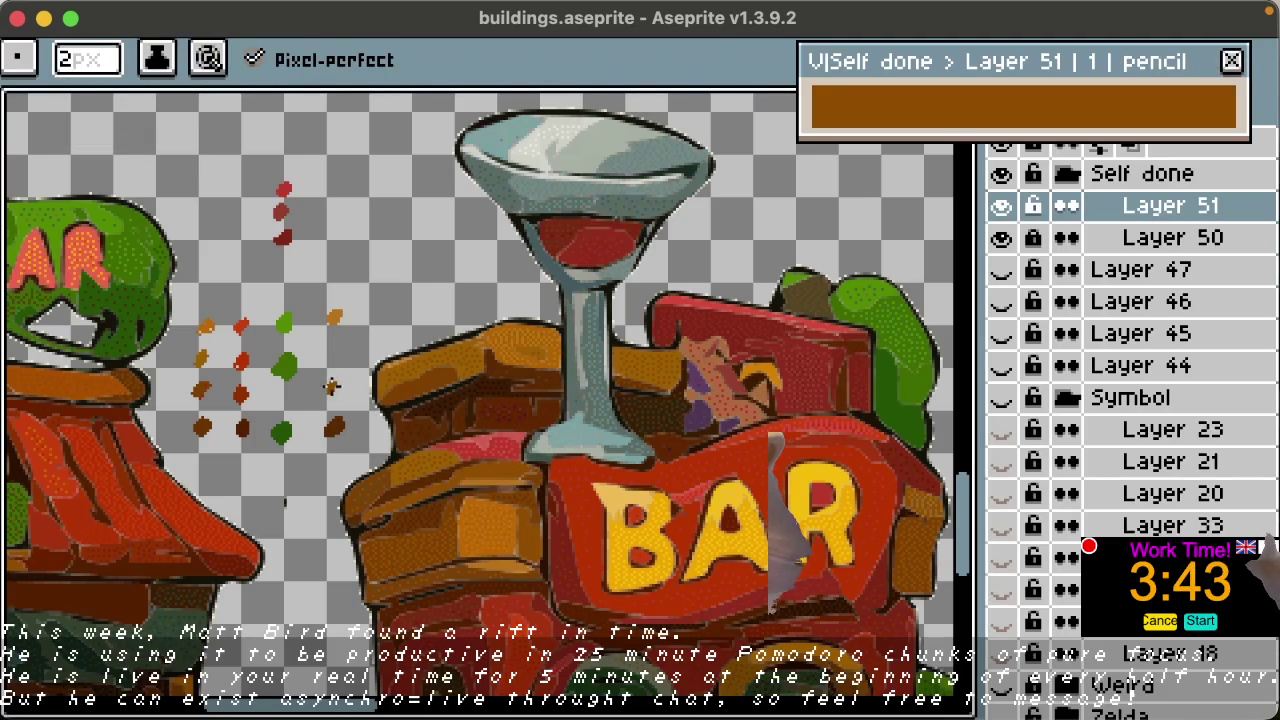
key("space")
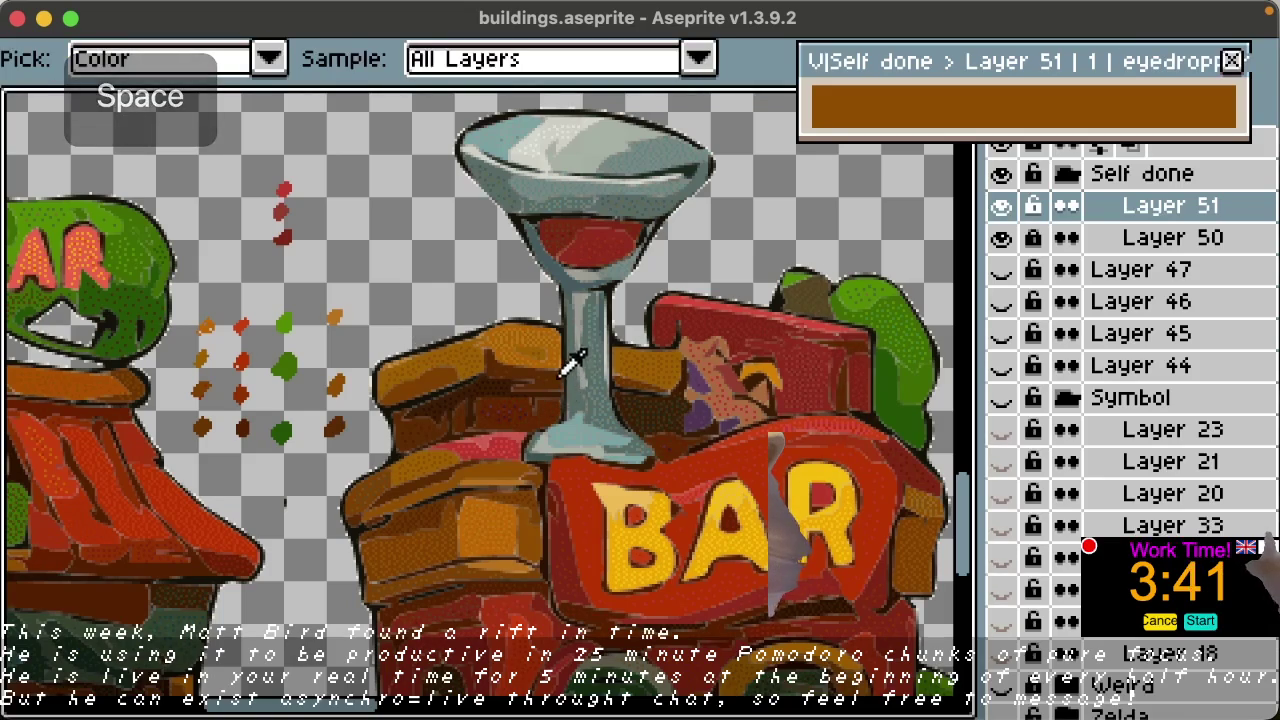
left_click(499, 328)
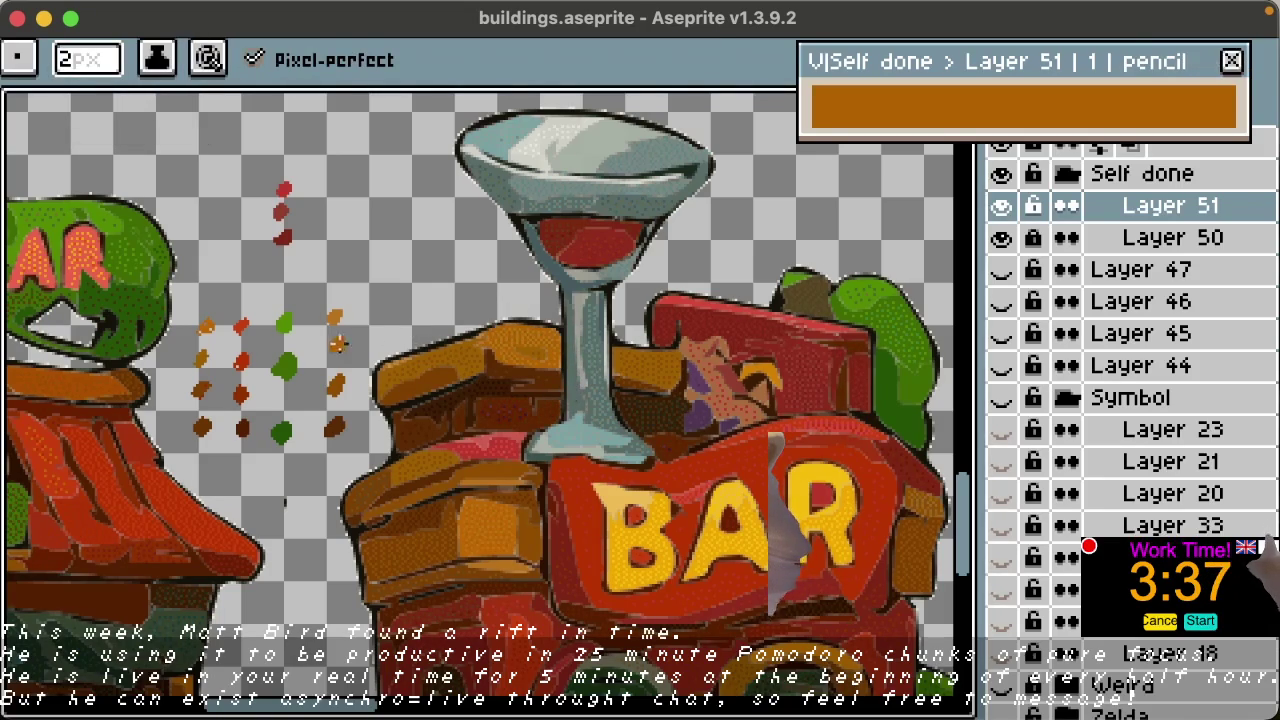
key("space")
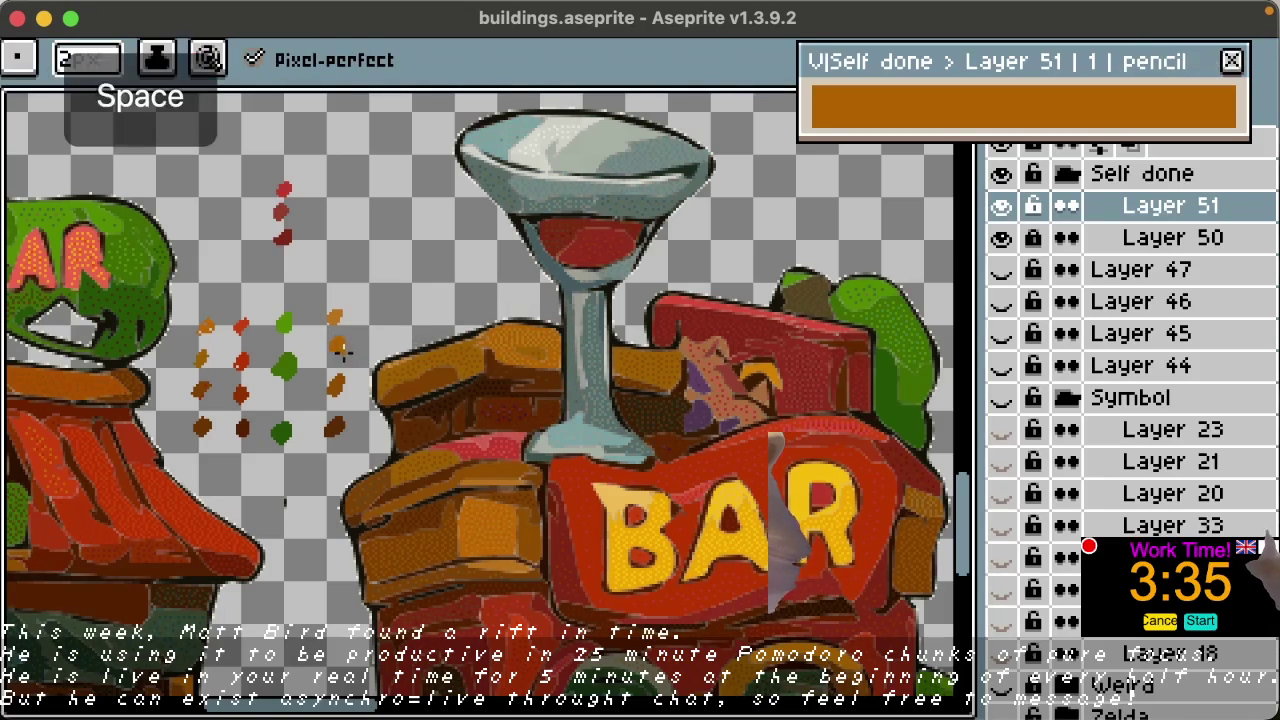
scroll(360, 356, "up", 3)
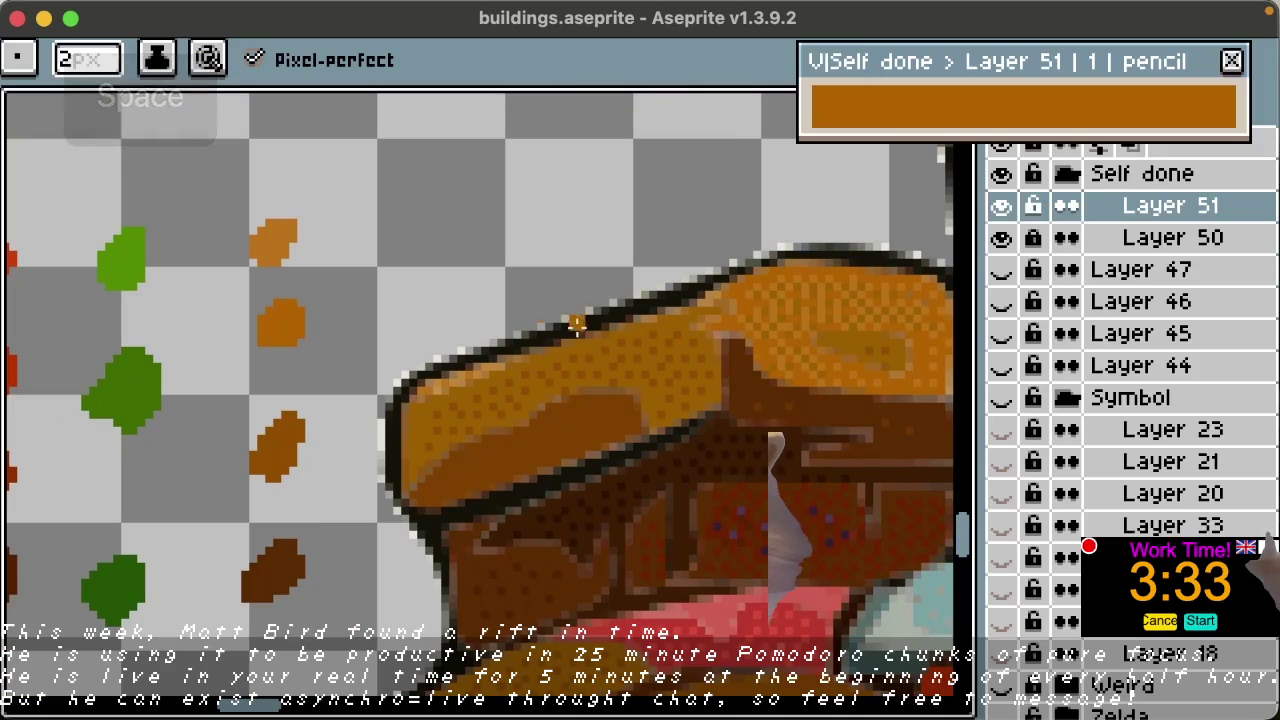
Step: Sample a dark brown and an orange from the building's front
key("alt")
left_click(782, 485)
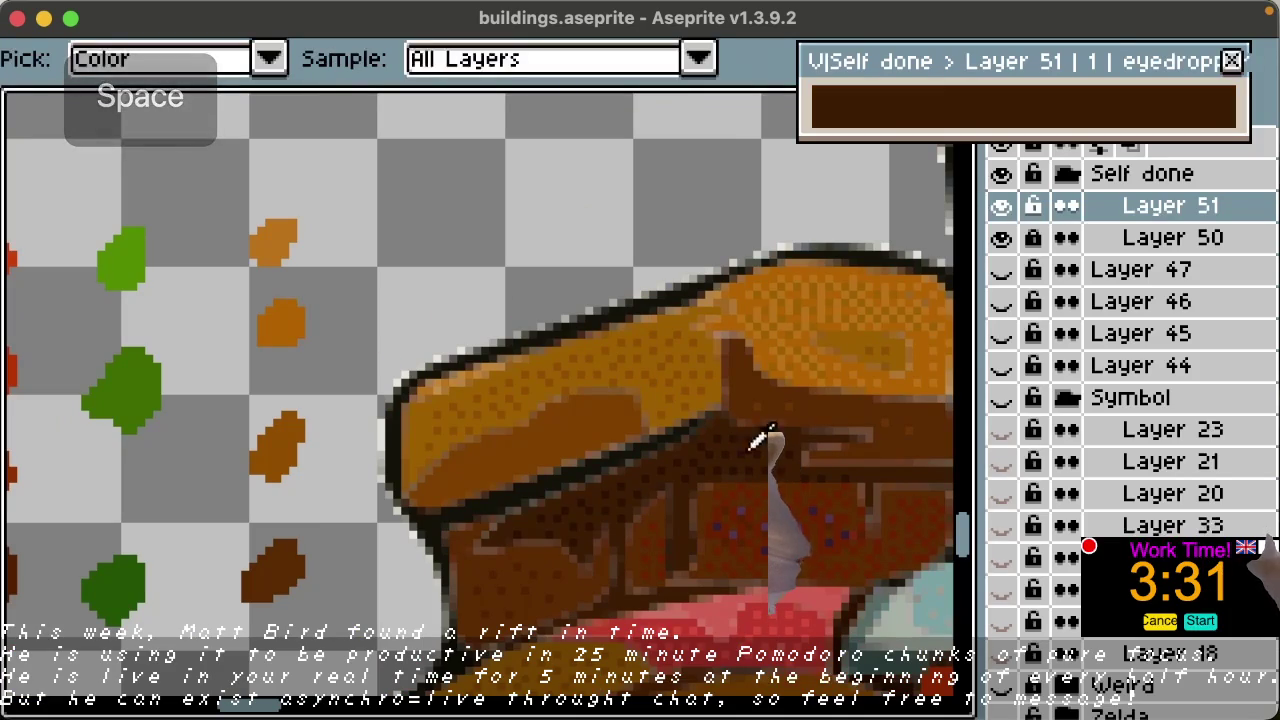
key("space")
left_click_drag(811, 471, 686, 200)
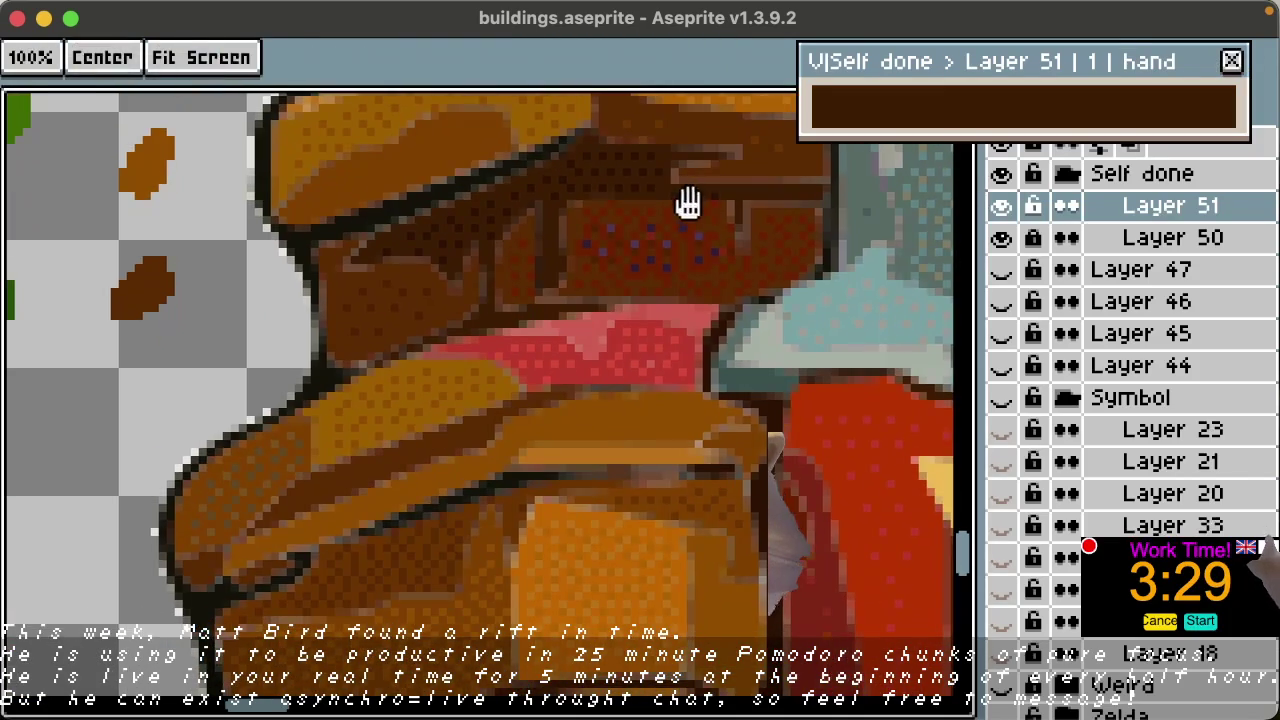
key("alt")
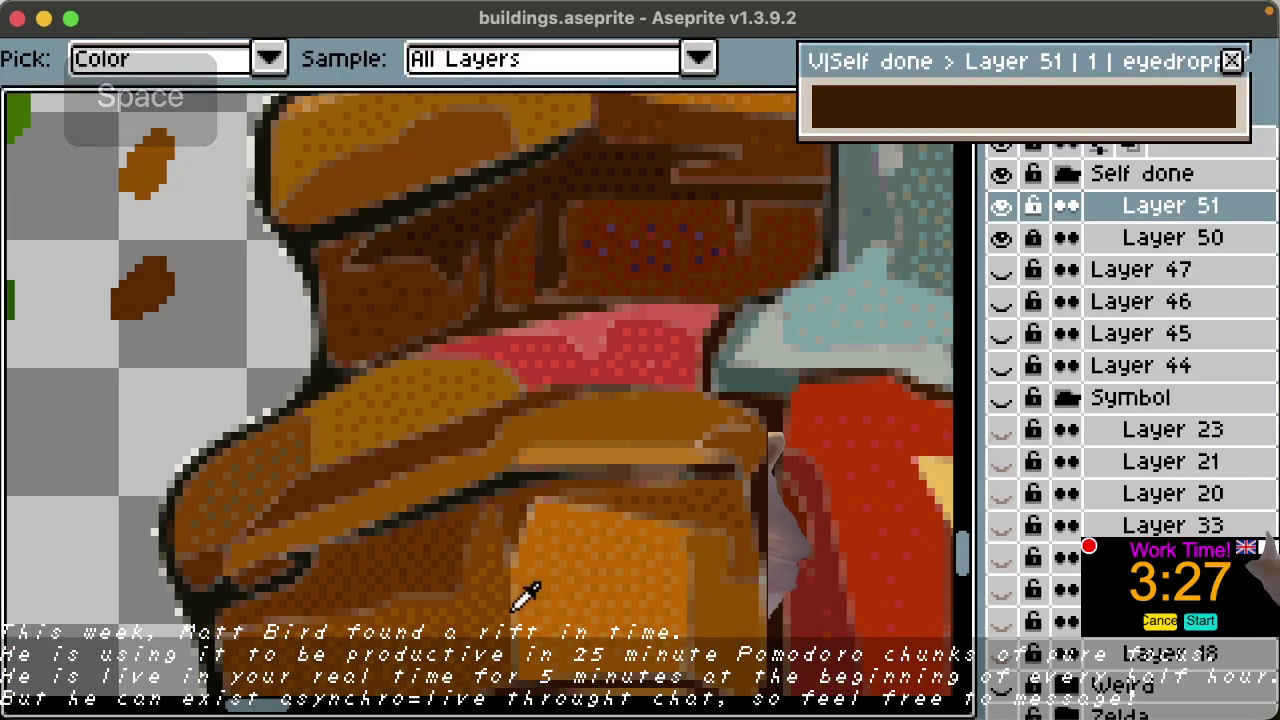
left_click(527, 583)
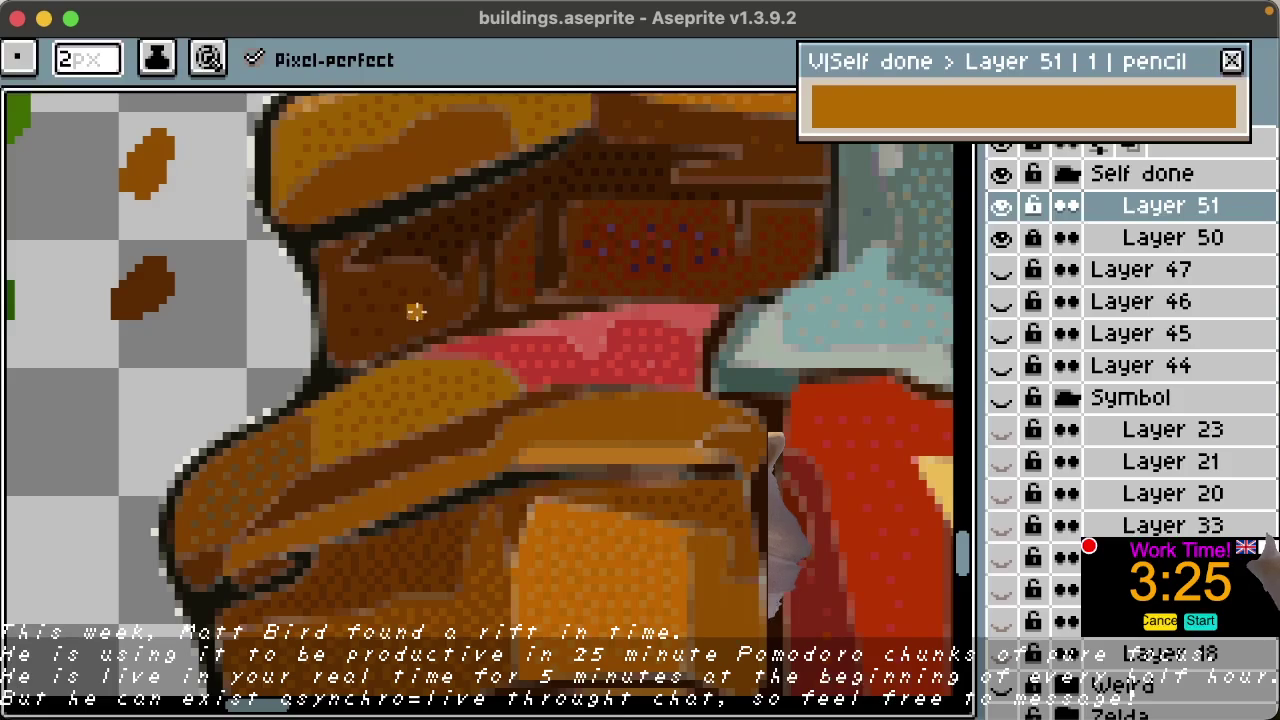
key("space")
left_click_drag(408, 295, 668, 530)
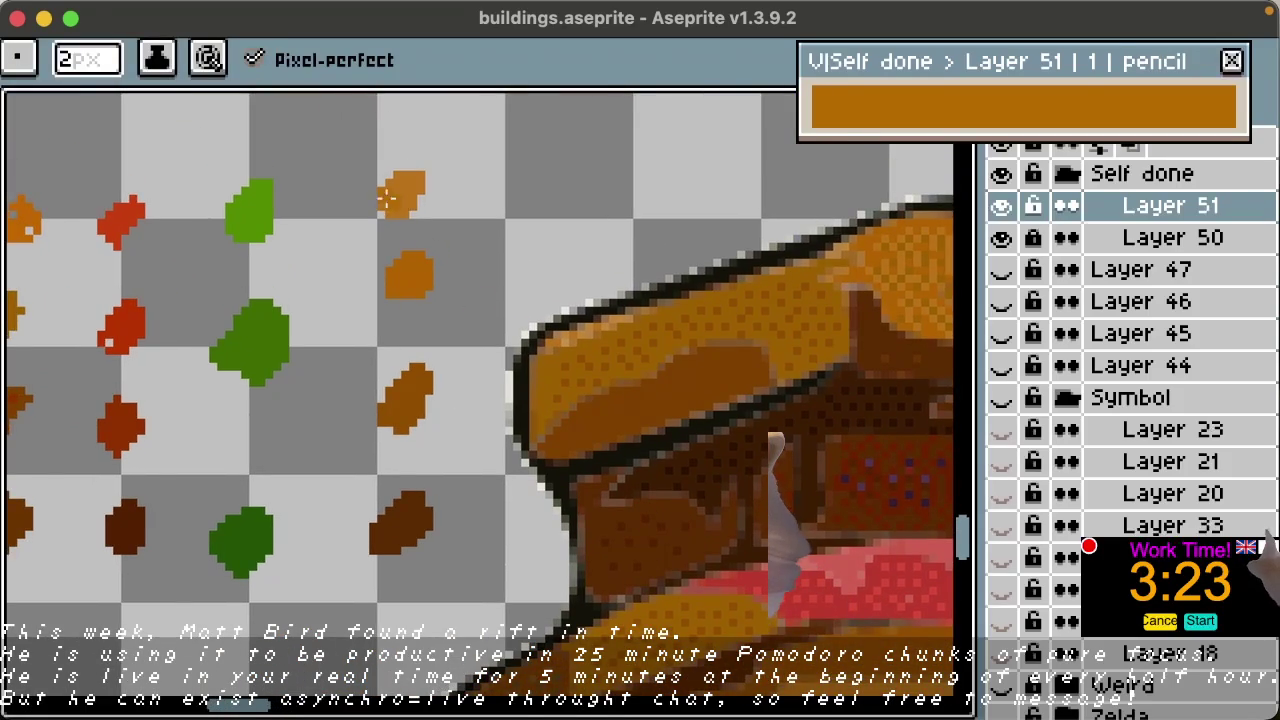
Step: Sample browns from the building and darken part of the top orange swatch dot
left_click(735, 445, "alt")
key("space")
left_click_drag(812, 519, 643, 263)
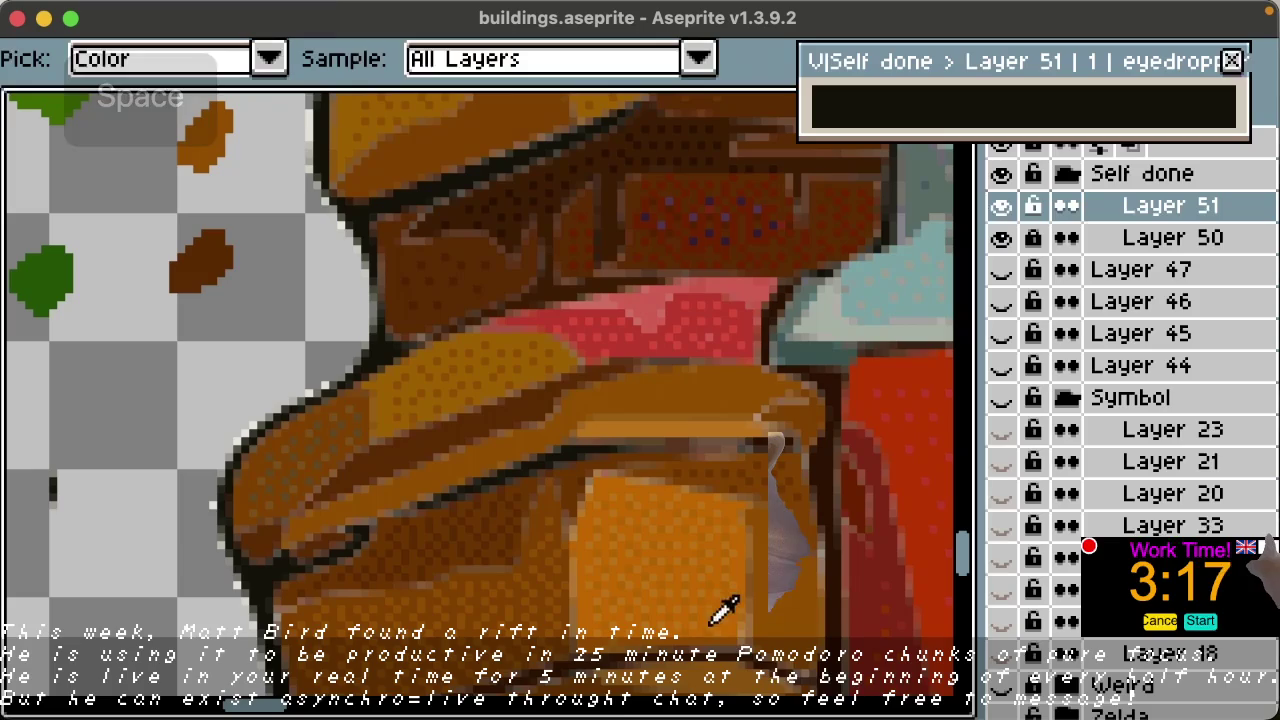
left_click(735, 672, "alt")
key("space")
left_click_drag(579, 300, 825, 565)
left_click_drag(425, 183, 424, 218)
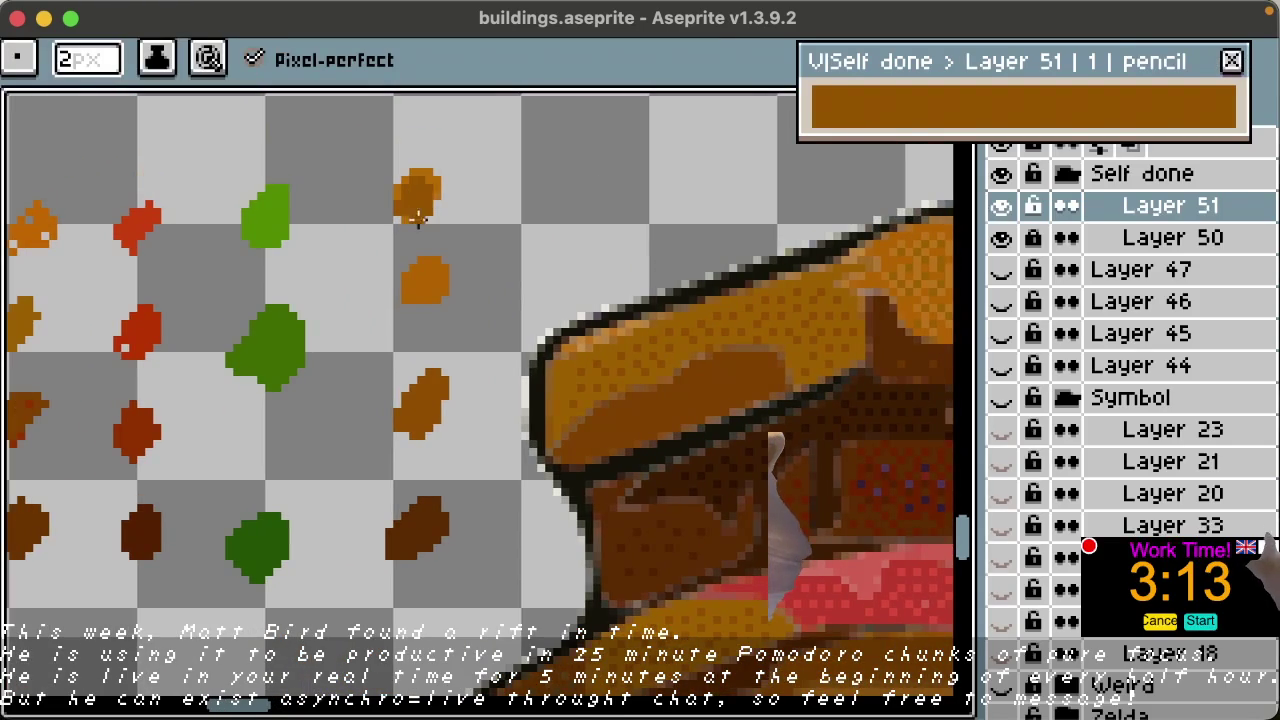
Step: With a 3px brush, enlarge the top orange dot in a lighter amber sampled from the building
key("space")
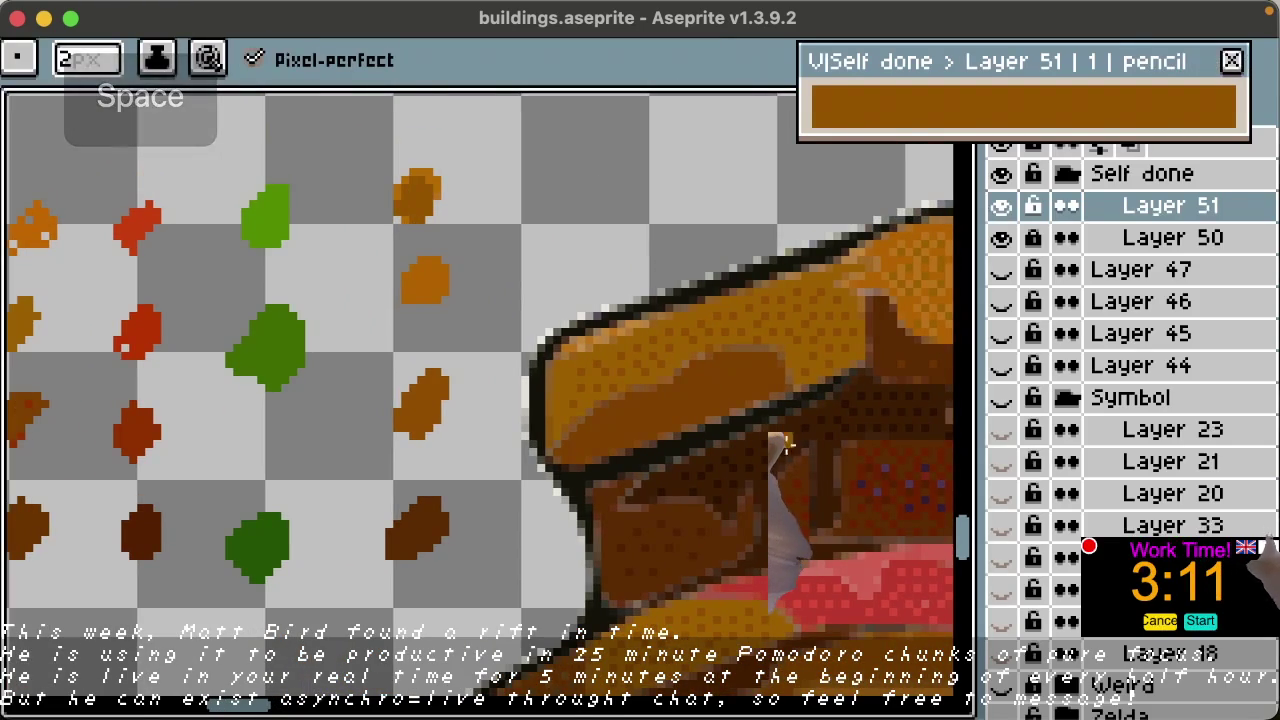
key("plus")
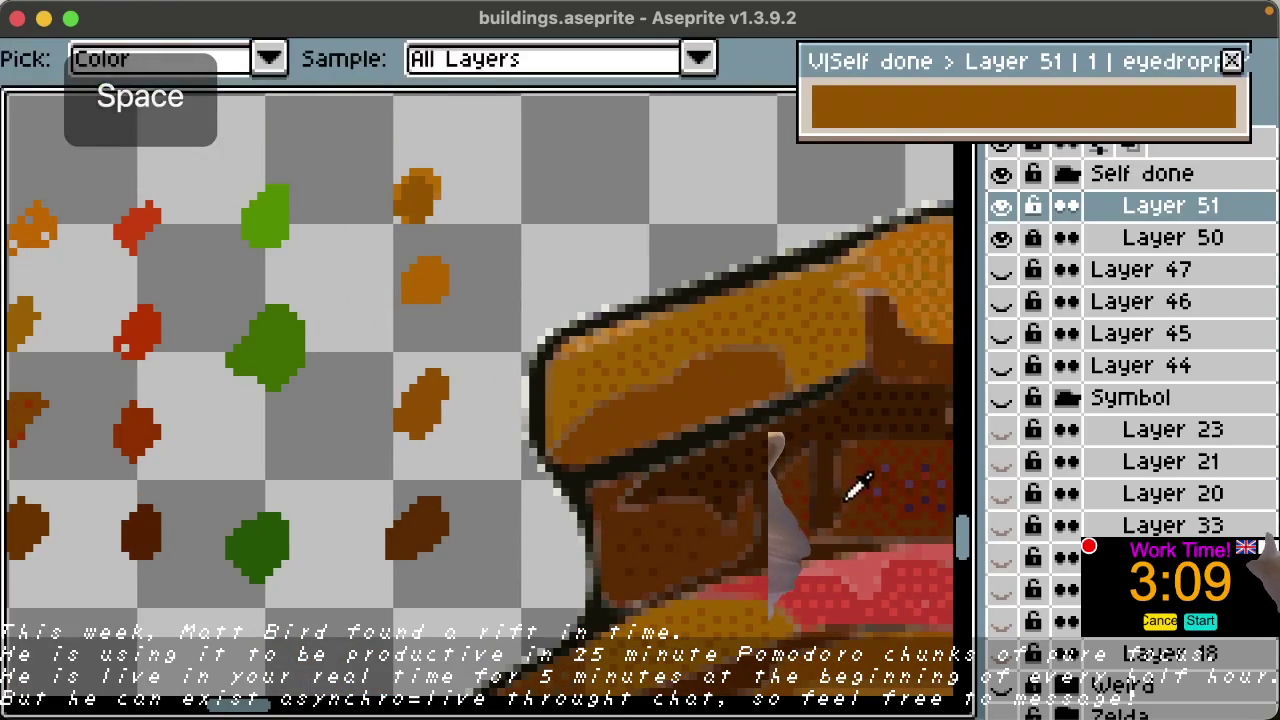
left_click_drag(851, 549, 583, 142)
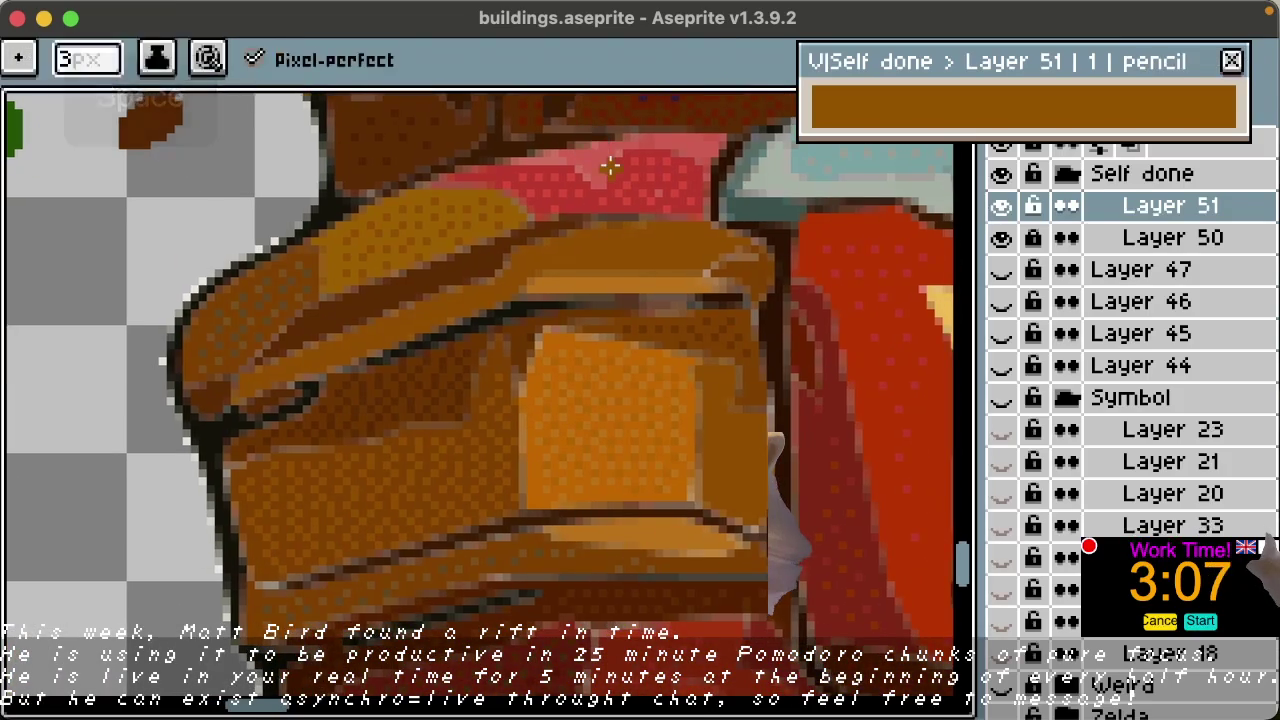
key("space")
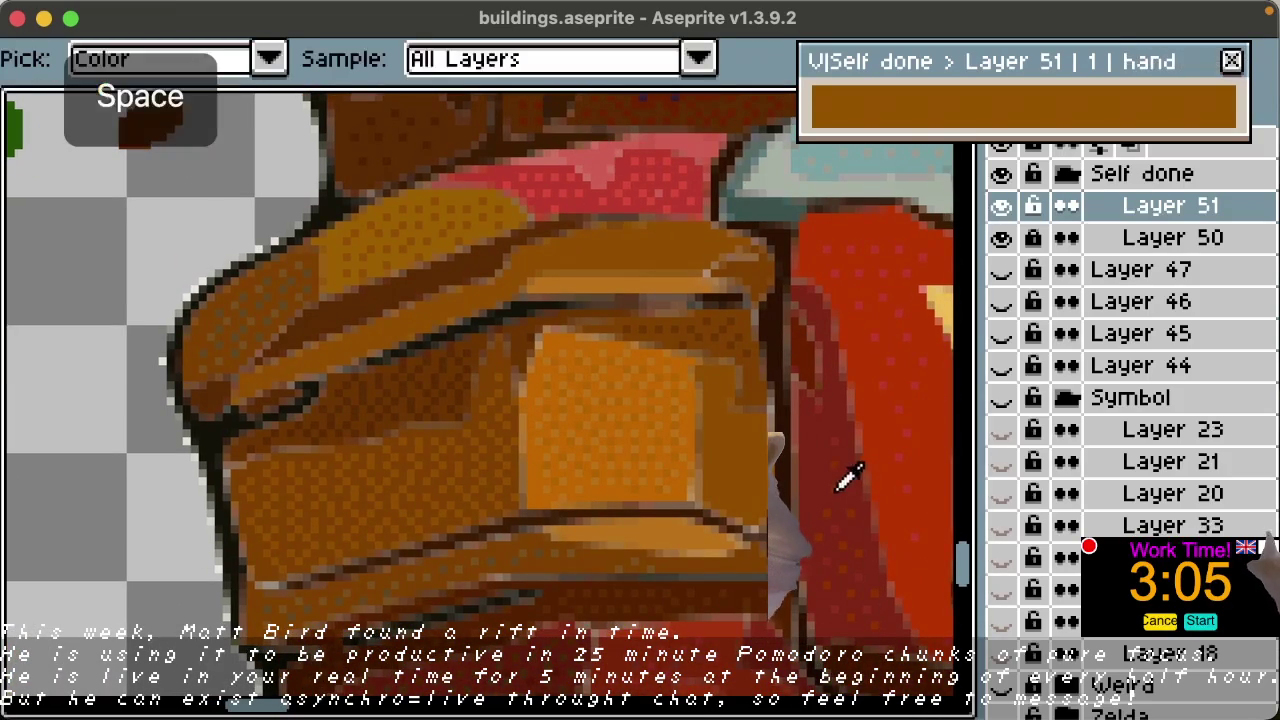
left_click(665, 265)
key("space")
left_click_drag(596, 227, 849, 606)
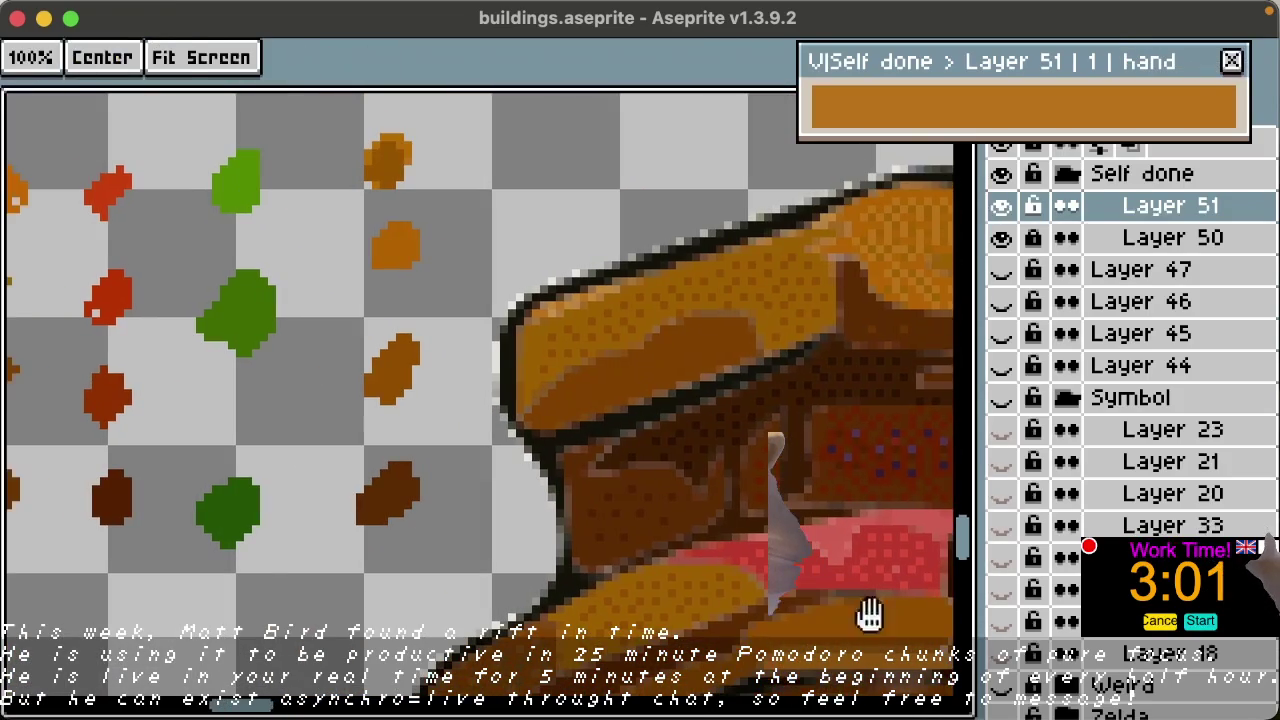
left_click_drag(418, 128, 410, 148)
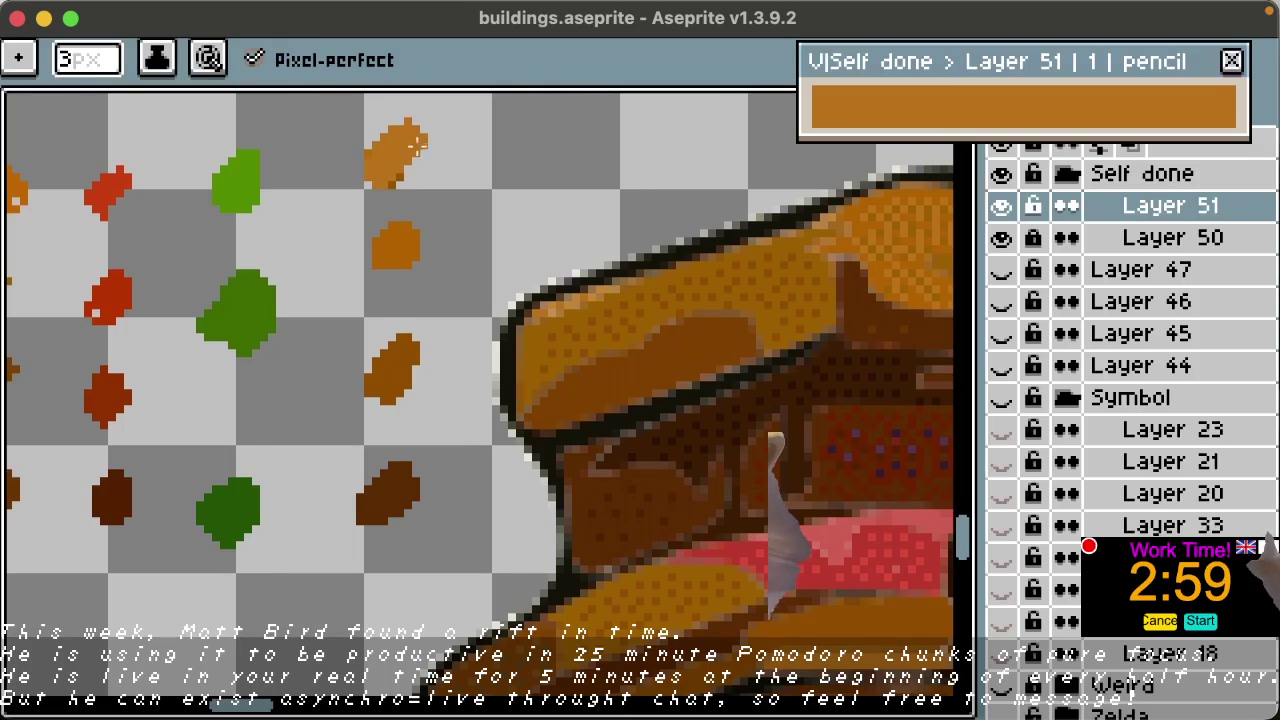
Step: Sample a dark brown, then an orange-brown, from the building
key("space")
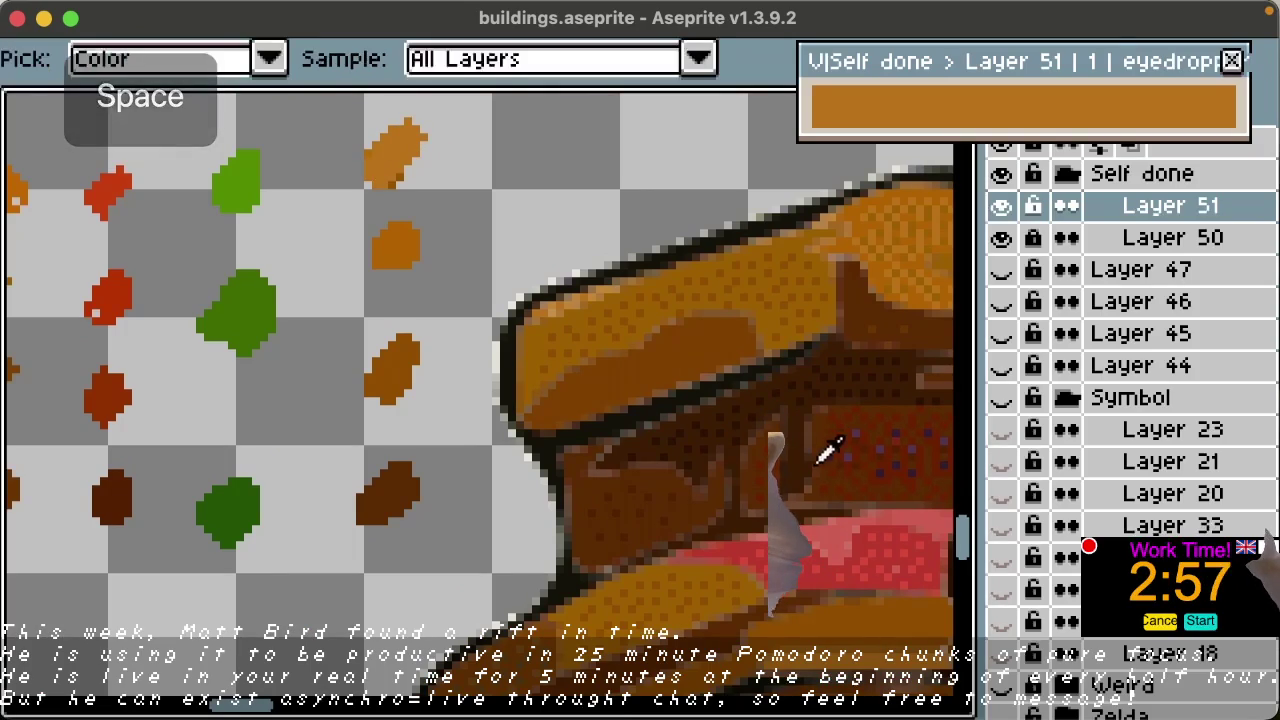
left_click(787, 437, "alt")
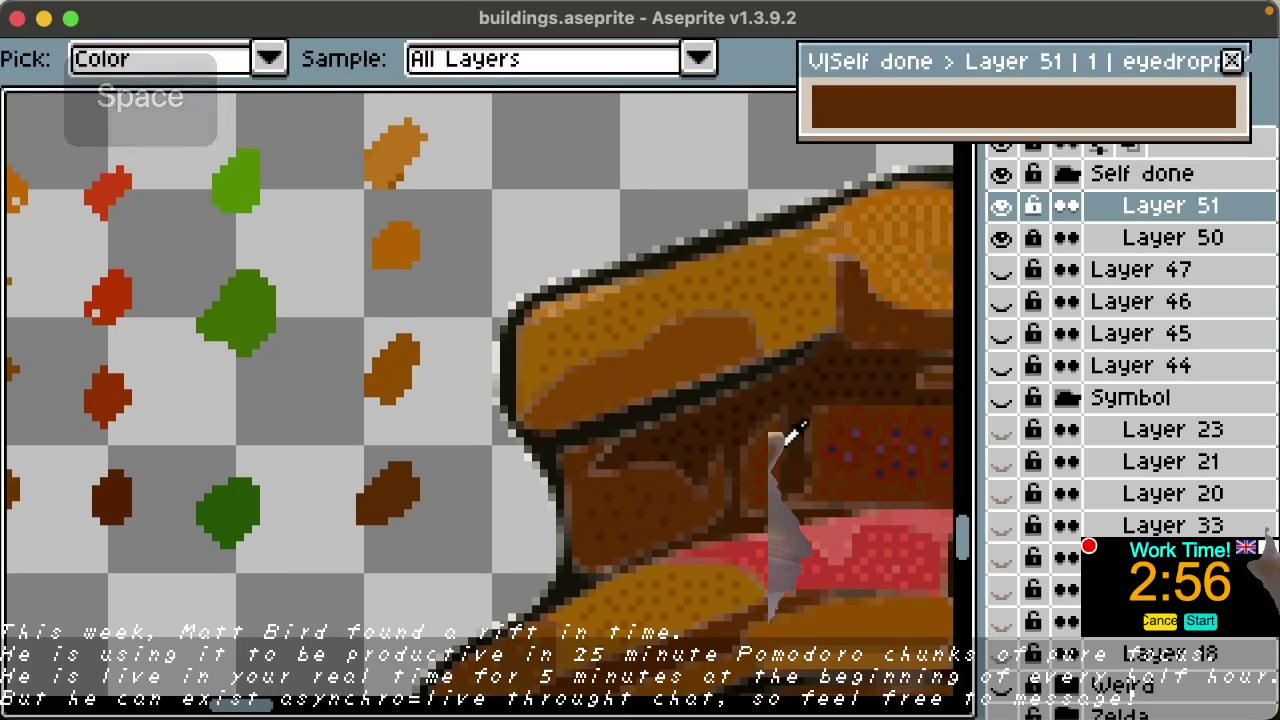
left_click(698, 558, "alt")
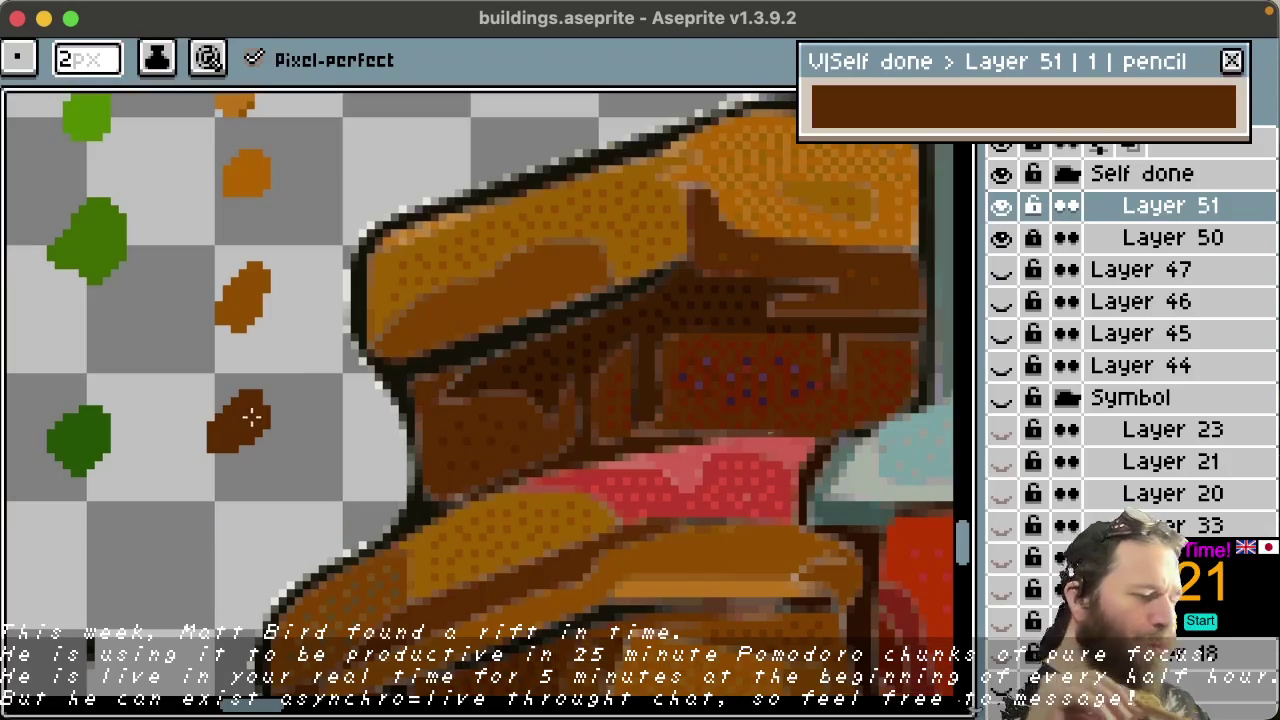
Step: Paint a dark brown swatch dot below the other brown dots
key("space")
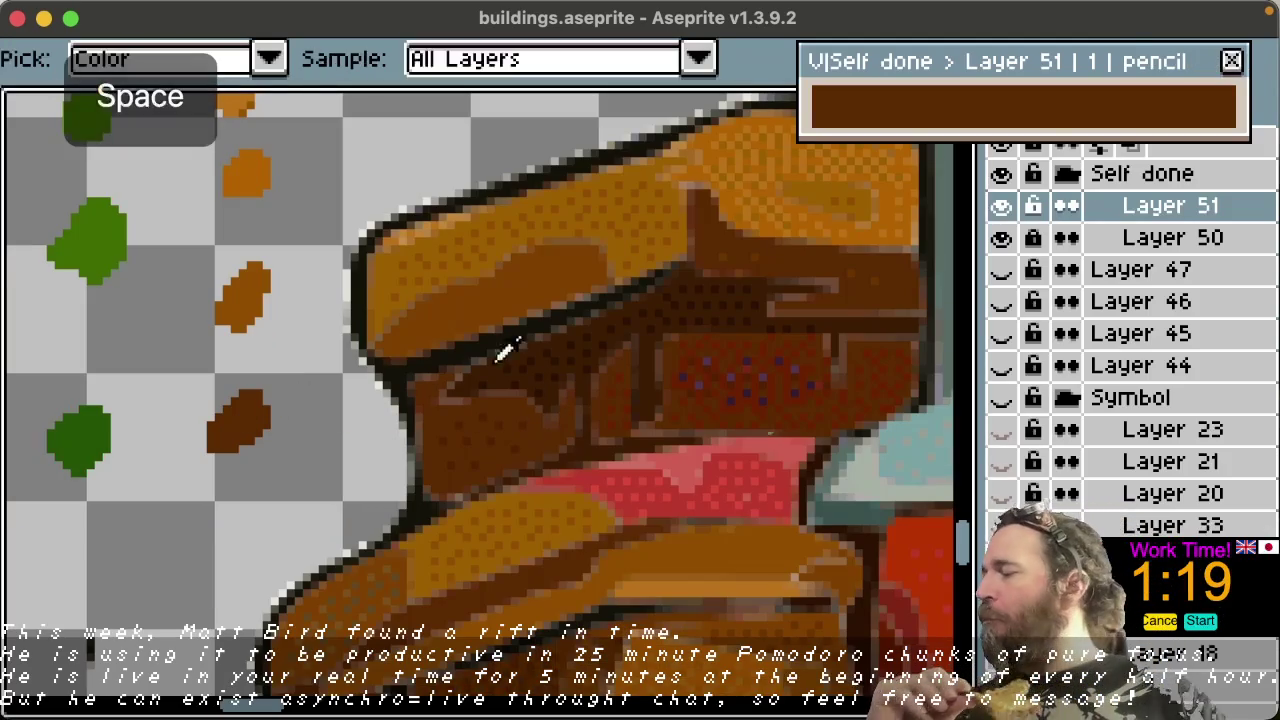
left_click(500, 364, "alt")
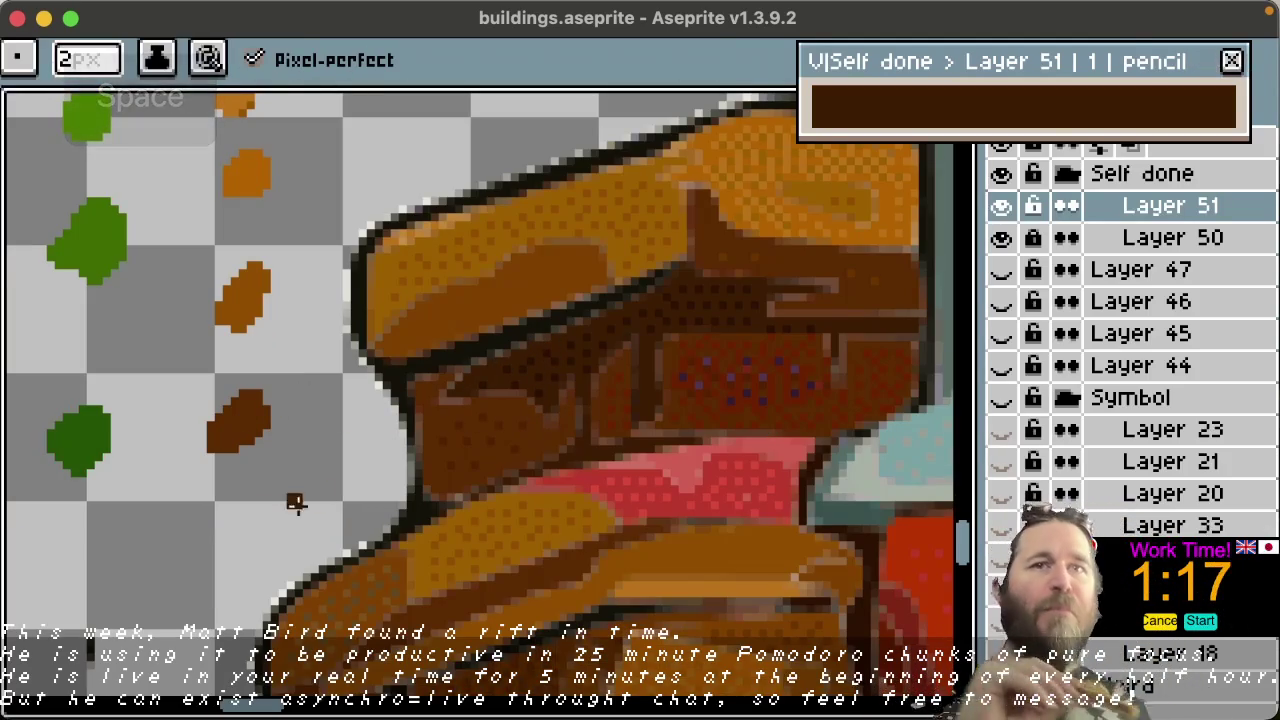
mouse_move(214, 517)
left_mouse_down()
mouse_move(229, 541)
mouse_move(268, 520)
mouse_move(240, 522)
left_mouse_up()
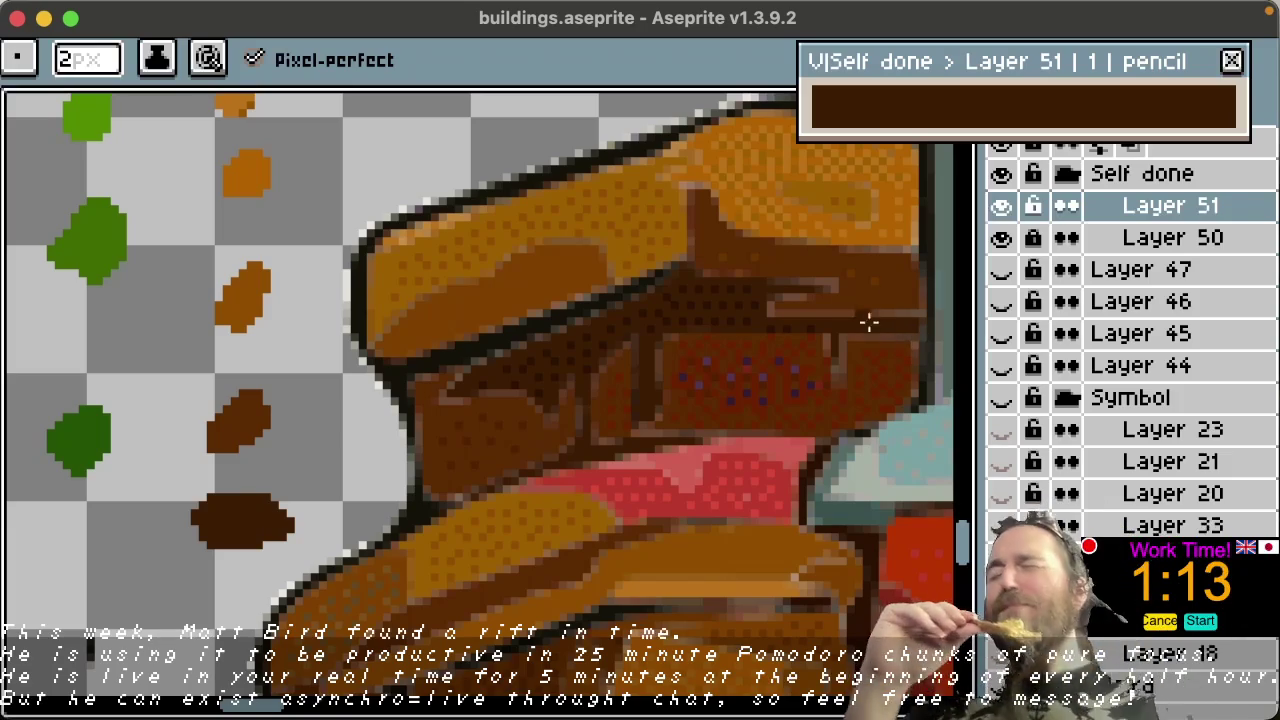
Step: Draw a thin vertical lighter-brown stroke beside the dots, then undo it
key("space")
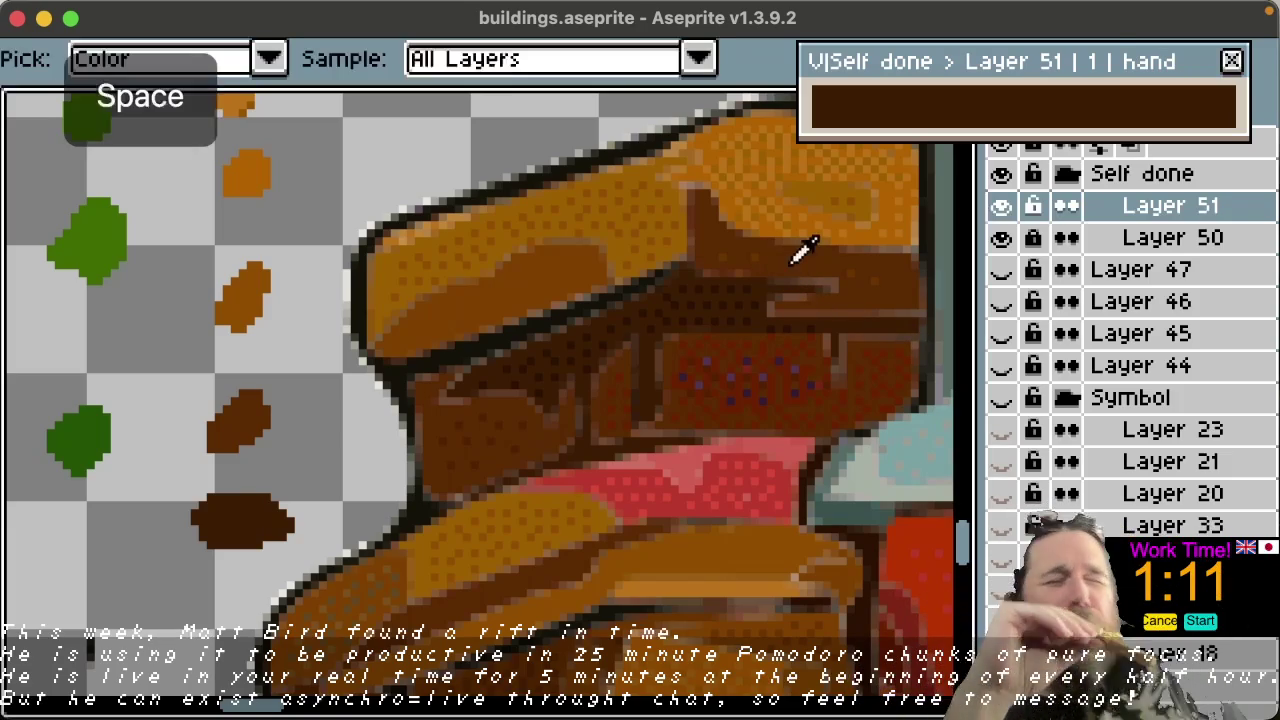
left_click(808, 251, "alt")
left_click_drag(301, 440, 328, 240)
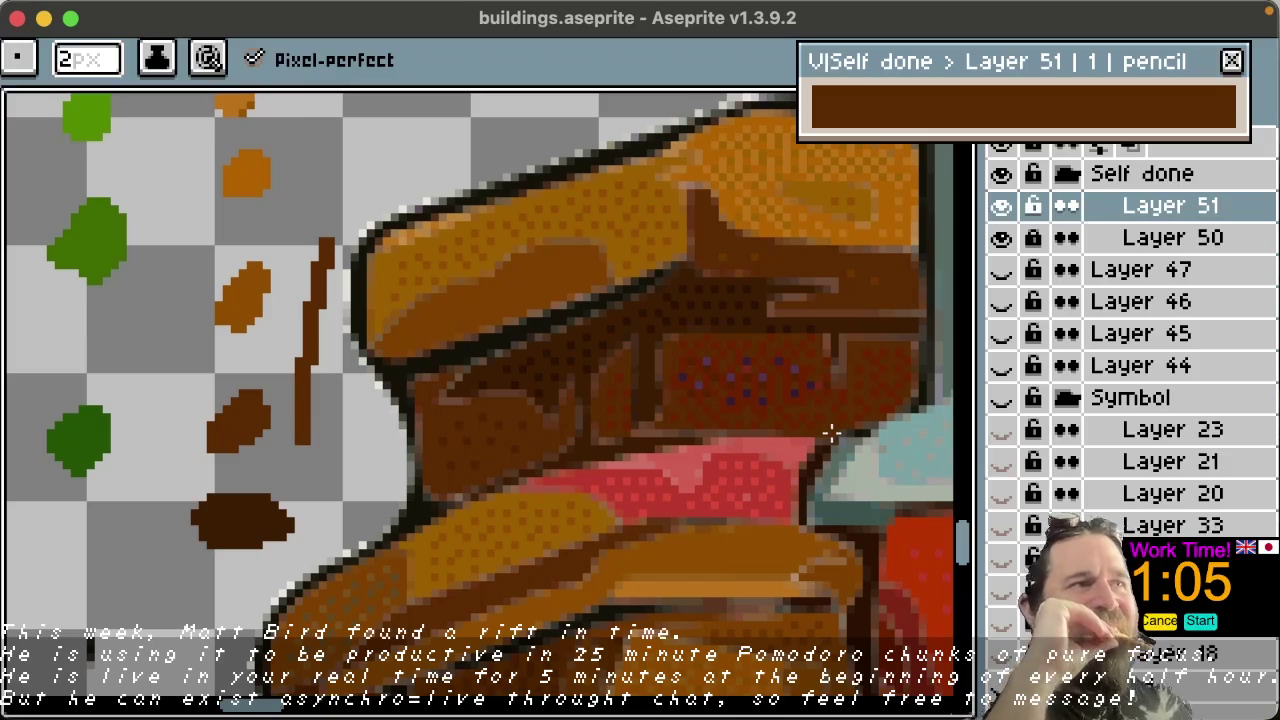
key("ctrl+z")
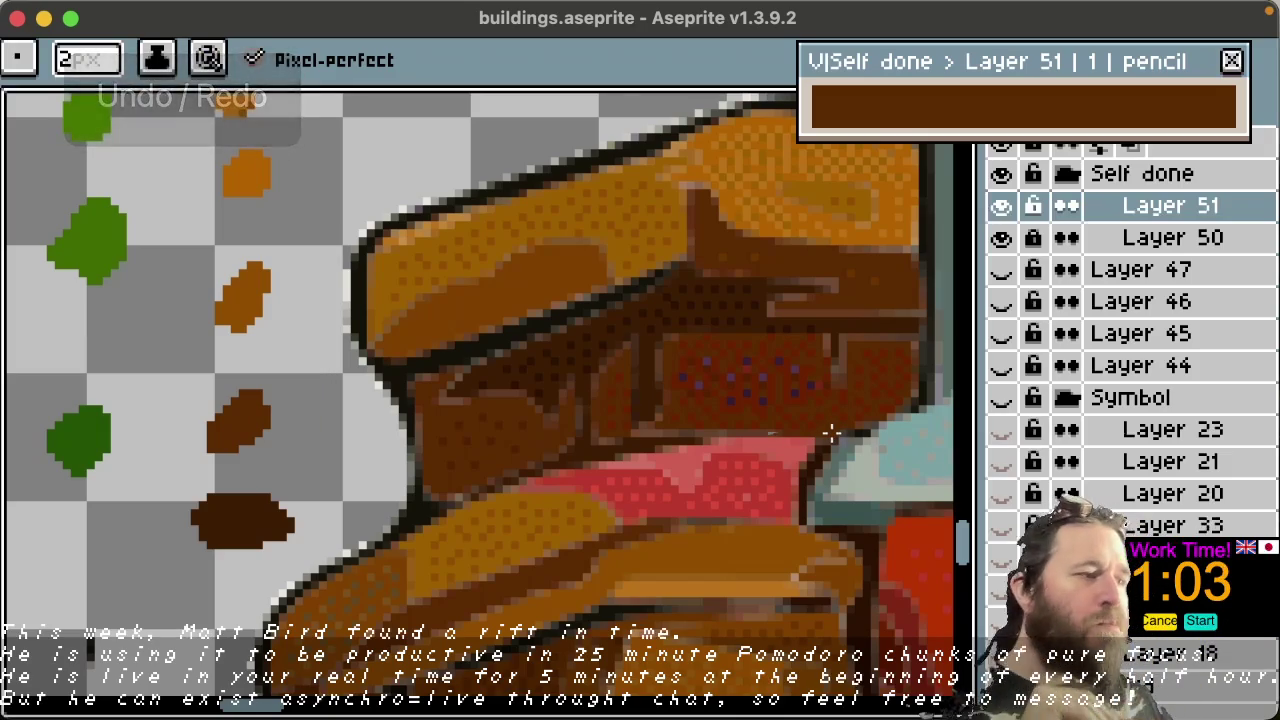
Step: Sample the black outline colour, undo the dark brown dot, then redo it
key("space")
left_click(370, 280, "alt")
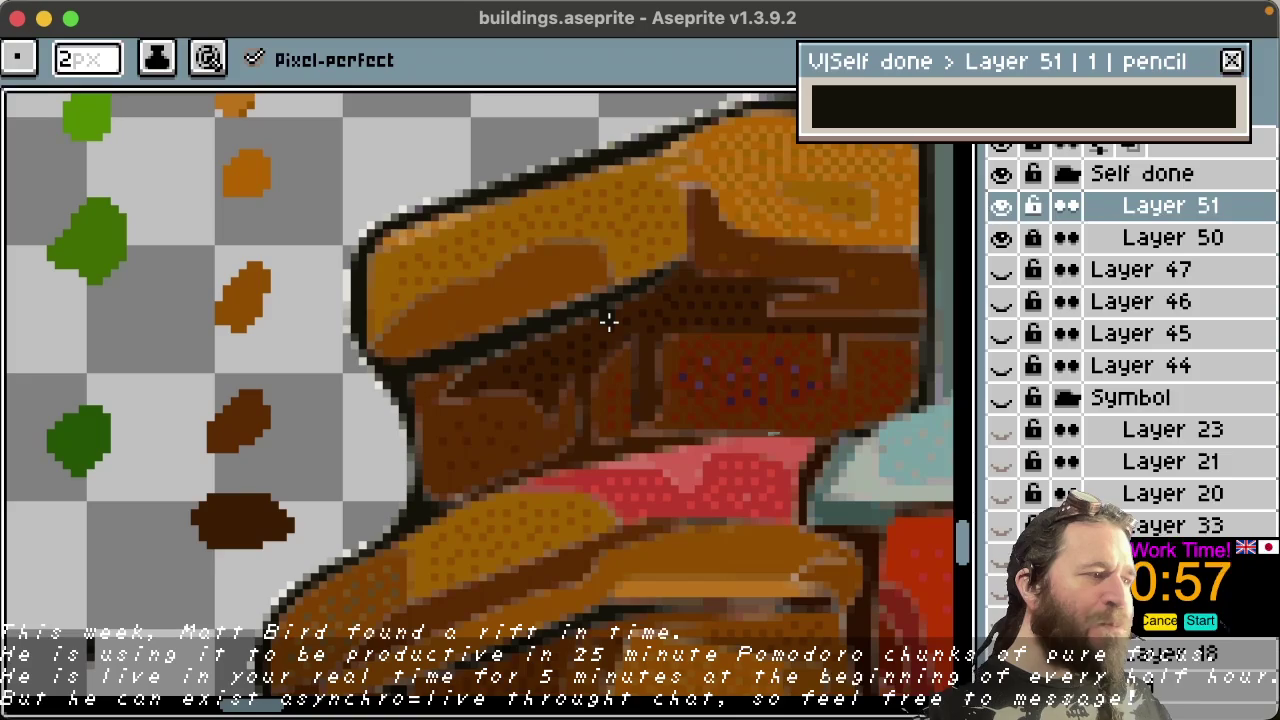
key("ctrl+z")
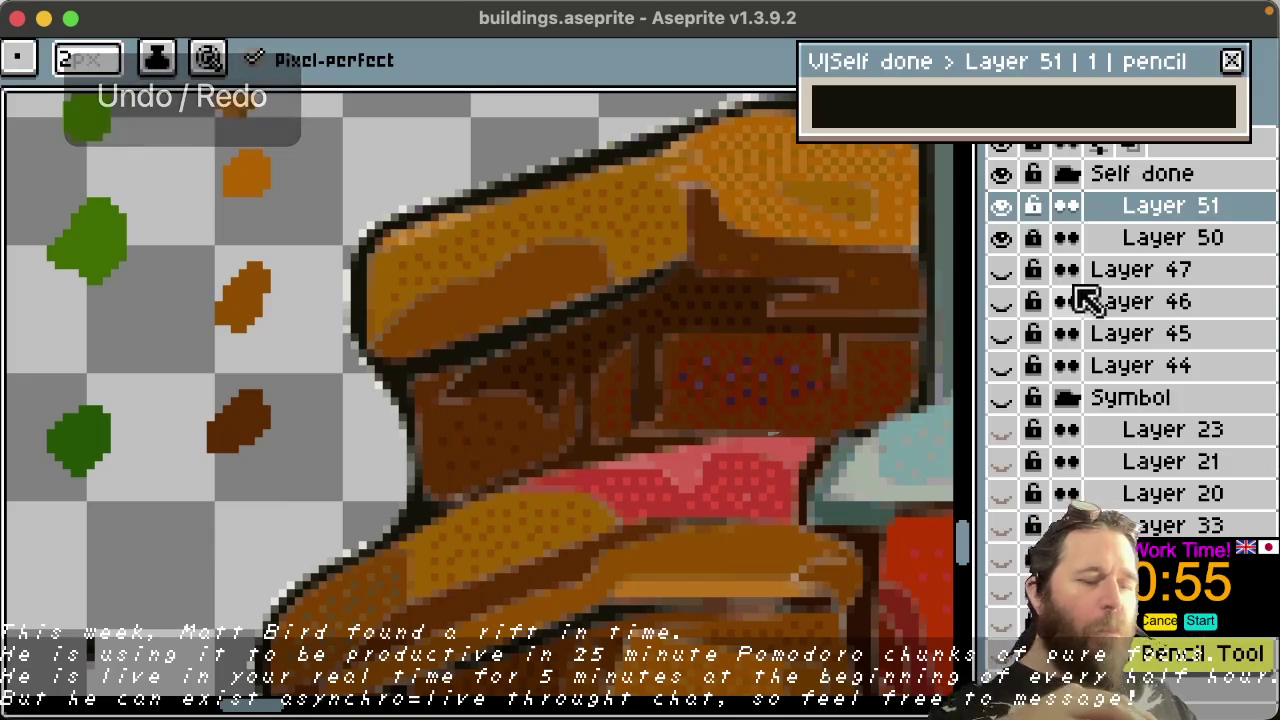
key("space")
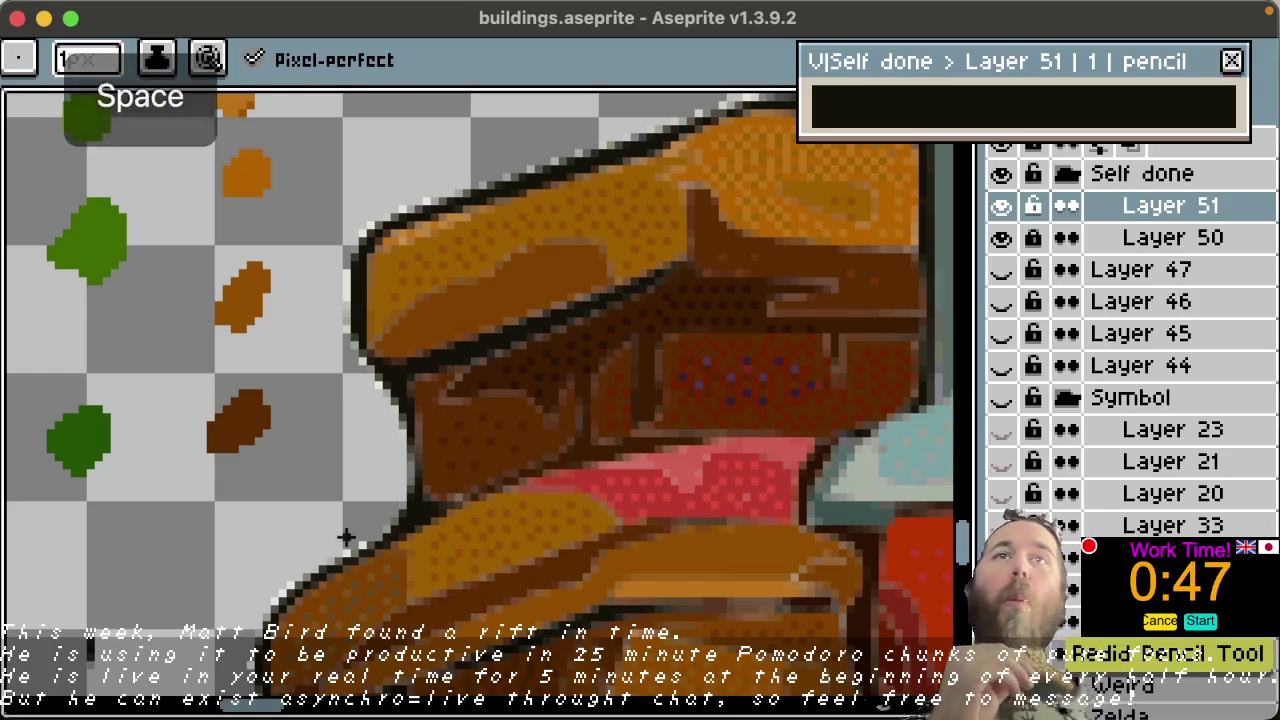
key("ctrl+y")
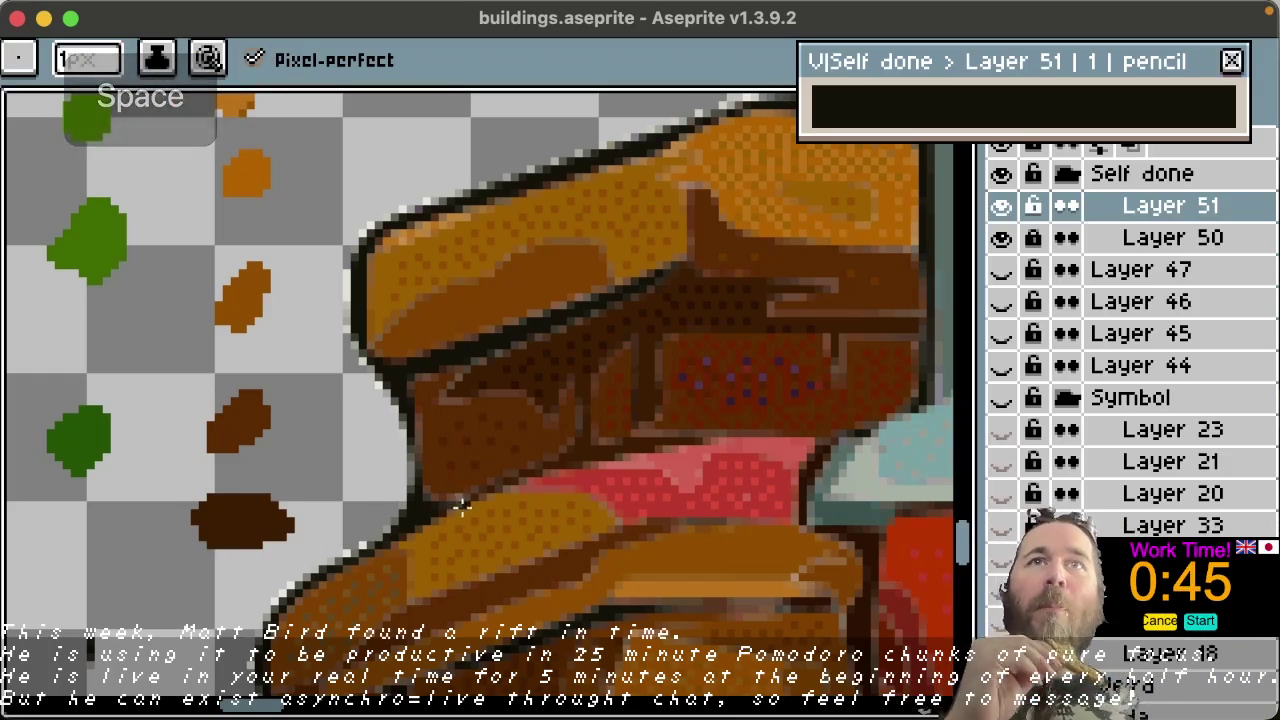
scroll(532, 493, "up", 2)
scroll(532, 493, "down", 3)
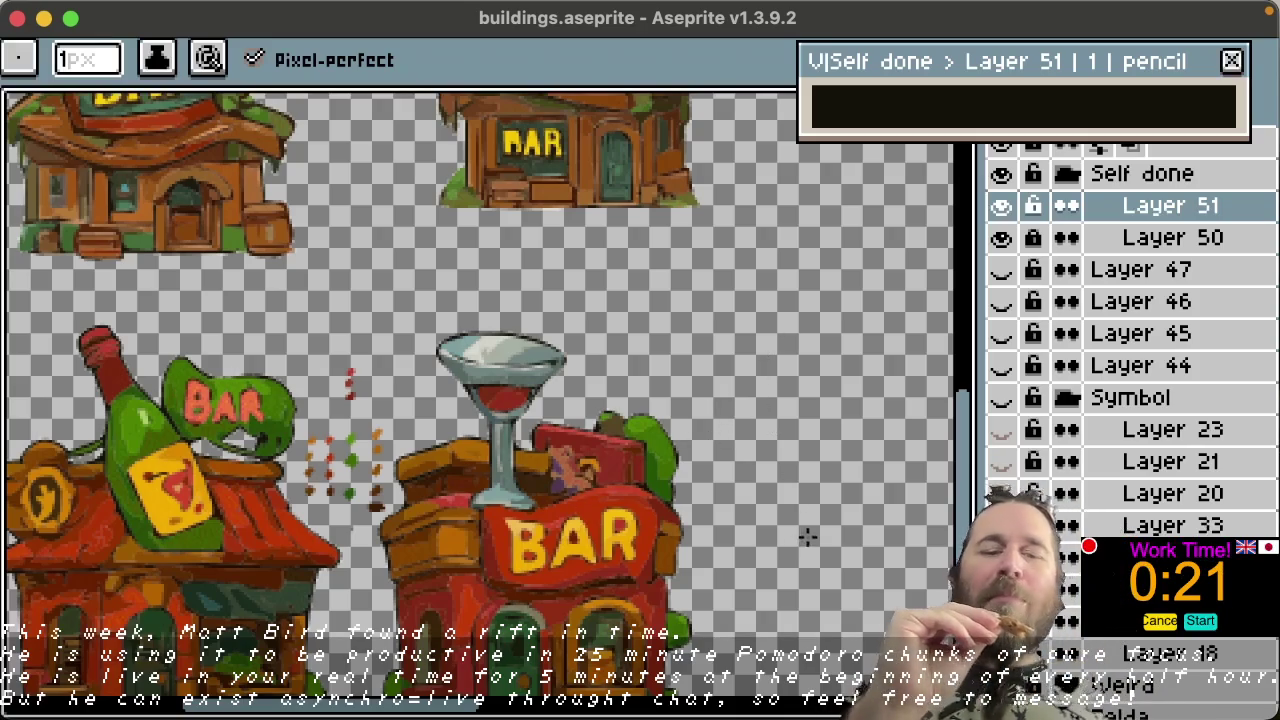
Step: Enlarge the brush to 9px, pan over the bar buildings, and switch to the Line tool
key("space")
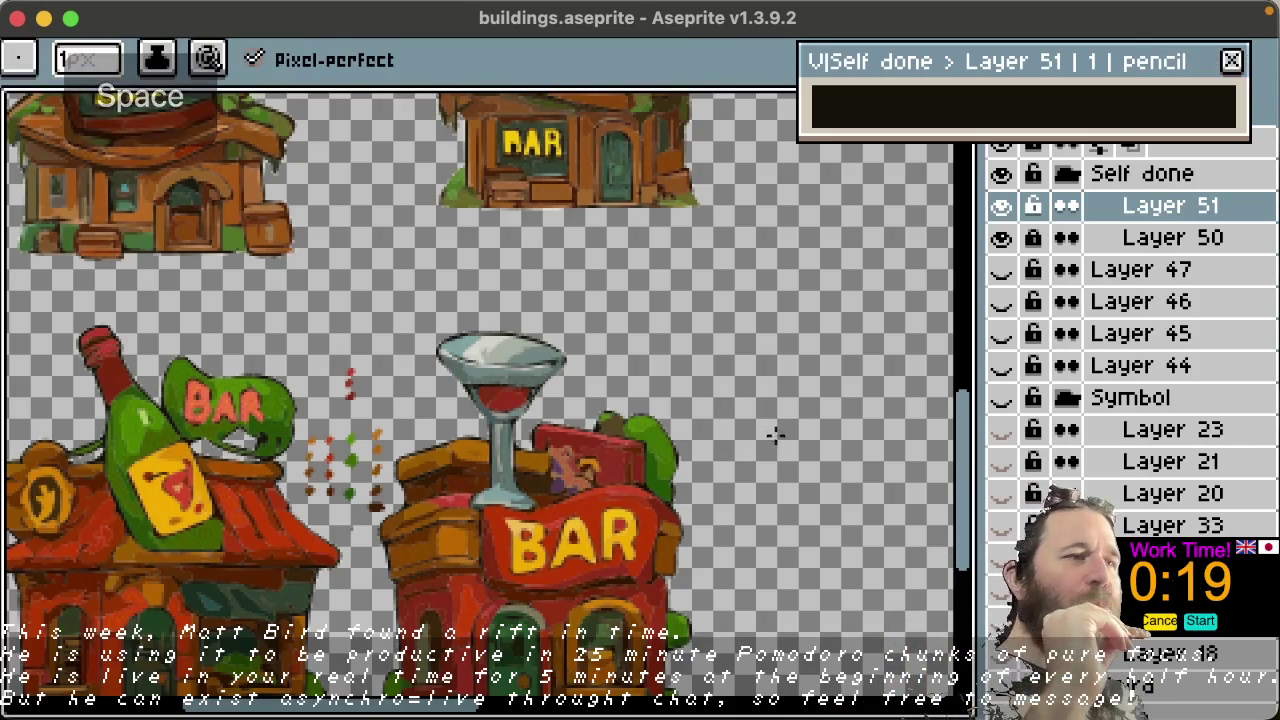
key("space")
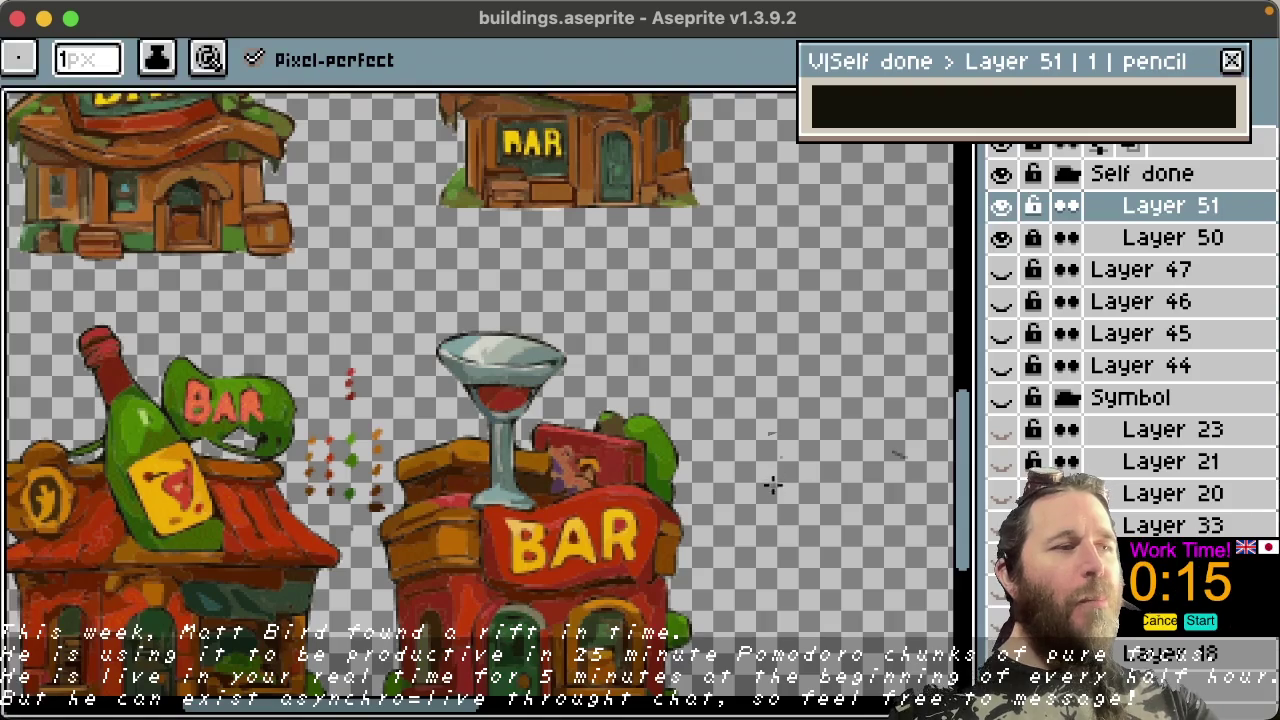
key("plus")
key("plus")
key("plus")
key("plus")
key("plus")
key("plus")
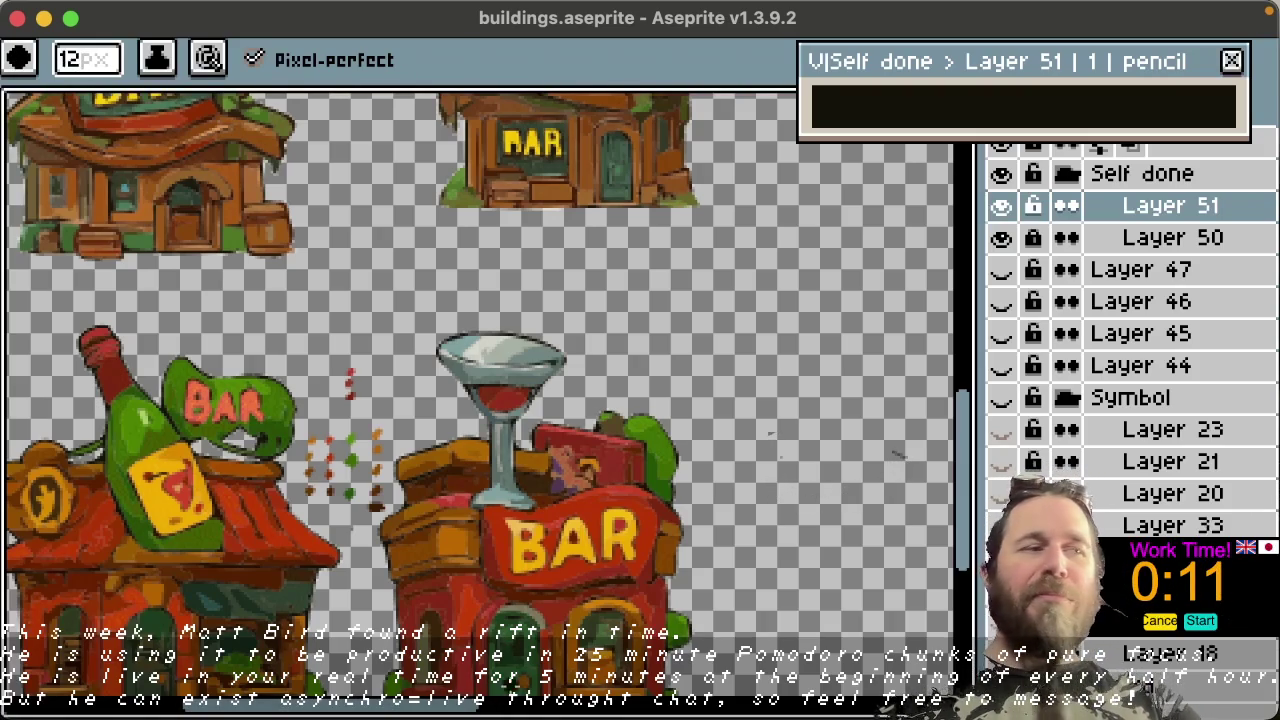
left_click_drag(484, 712, 513, 712)
left_click_drag(974, 437, 972, 496)
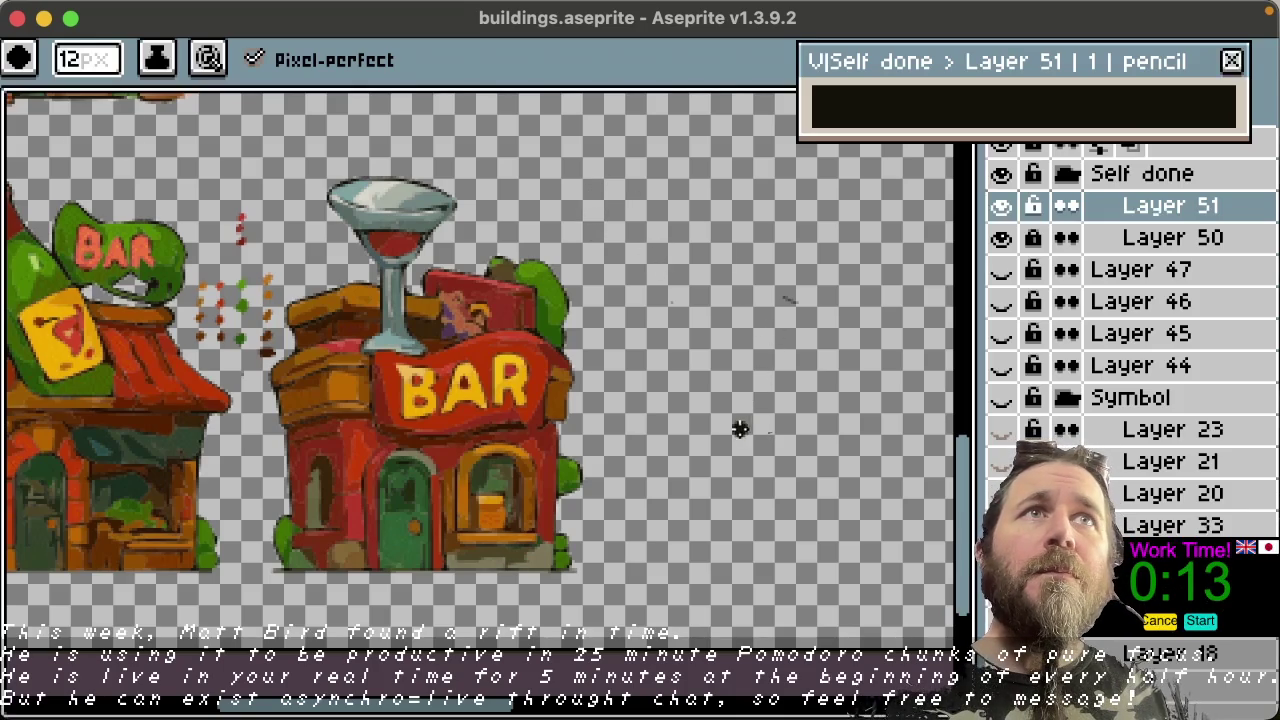
key("l")
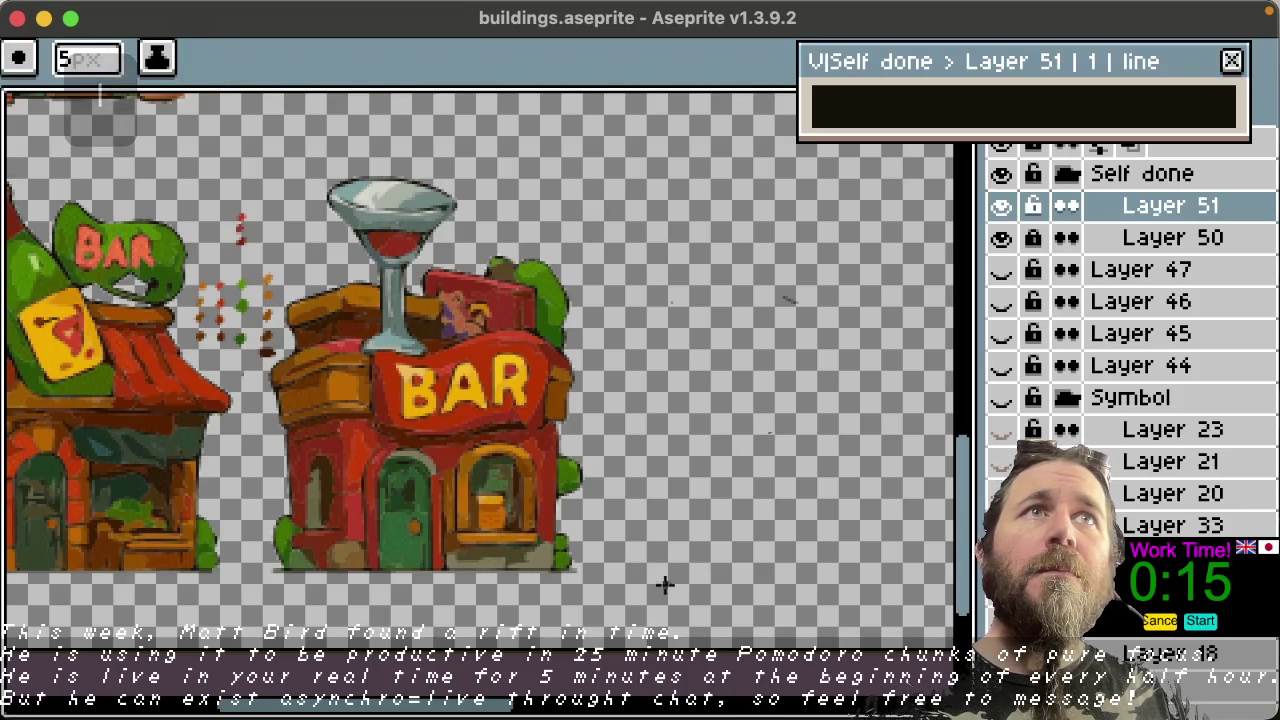